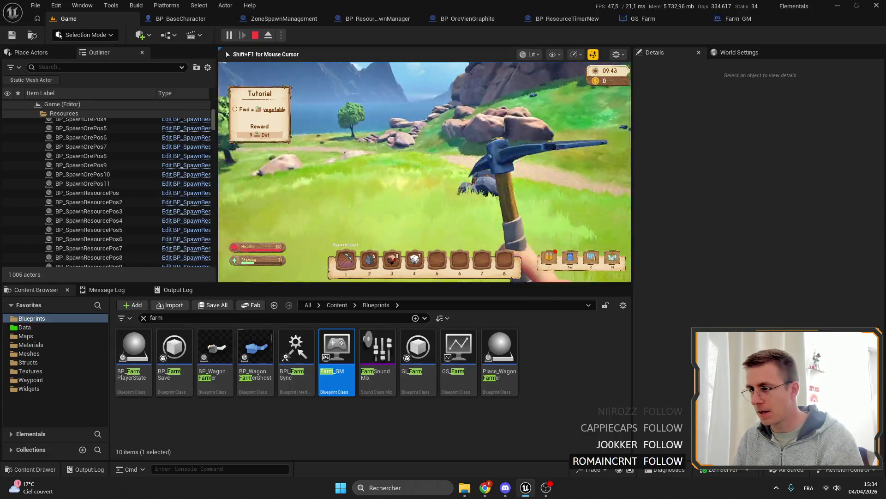
Mine the rock for ore, end the play session and return to the ZoneSpawnManagement blueprint
click(425, 171)
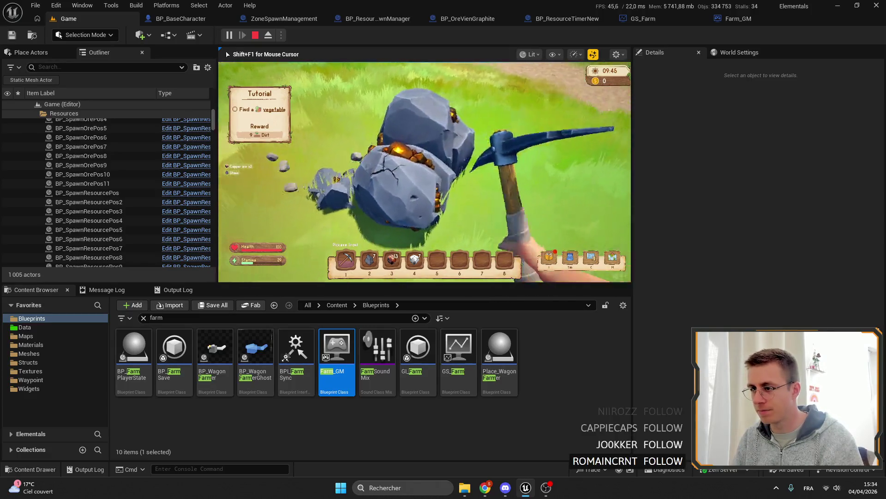
click(425, 170)
click(425, 171)
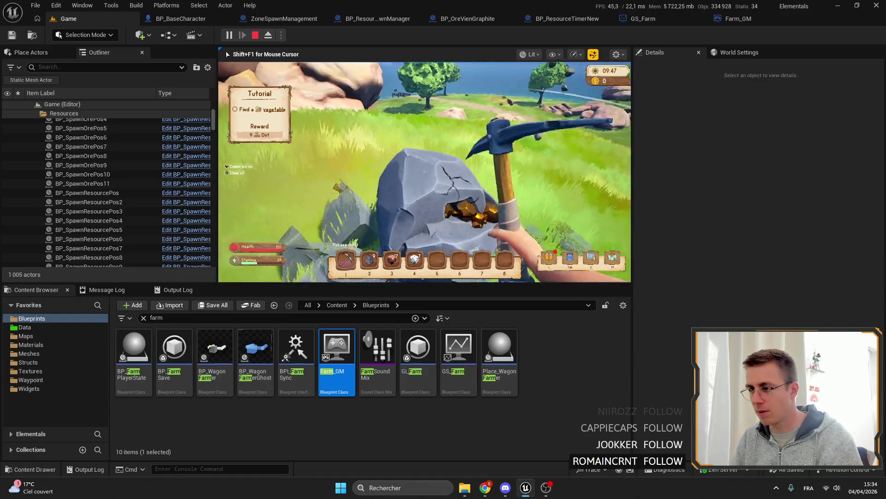
click(424, 170)
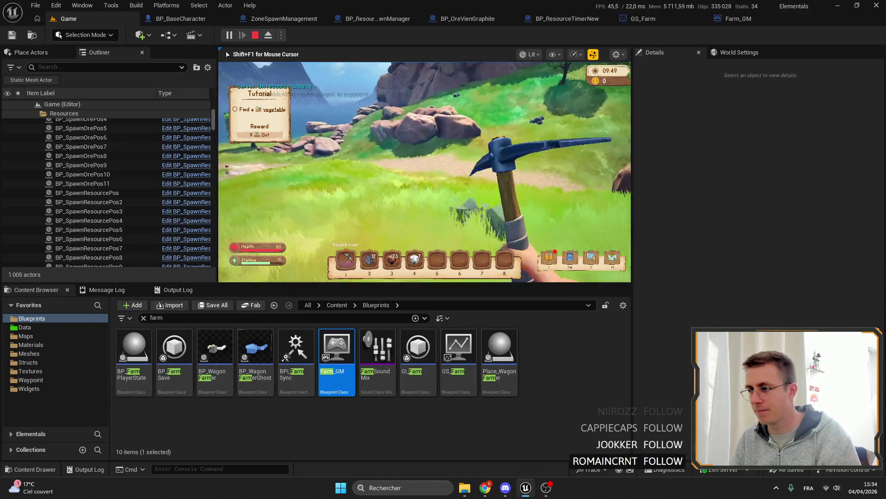
key(Escape)
click(281, 18)
scroll(347, 208, down, 2)
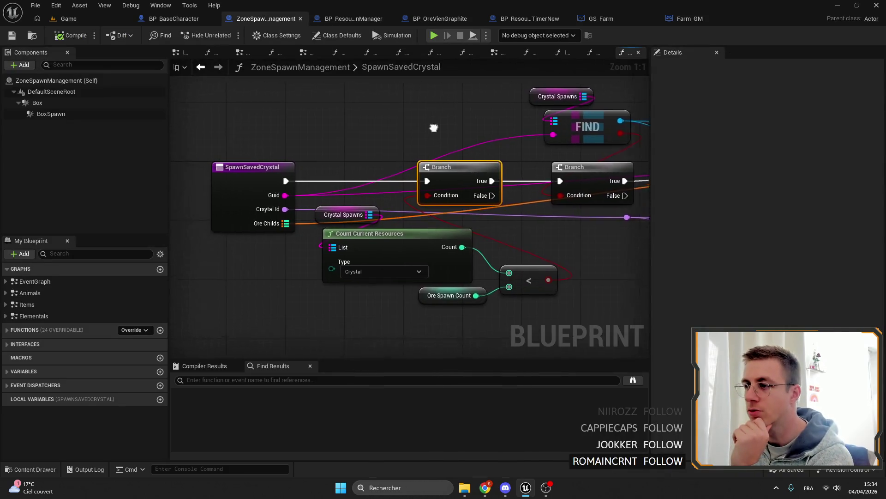
Review the ResourceRespawnManager, ResourceTimerNew and BaseCharacter blueprints, closing BP_BaseCharacter
click(358, 21)
scroll(414, 235, up, 3)
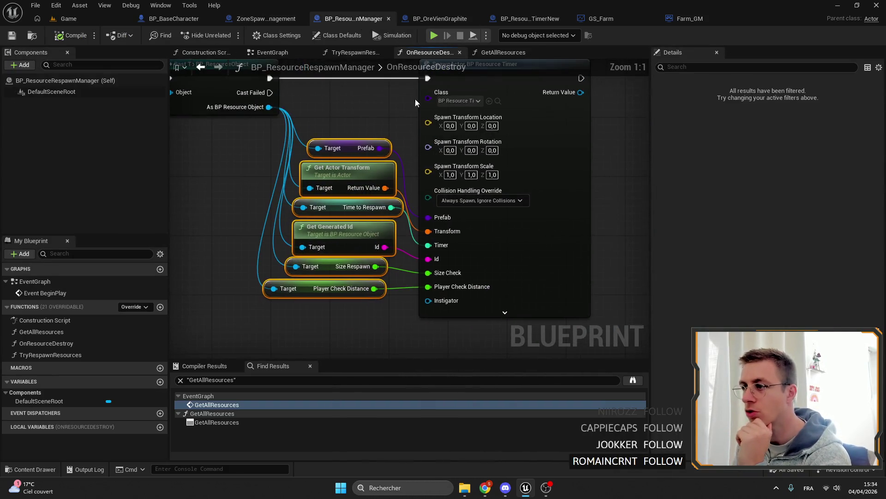
click(504, 20)
scroll(415, 173, down, 4)
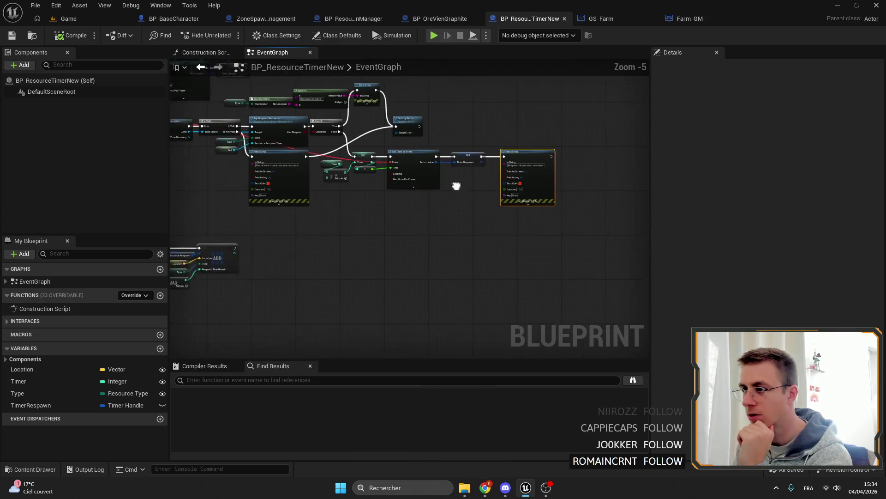
mouse_move(450, 180)
mouse_down()
mouse_move(392, 110)
mouse_move(389, 138)
mouse_up()
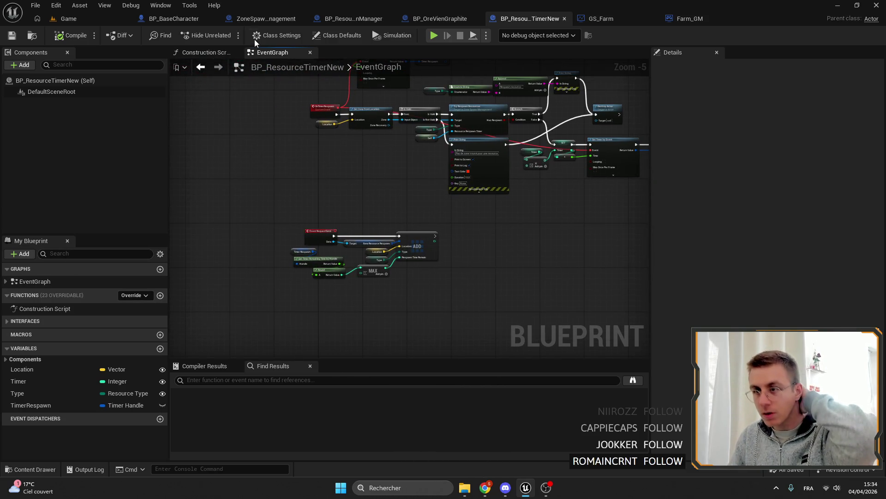
click(267, 18)
click(353, 19)
click(174, 18)
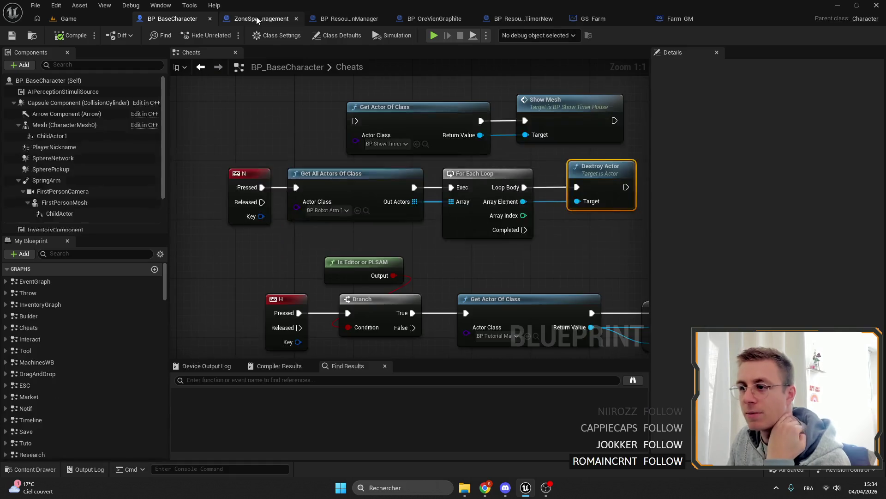
click(266, 19)
click(213, 19)
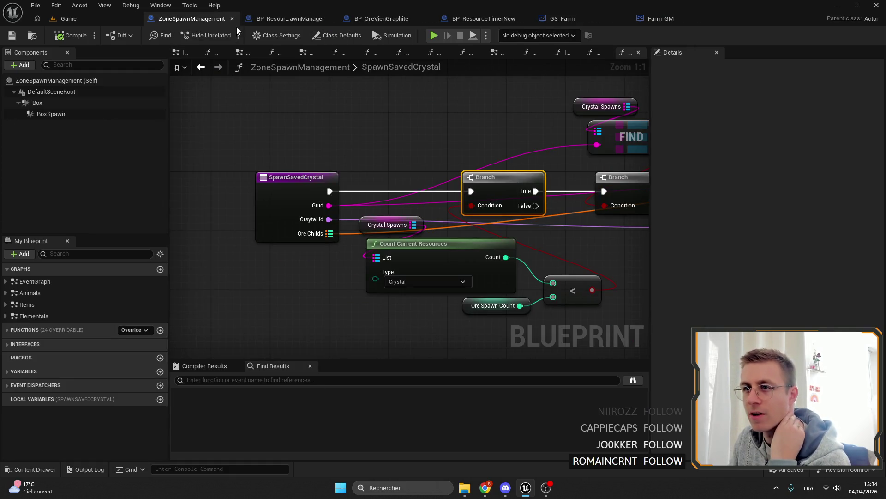
scroll(416, 174, down, 4)
Find the resource timer spawn node, wire Time to Respawn into its Timer input, compile, save and return to the level
click(402, 66)
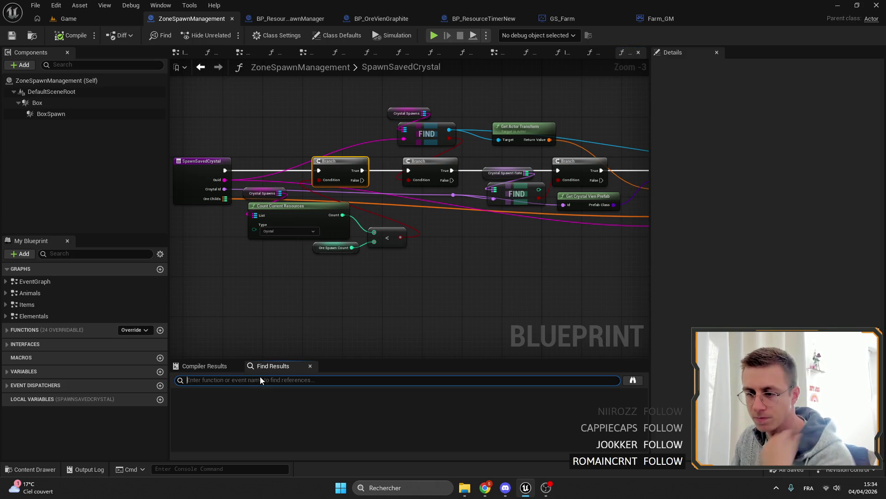
text(timer)
key(Return)
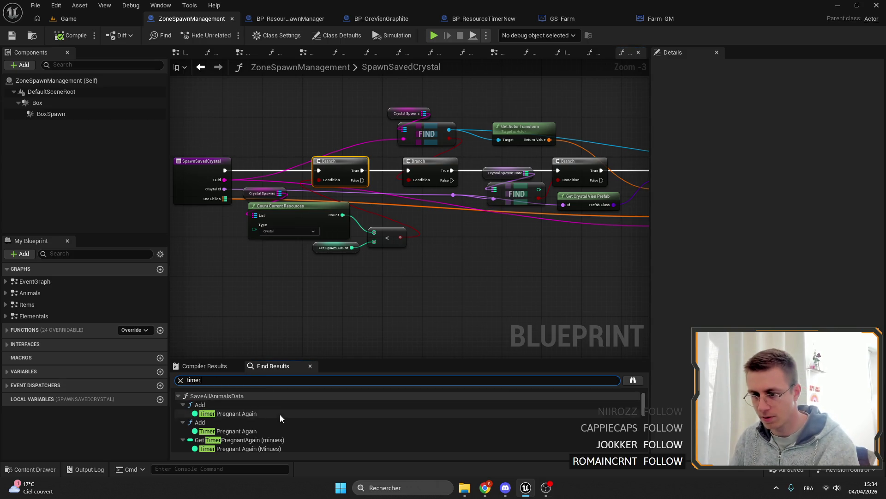
scroll(282, 415, down, 3)
scroll(274, 413, up, 3)
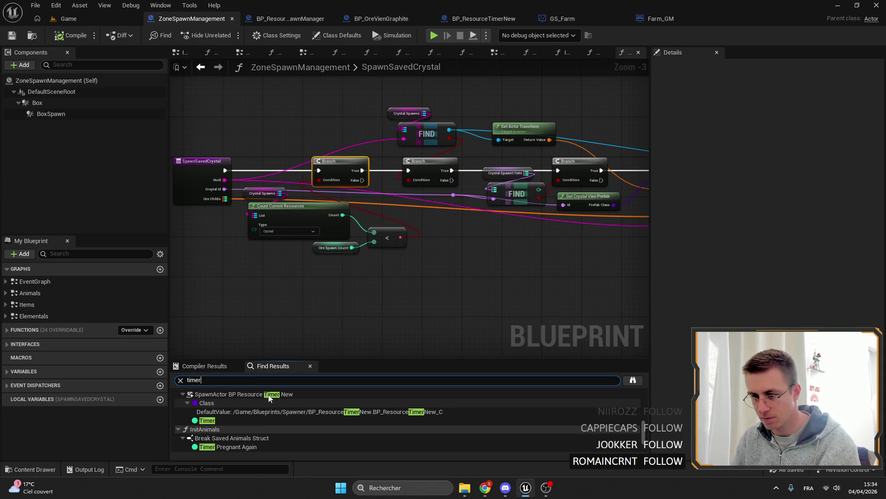
double_click(276, 394)
drag(283, 275, 335, 270)
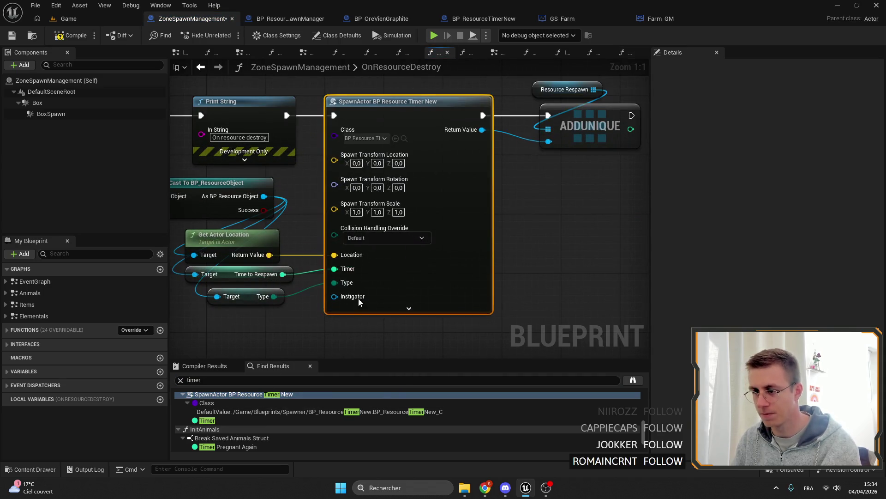
scroll(416, 207, left, 3)
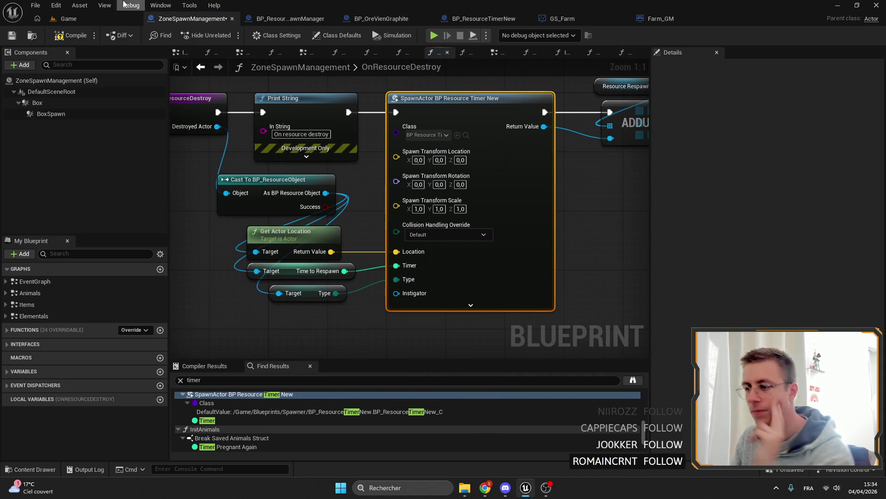
click(12, 35)
click(68, 18)
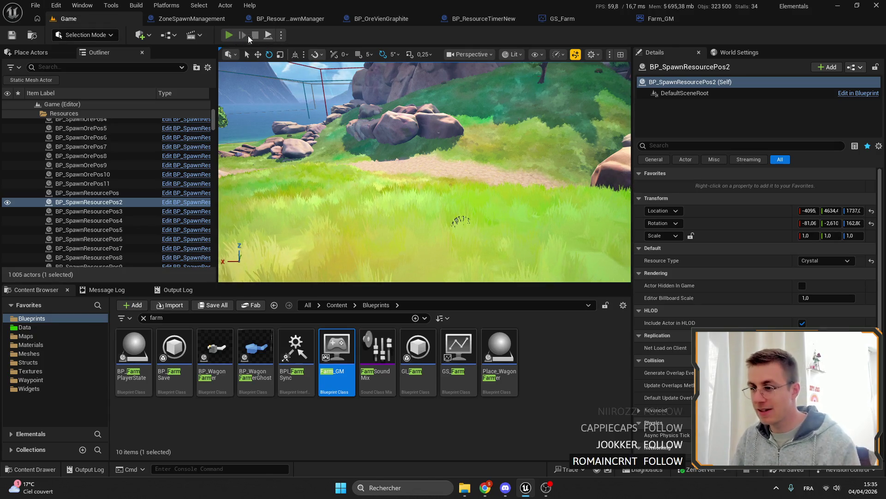
Play the level, walk around mining rocks and picking up an item, then release the mouse to the editor
click(228, 35)
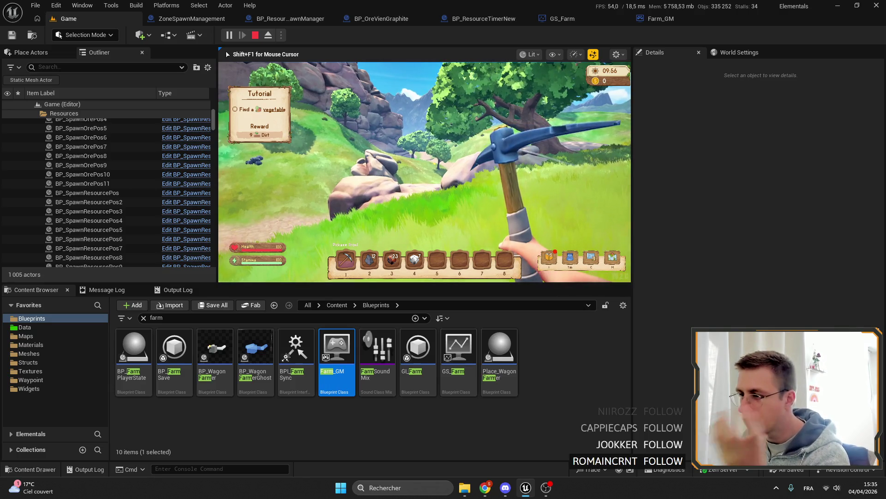
key(w)
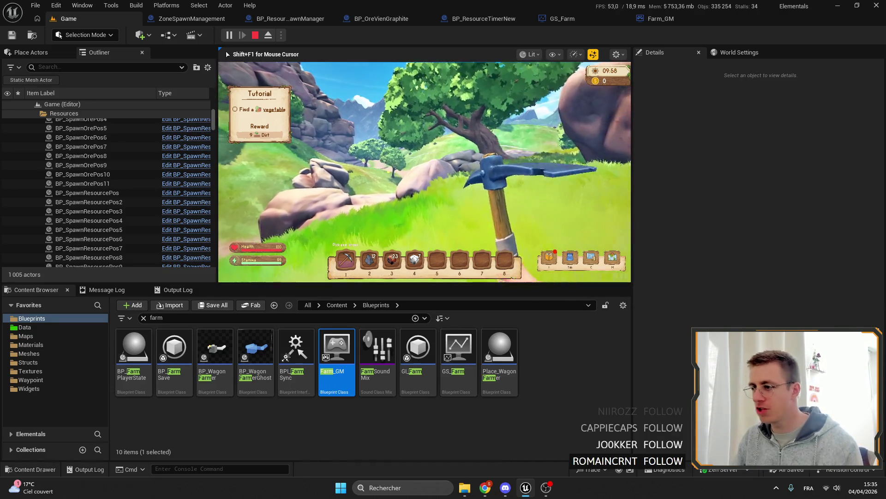
key(w)
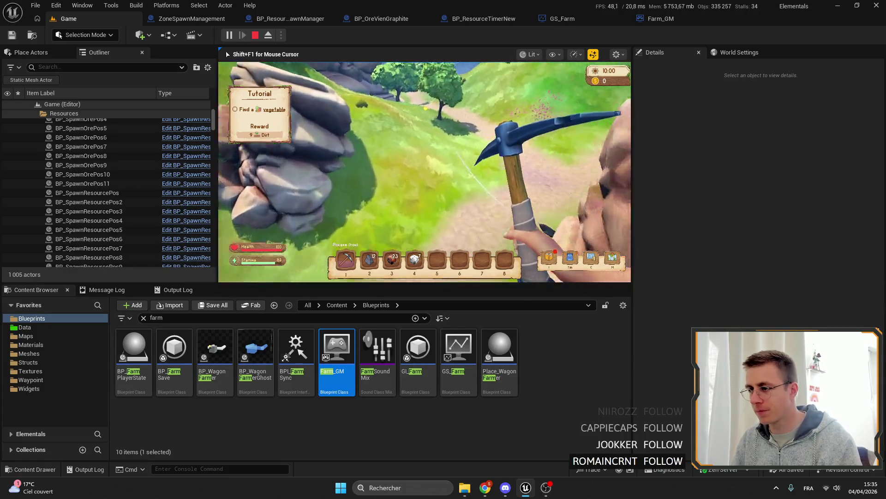
key(w)
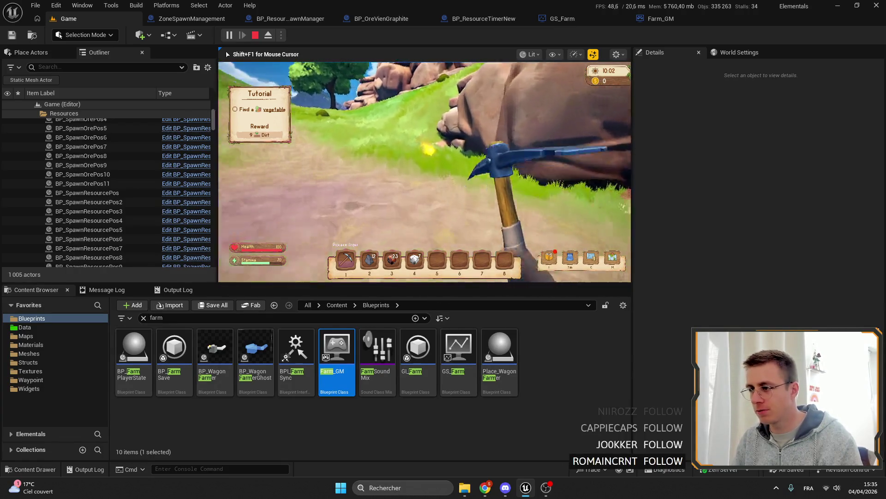
key(w)
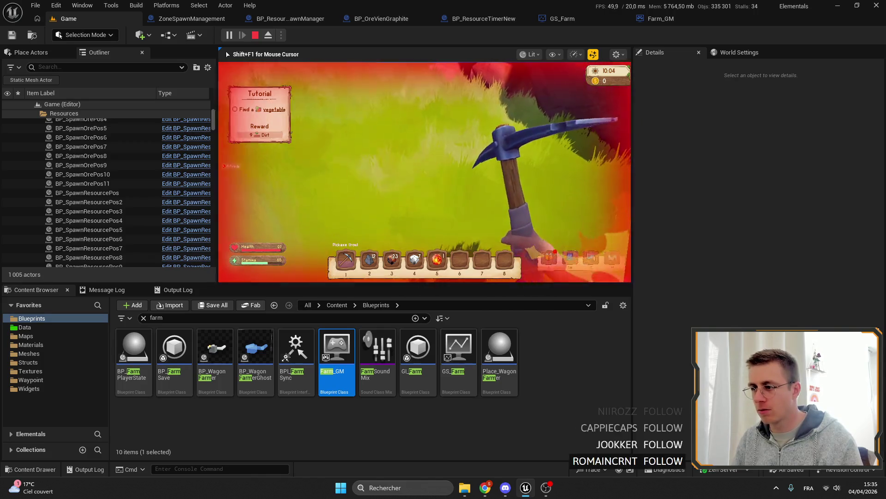
key(w)
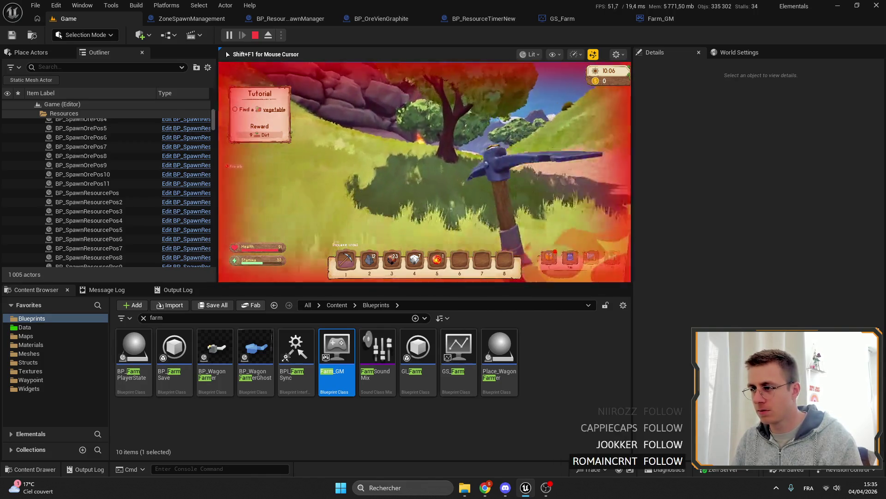
key(w)
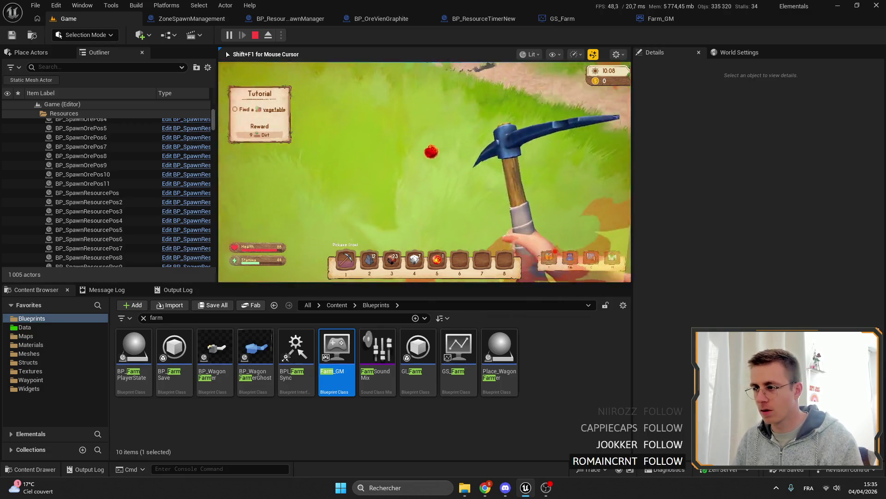
key(shift+F1)
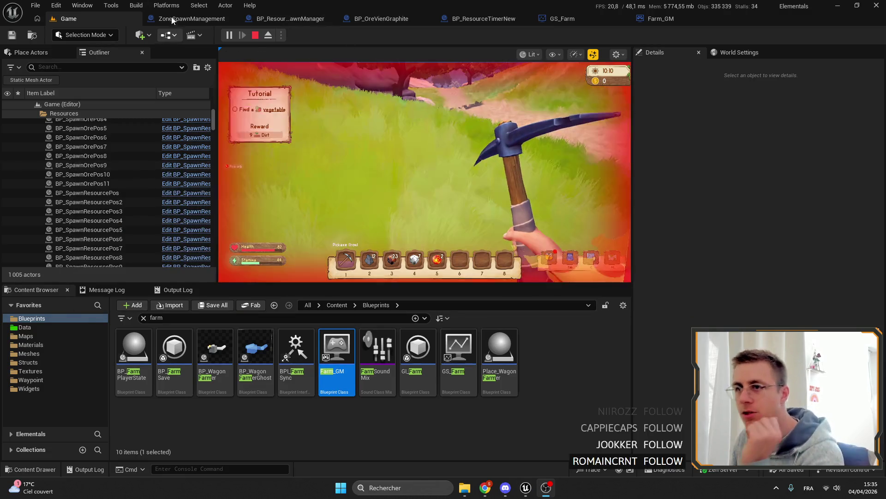
click(194, 19)
scroll(409, 208, up, 2)
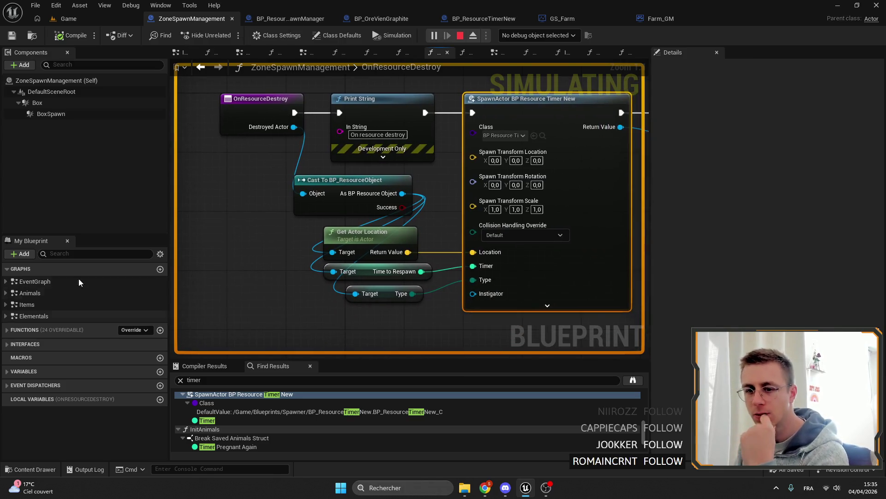
text(ele)
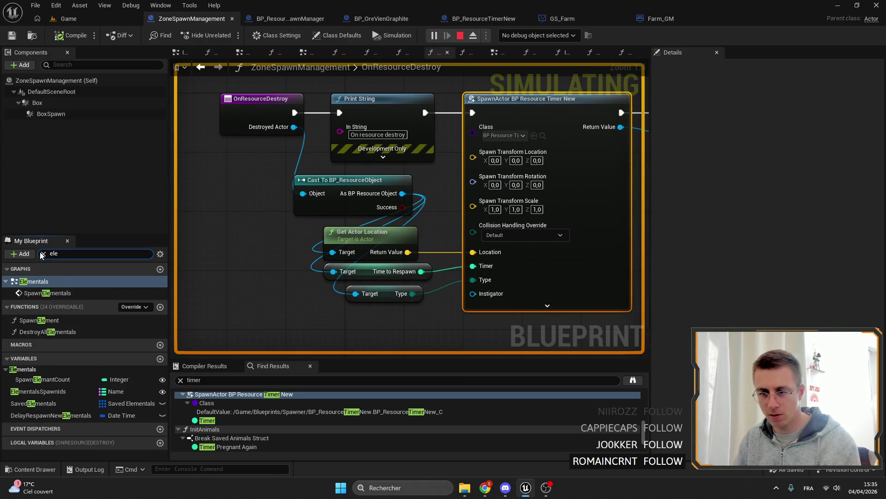
Find all references to SpawnElement and jump to the SpawnElementals event in the Elementals graph
double_click(39, 320)
scroll(332, 190, up, 2)
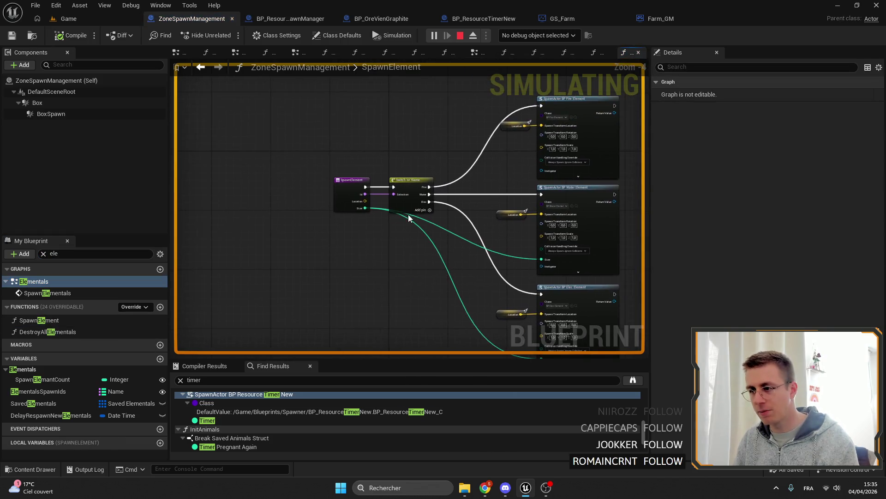
drag(388, 180, 346, 250)
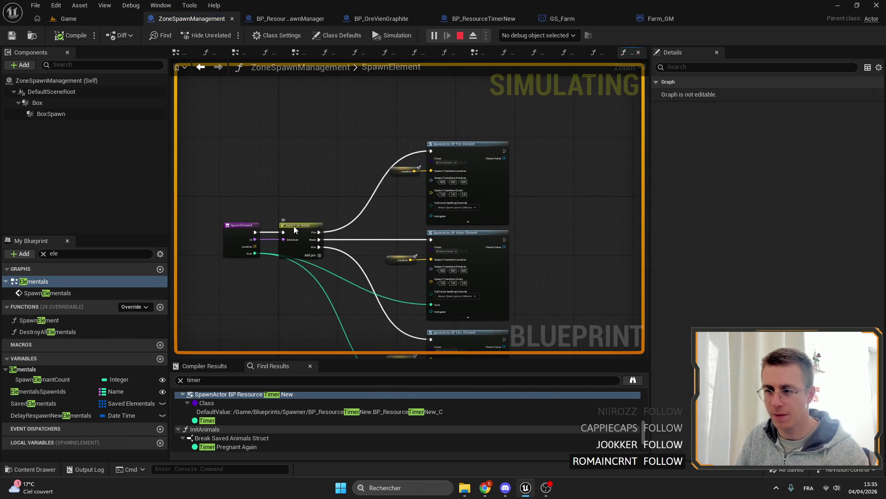
right_click(294, 229)
right_click(239, 228)
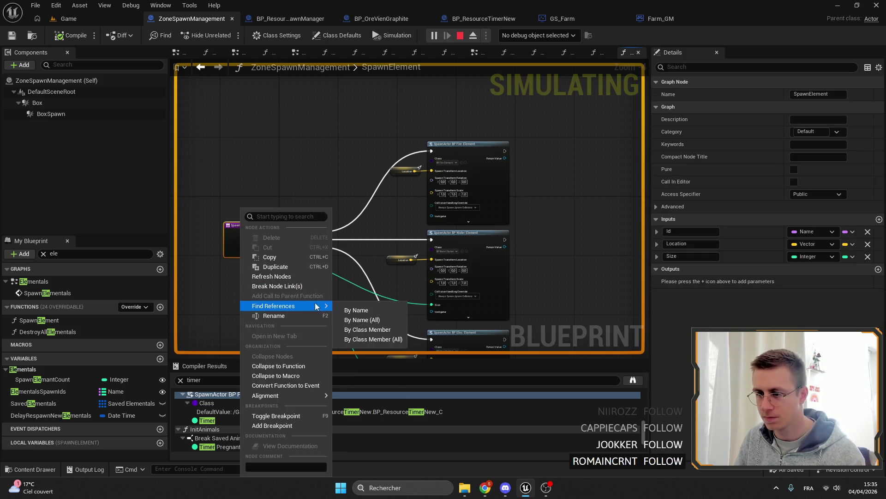
click(357, 310)
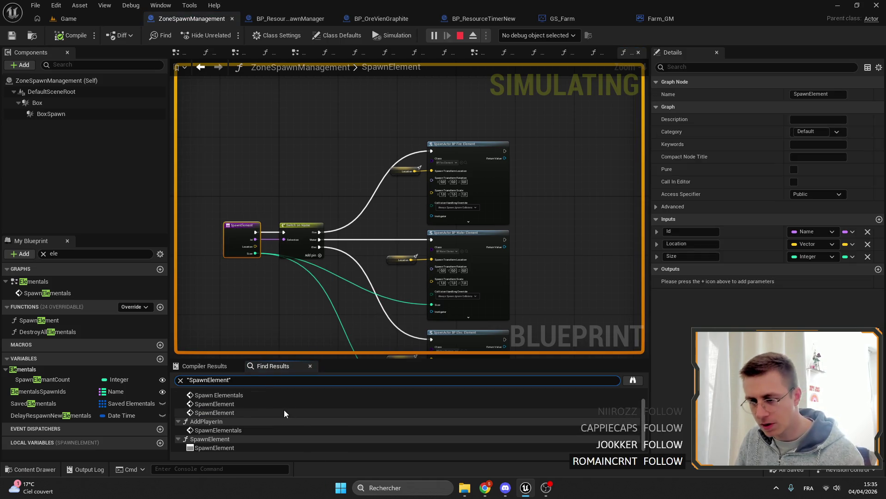
scroll(252, 430, up, 1)
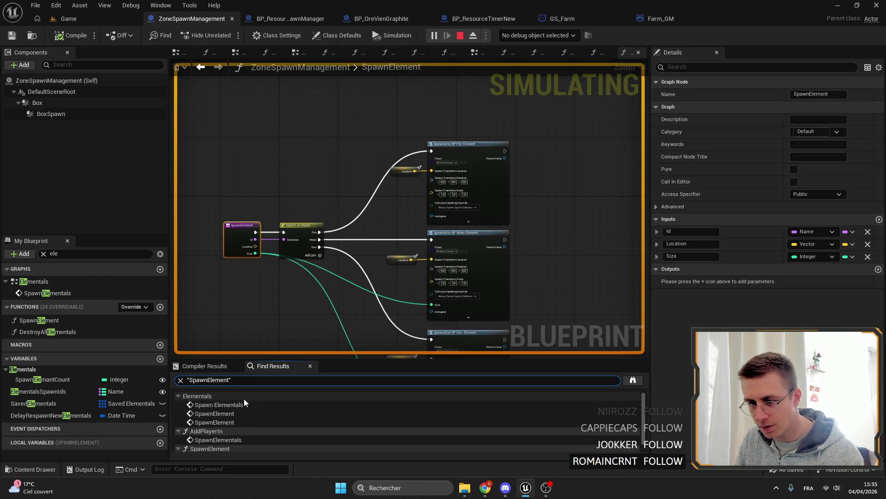
double_click(239, 404)
scroll(456, 196, down, 3)
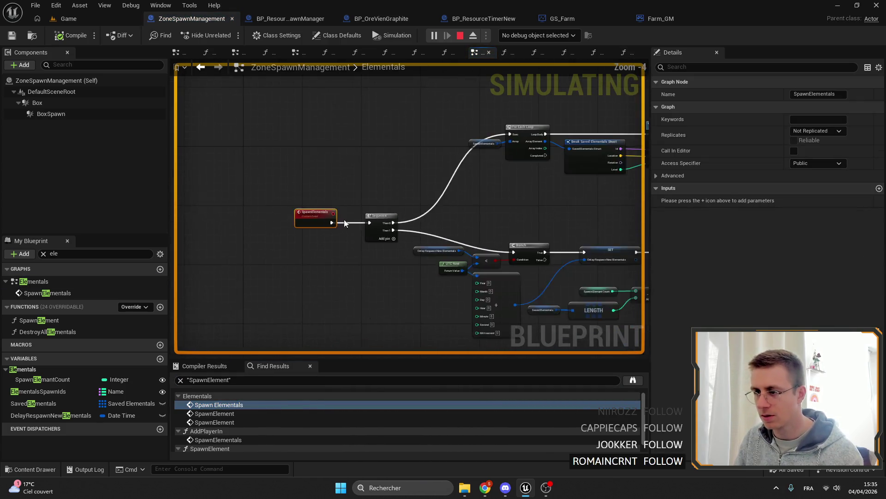
scroll(345, 222, down, 3)
Review the Saved Elementals loop, Branch and Delay Respawn New Elementals timing nodes in the Elementals graph
double_click(243, 413)
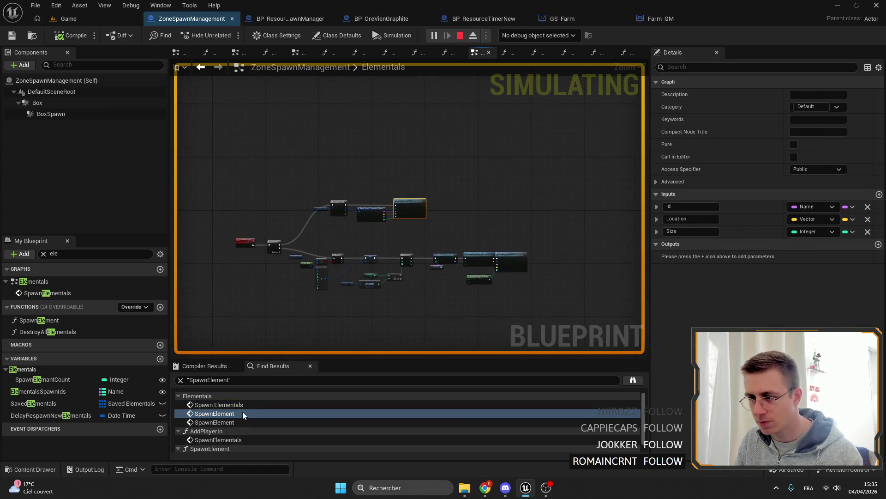
double_click(219, 405)
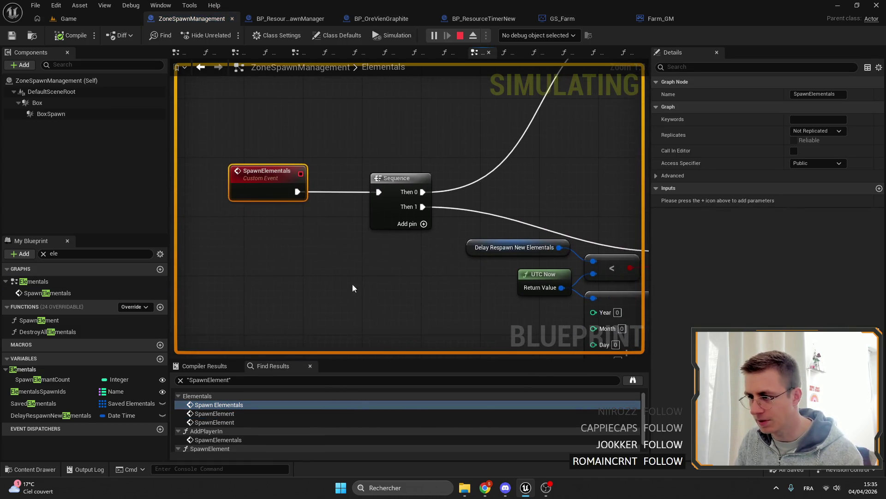
scroll(353, 288, down, 3)
drag(353, 288, 367, 223)
drag(490, 319, 491, 320)
scroll(478, 250, up, 2)
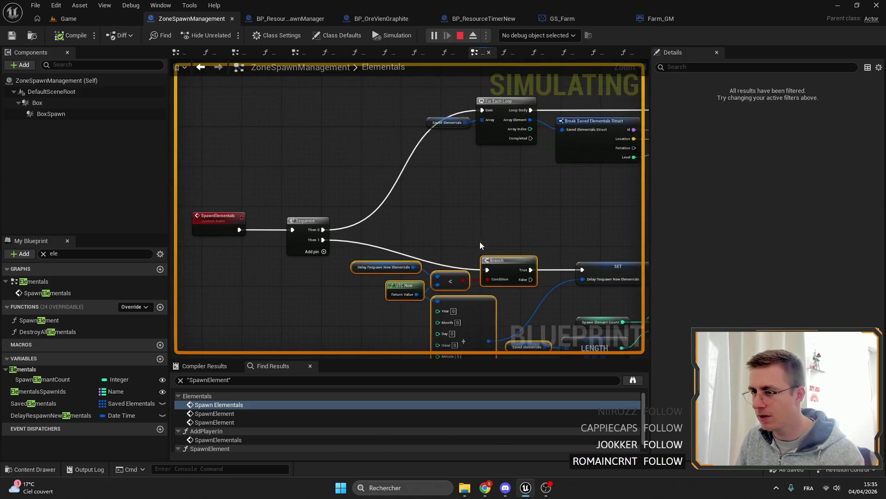
drag(312, 208, 321, 228)
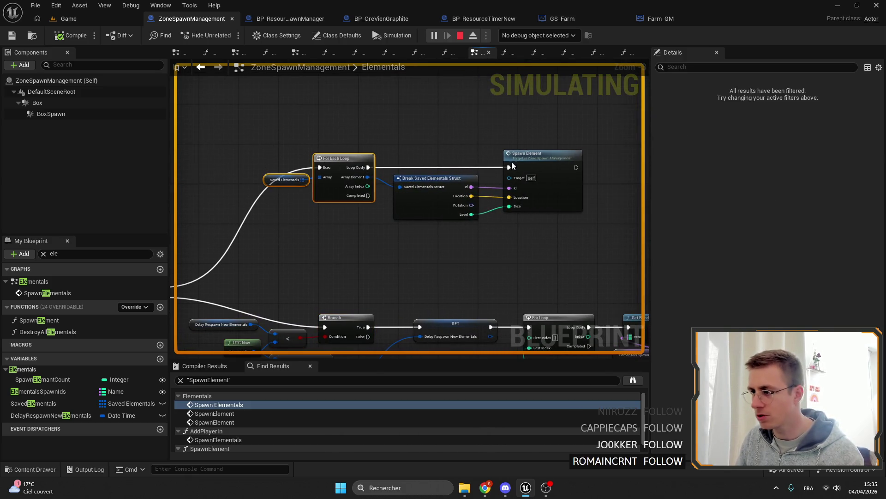
drag(593, 263, 450, 166)
drag(395, 297, 387, 167)
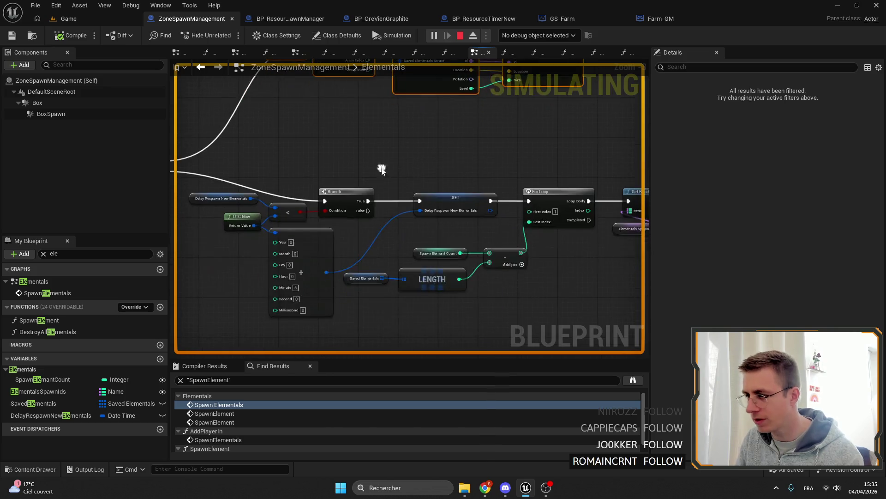
drag(387, 277, 468, 183)
scroll(468, 184, up, 1)
click(443, 186)
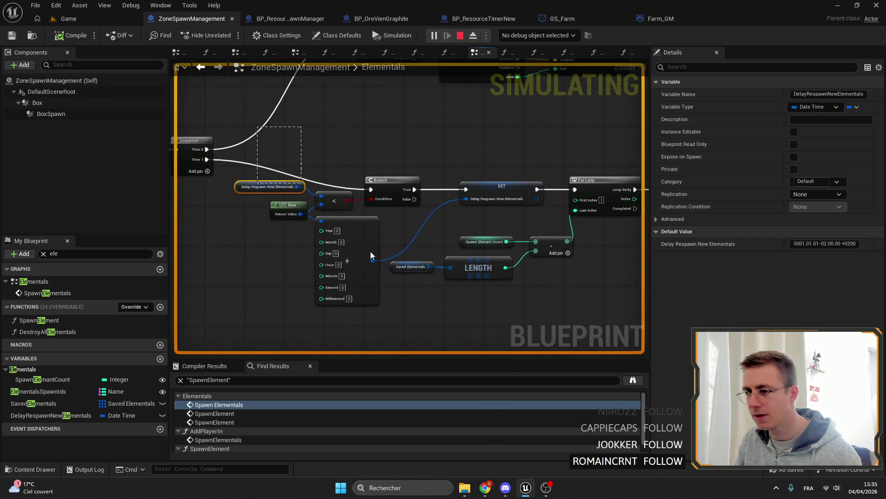
Move the Spawn Elemant Count and LENGTH nodes up beside the Branch and date comparison nodes
drag(416, 247, 256, 126)
drag(525, 220, 275, 148)
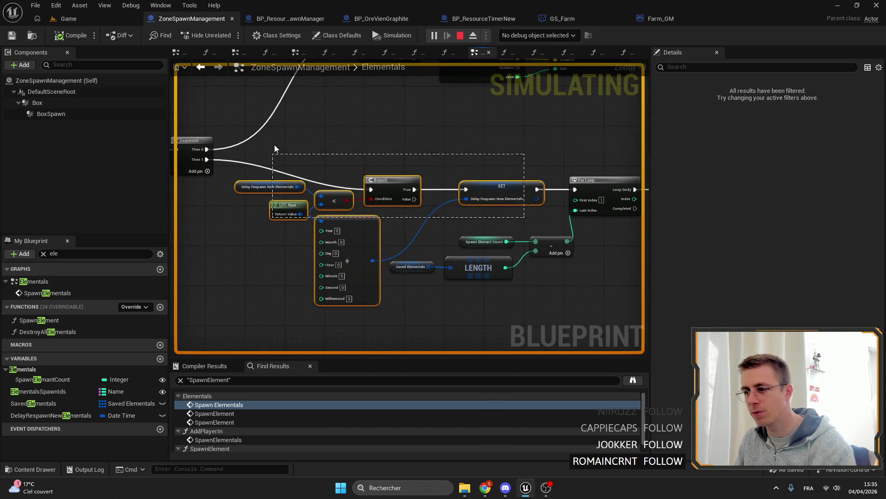
click(426, 132)
mouse_move(416, 145)
mouse_down()
mouse_move(307, 155)
mouse_move(441, 144)
mouse_up()
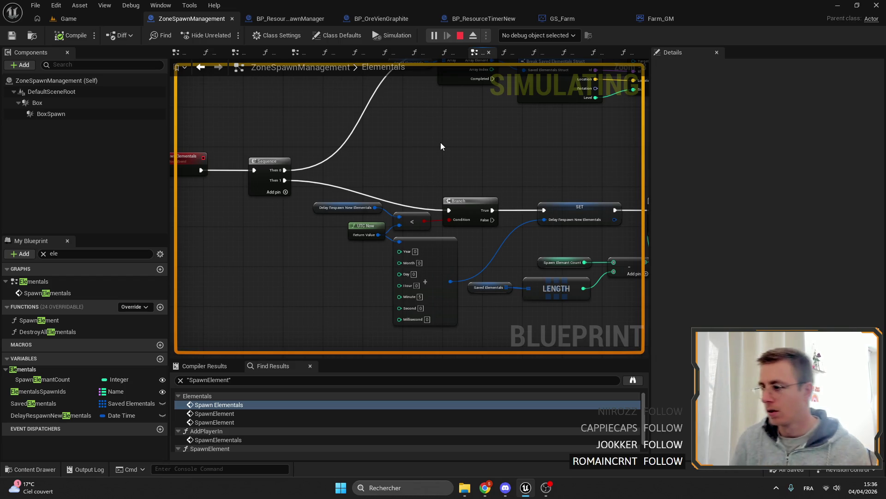
scroll(440, 142, up, 2)
mouse_move(425, 283)
mouse_down()
mouse_move(548, 215)
mouse_move(413, 231)
mouse_up()
mouse_move(472, 212)
mouse_down()
mouse_move(277, 290)
mouse_move(361, 262)
mouse_up()
drag(333, 119, 496, 137)
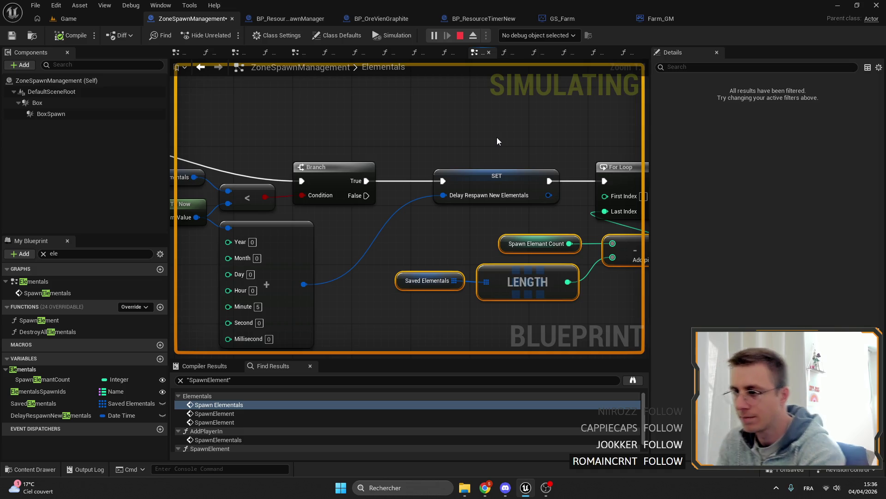
scroll(497, 137, down, 2)
Bring the For Loop node into view and show its node actions
mouse_move(270, 162)
mouse_down()
mouse_move(380, 252)
mouse_move(373, 237)
mouse_up()
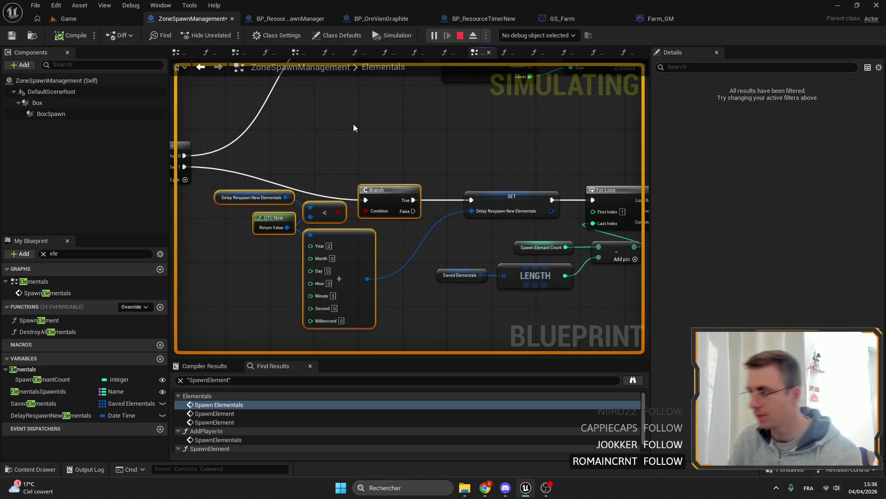
drag(353, 124, 208, 104)
drag(443, 118, 572, 146)
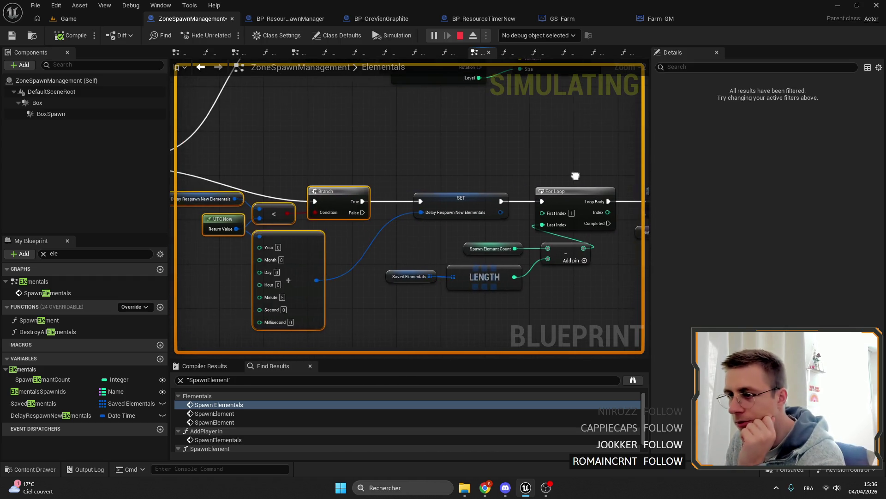
right_click(577, 190)
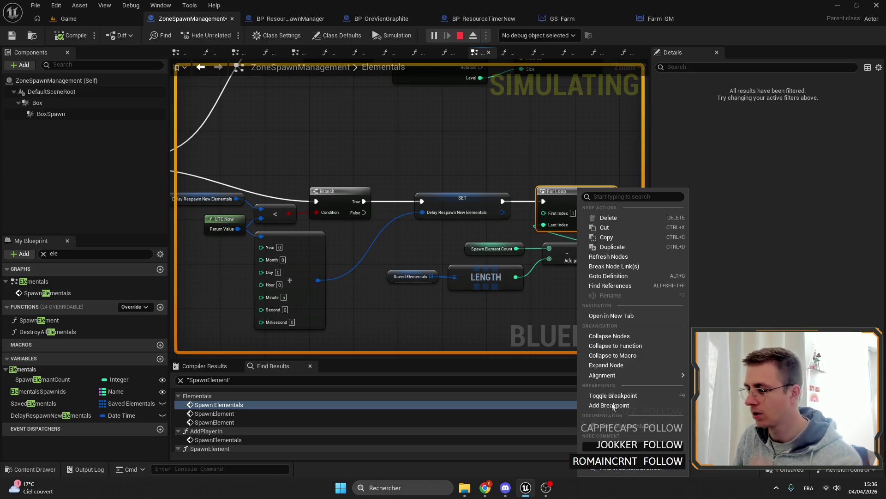
Add a breakpoint to the Branch node and look around in the running game until it triggers
click(403, 340)
scroll(416, 229, down, 2)
scroll(415, 228, up, 2)
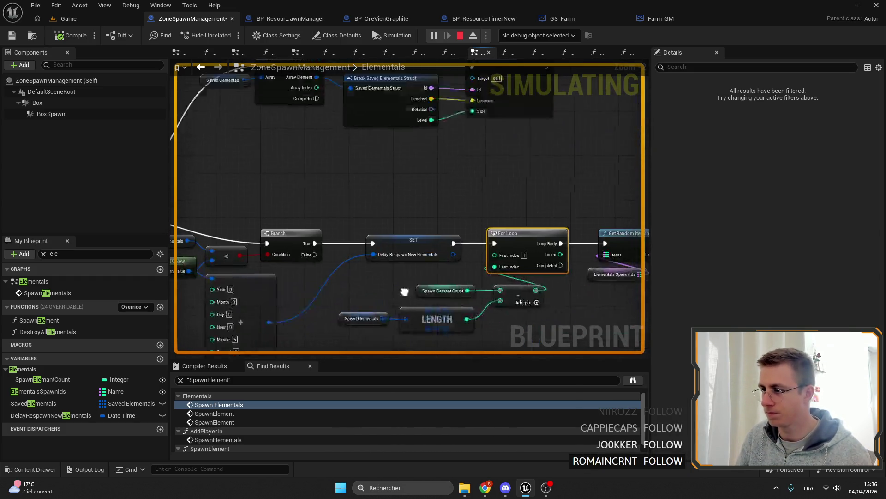
drag(416, 215, 530, 230)
right_click(471, 208)
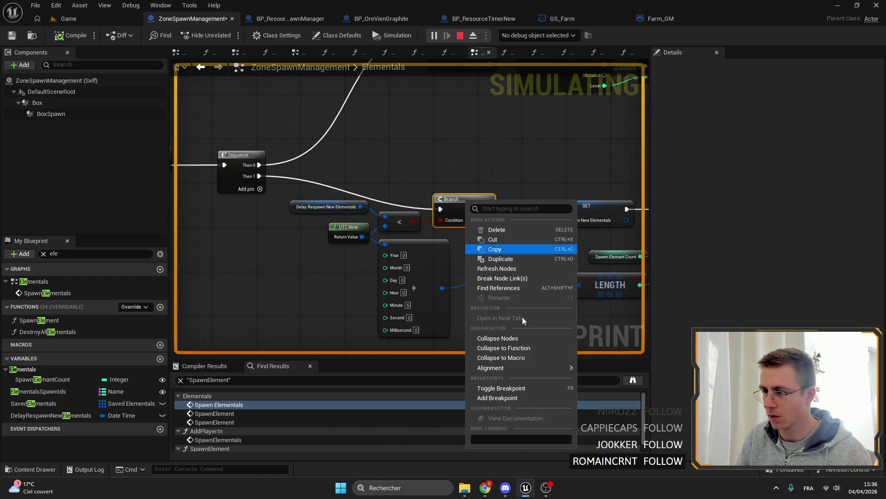
click(516, 399)
click(68, 18)
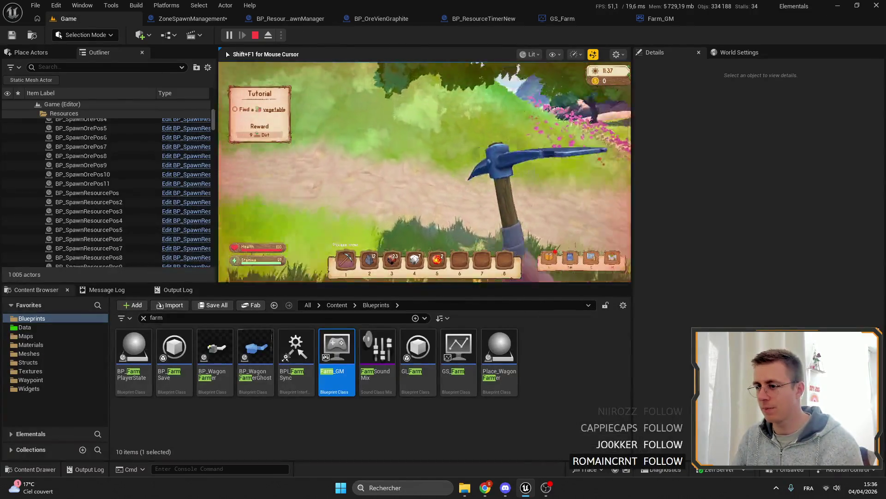
drag(425, 173, 485, 174)
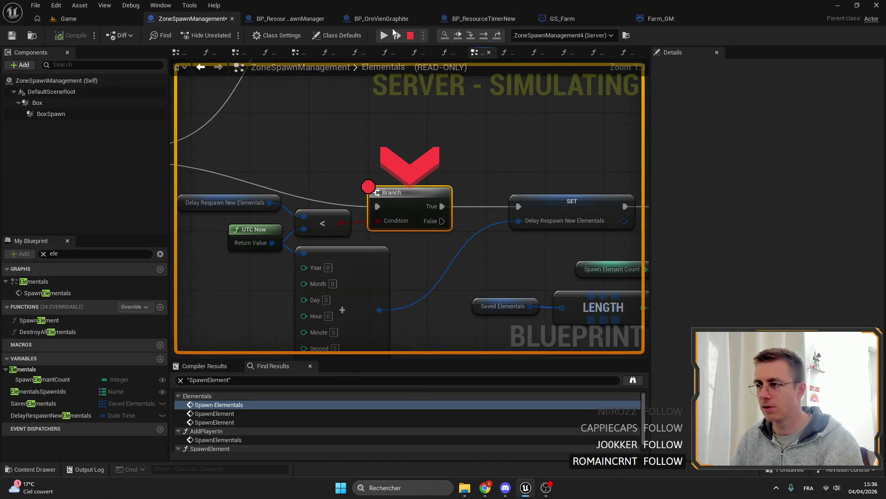
Continue to the Branch breakpoint and inspect the Delay Respawn New Elementals value at the SET node
click(384, 35)
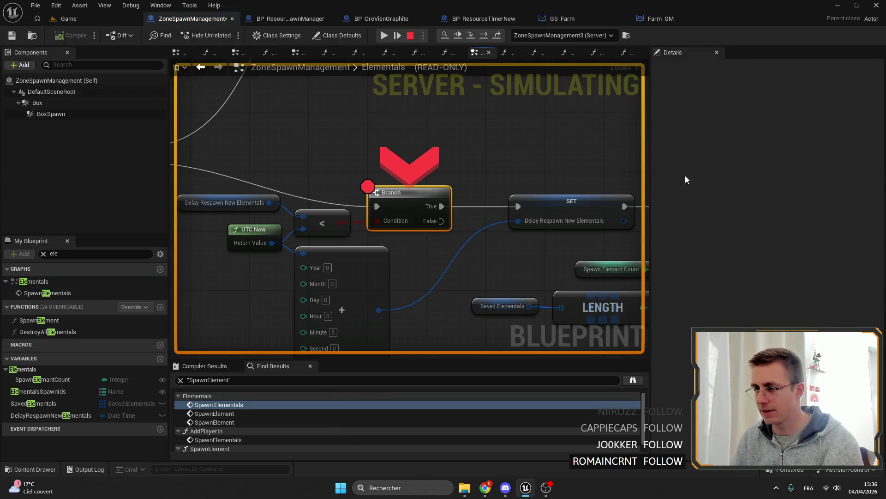
key(F5)
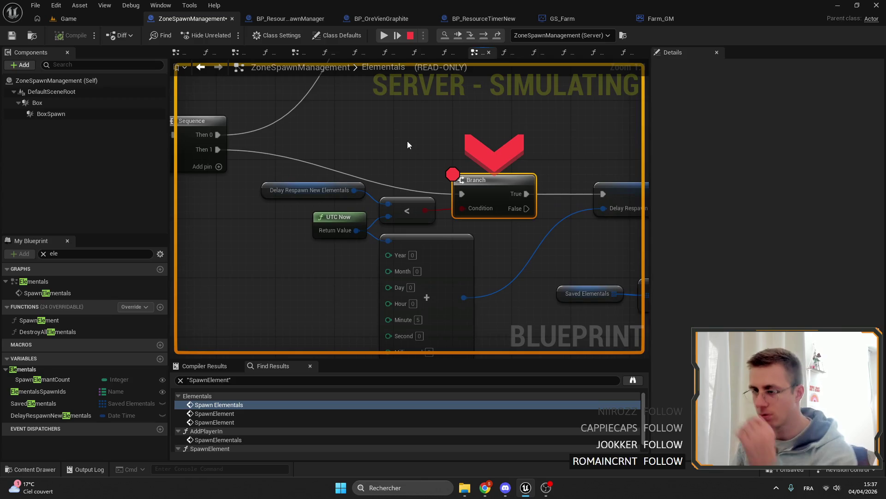
mouse_move(354, 135)
mouse_down()
mouse_move(400, 194)
mouse_move(483, 41)
mouse_move(485, 105)
mouse_move(433, 92)
mouse_up()
click(484, 40)
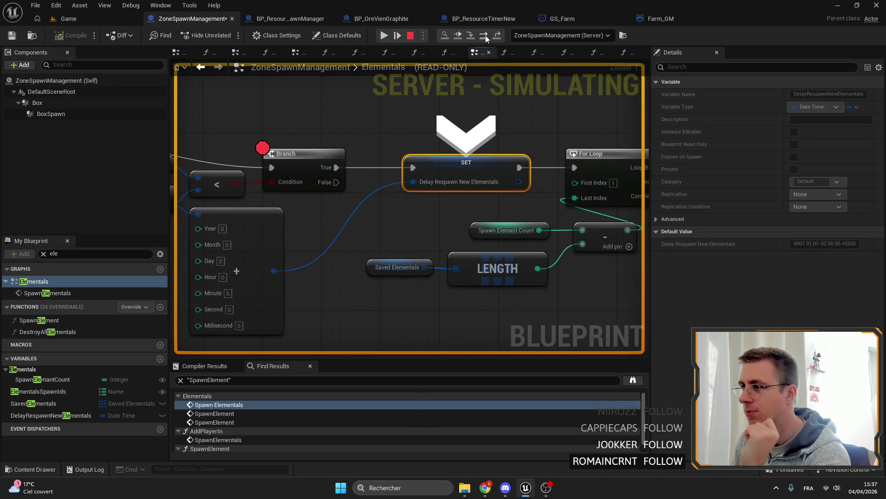
Step over to Get Random Item in List and Spawn Element, then resume the game
click(485, 35)
click(486, 35)
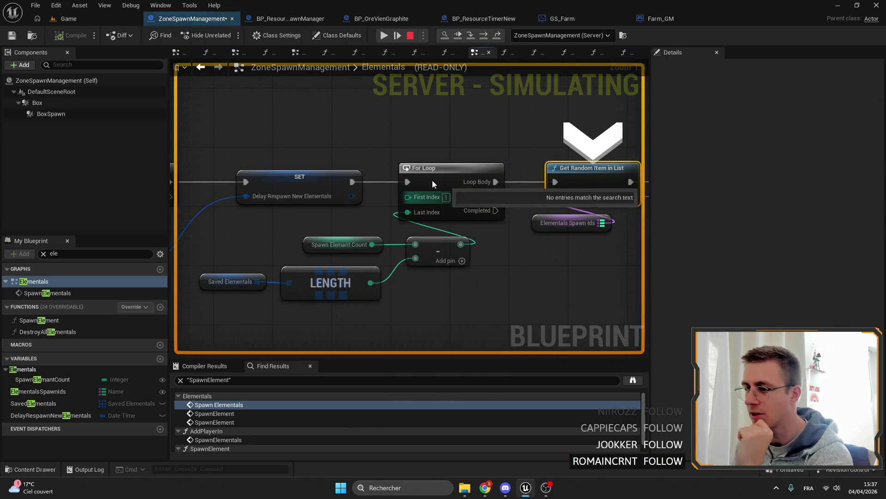
mouse_move(466, 214)
mouse_down()
mouse_move(440, 246)
mouse_move(442, 225)
mouse_up()
mouse_move(484, 135)
mouse_down()
mouse_move(408, 144)
mouse_move(363, 127)
mouse_up()
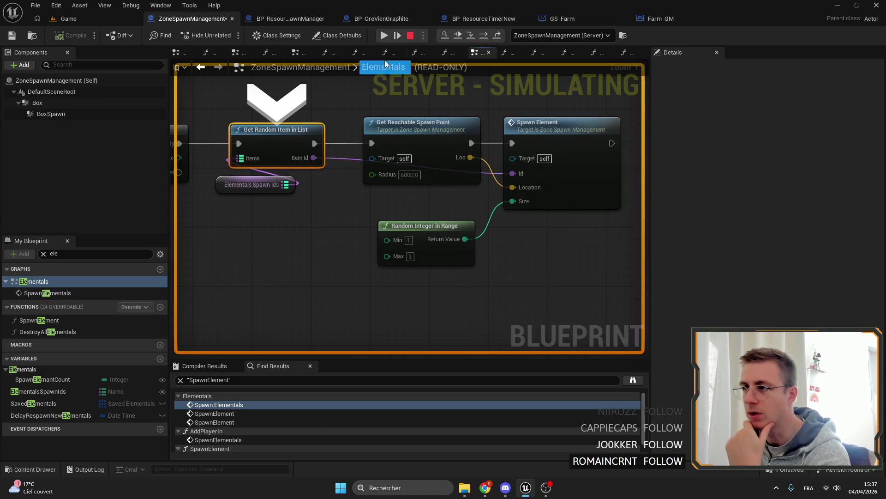
click(385, 35)
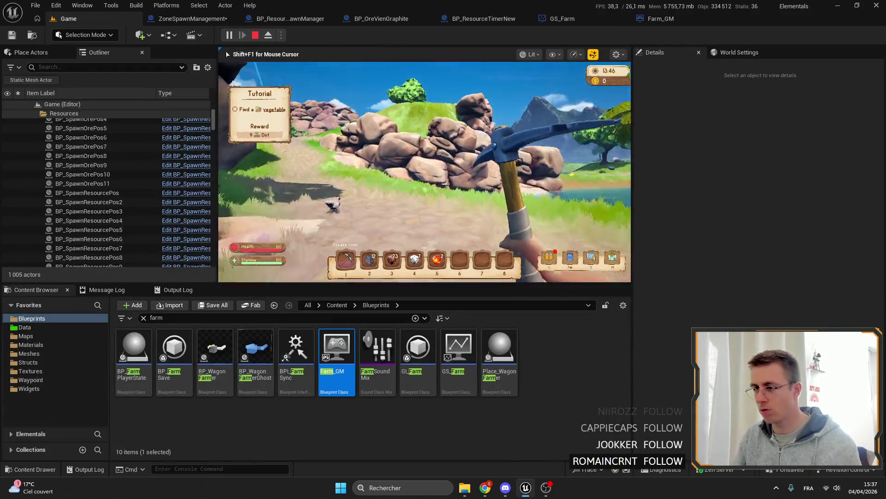
Walk the player around the rocky hill until the Branch breakpoint halts execution
key(w)
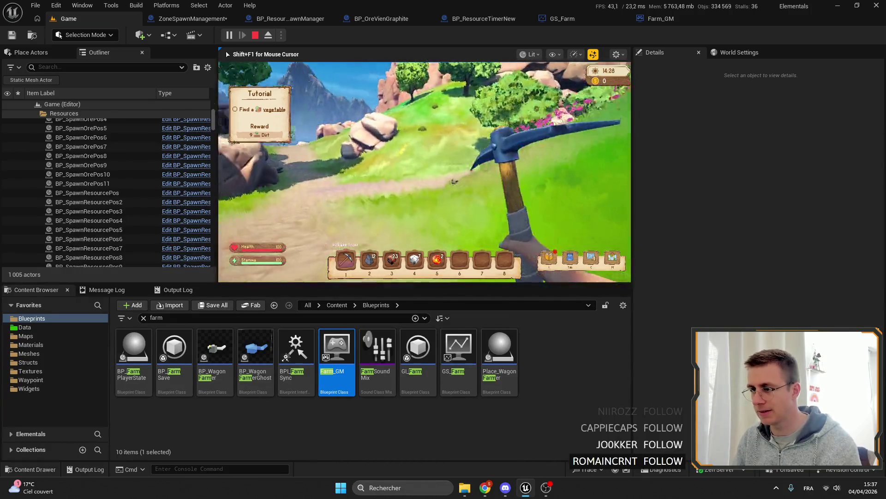
key(w)
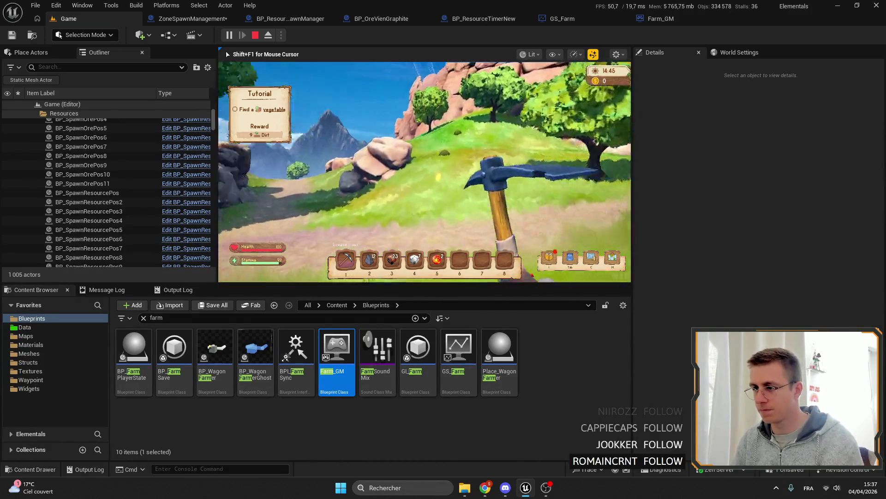
key(w)
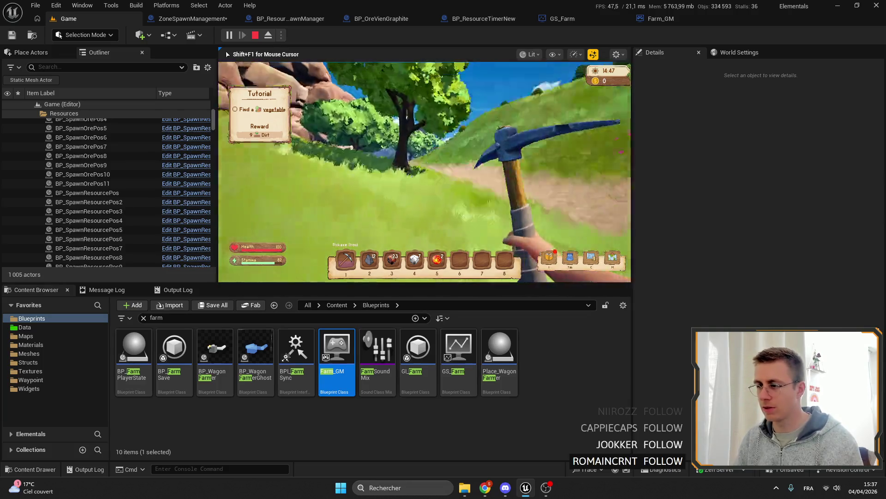
key(w)
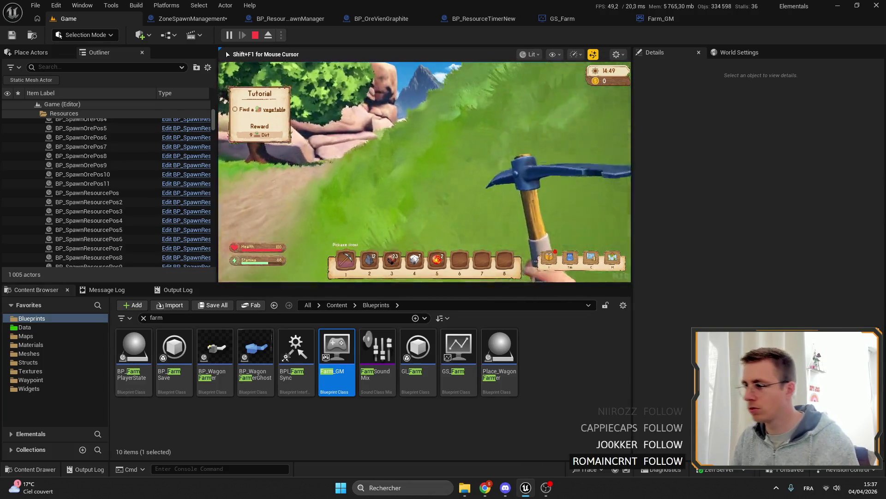
key(w)
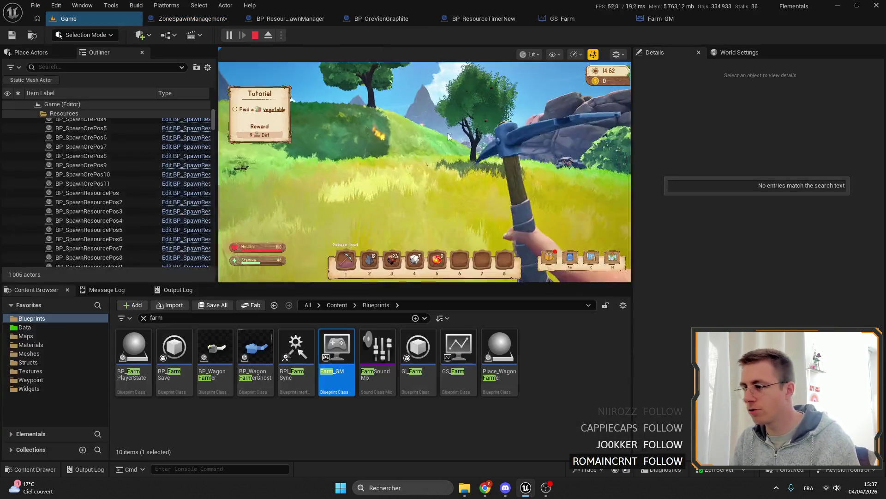
key(w)
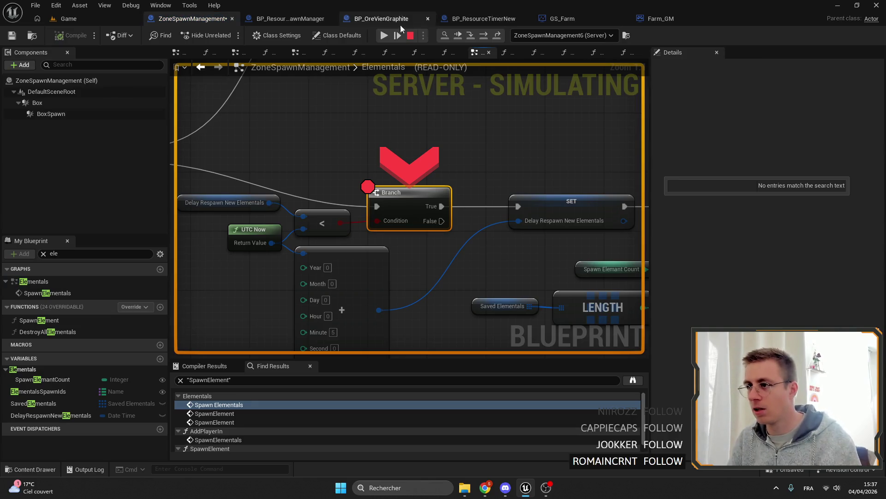
Resume past repeated Branch breakpoint hits while moving the player, then return to the ZoneSpawnManagement graph
click(399, 35)
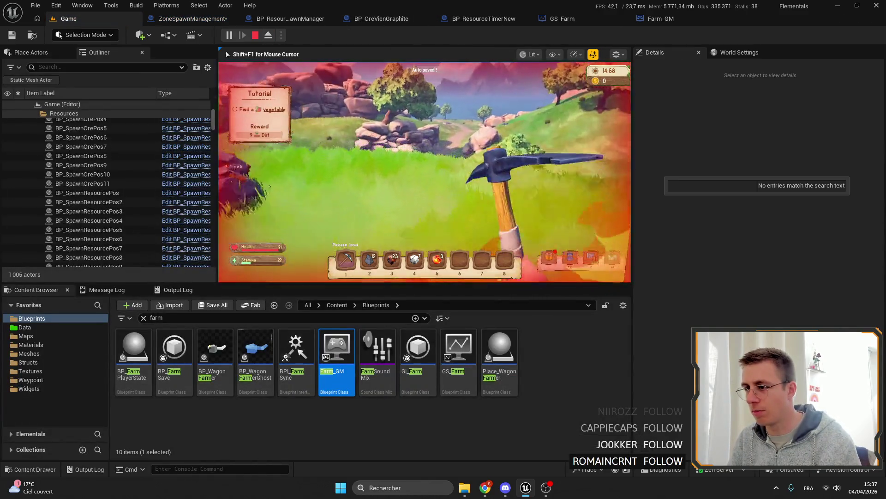
key(w)
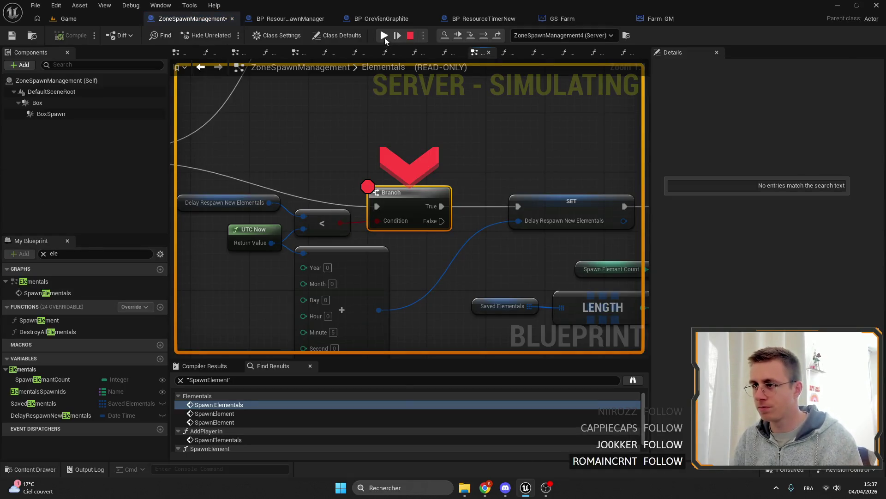
click(384, 37)
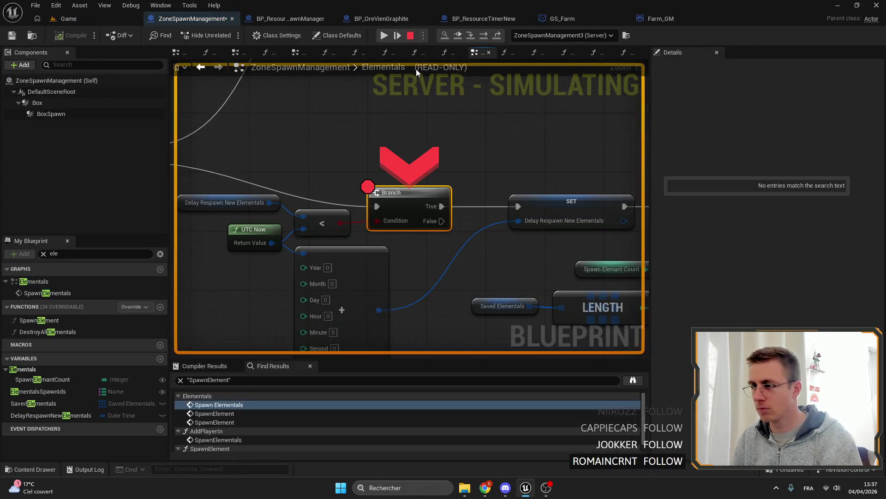
click(384, 37)
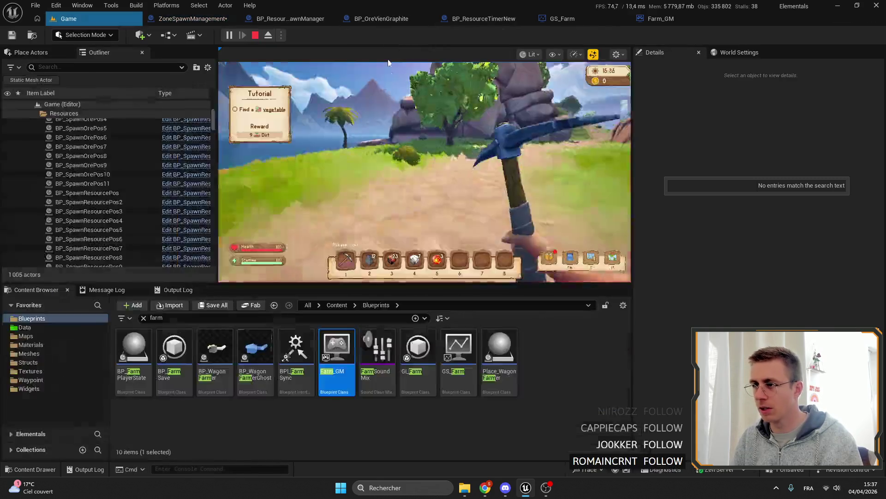
click(388, 139)
click(192, 18)
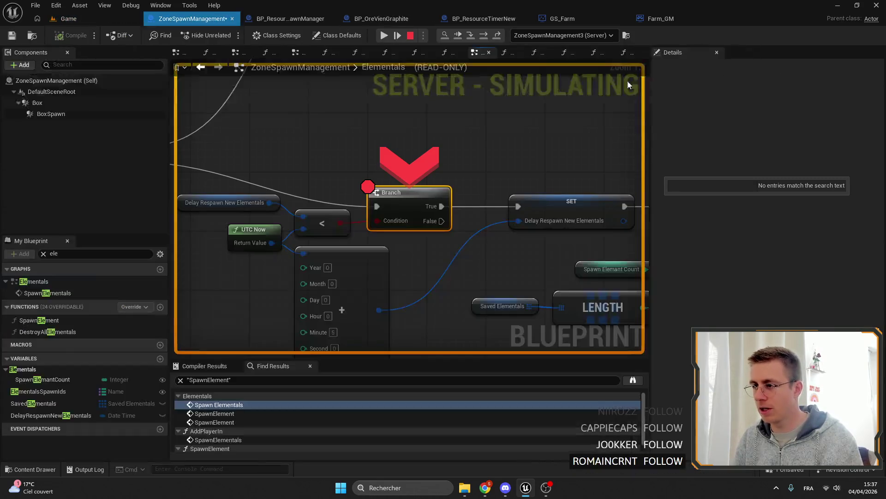
scroll(439, 165, up, 2)
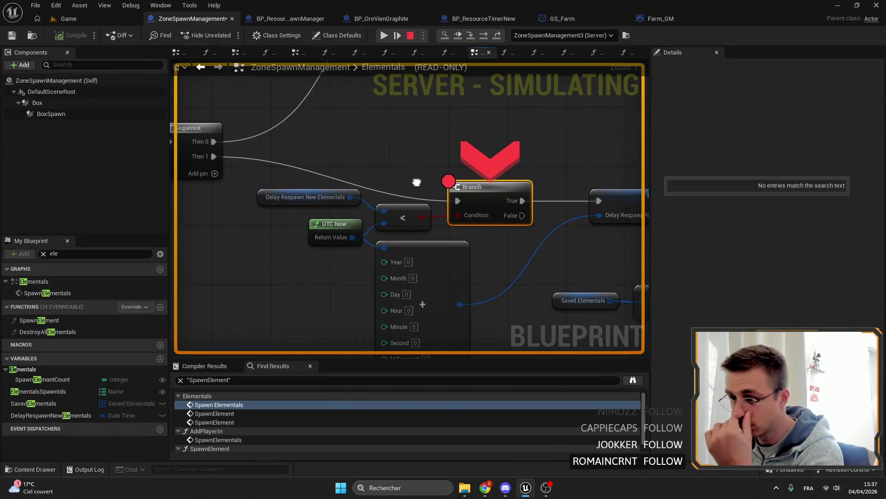
Read the Delay Respawn New Elementals timestamp at two consecutive Branch breakpoint stops
drag(439, 165, 339, 129)
drag(392, 207, 496, 191)
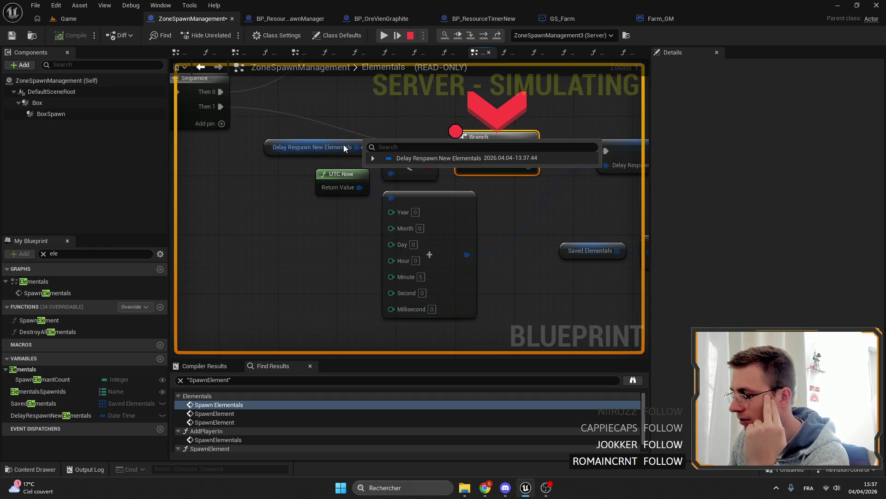
click(423, 38)
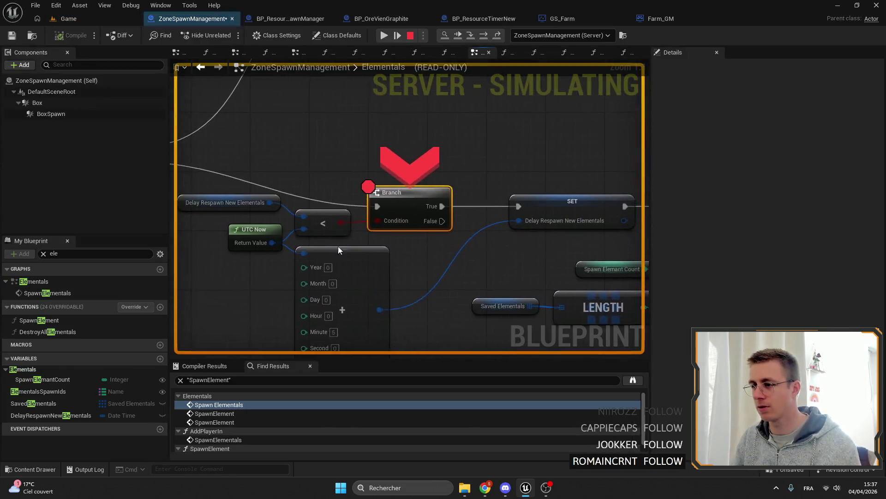
drag(338, 249, 396, 231)
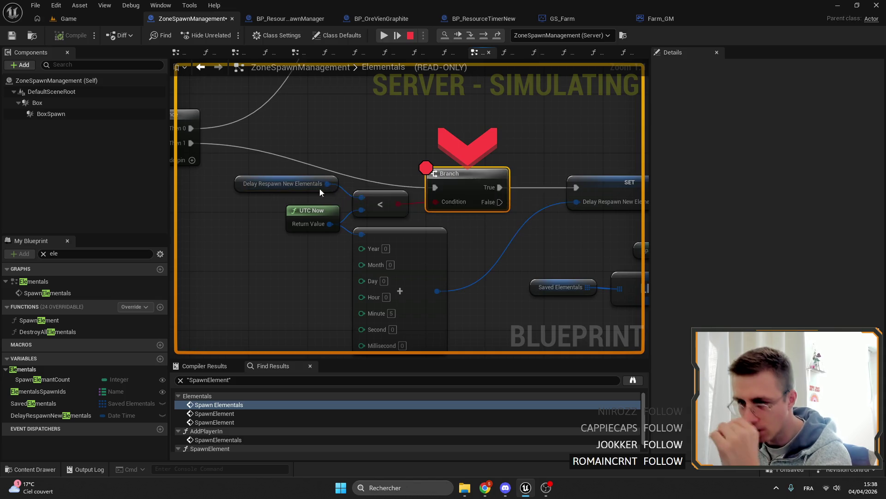
Remove the breakpoint from the Branch node, leaving the SET node untouched
drag(303, 138, 315, 169)
drag(249, 201, 393, 246)
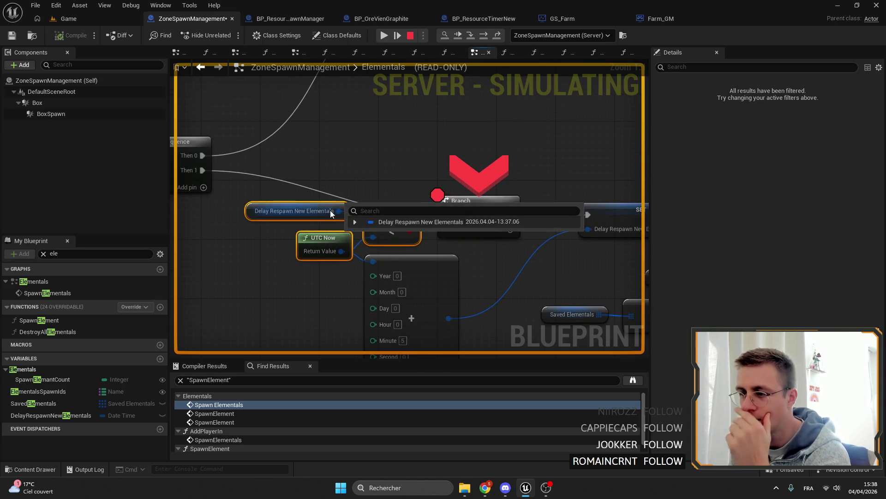
drag(574, 164, 533, 163)
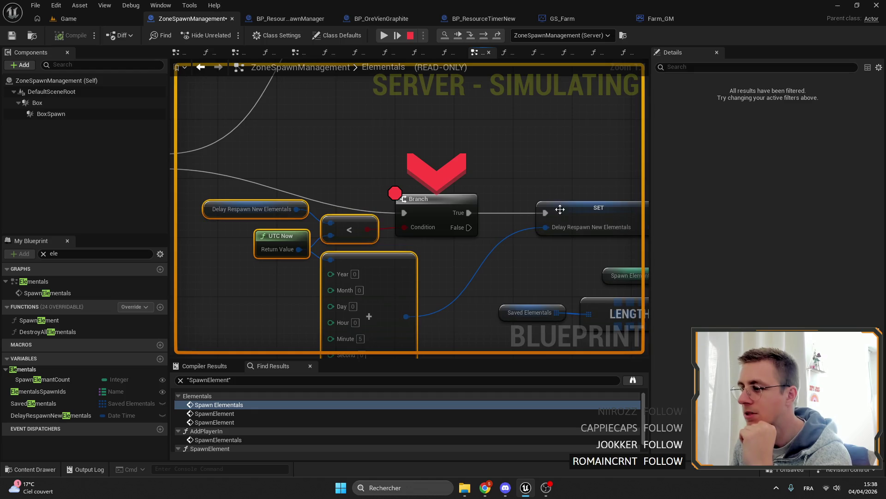
right_click(562, 216)
key(Escape)
right_click(435, 216)
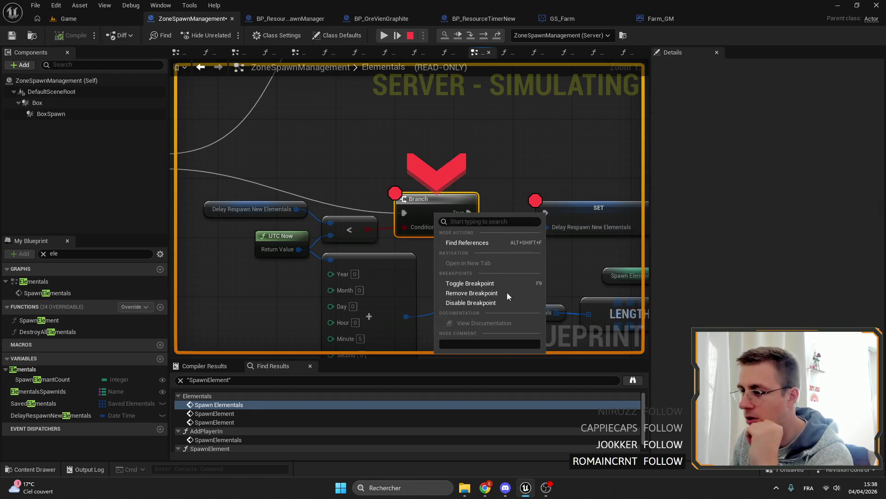
click(486, 295)
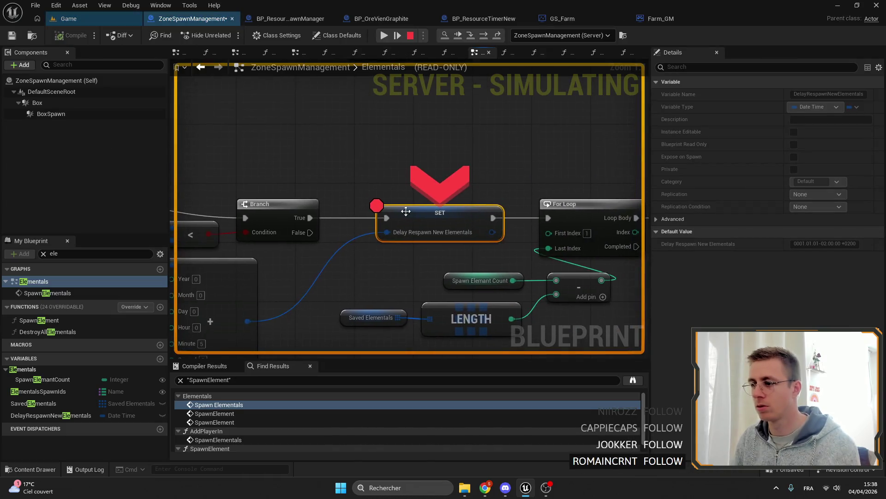
mouse_move(244, 165)
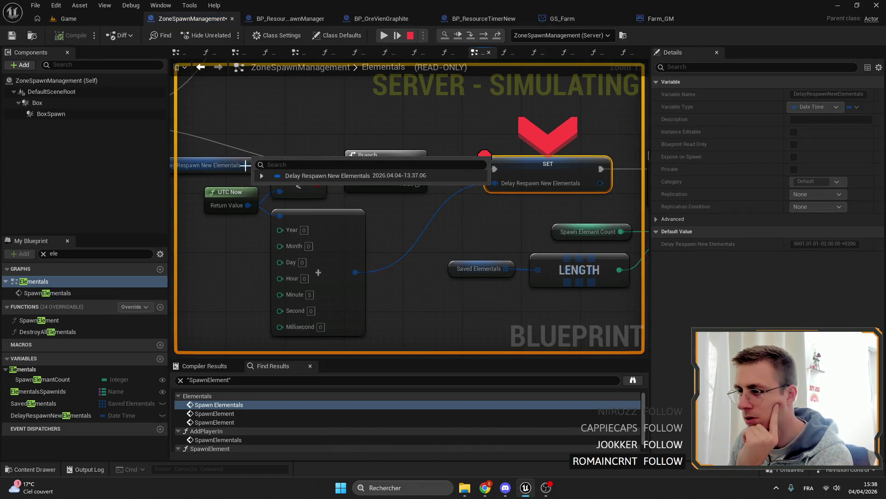
Check UTC Now's return value against the respawn delay, then step execution forward to the For Loop
drag(247, 166, 350, 173)
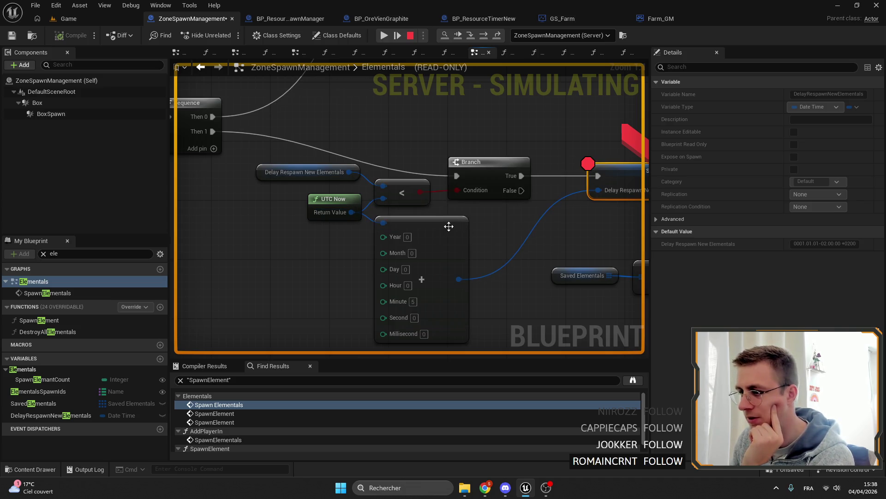
drag(496, 236, 576, 225)
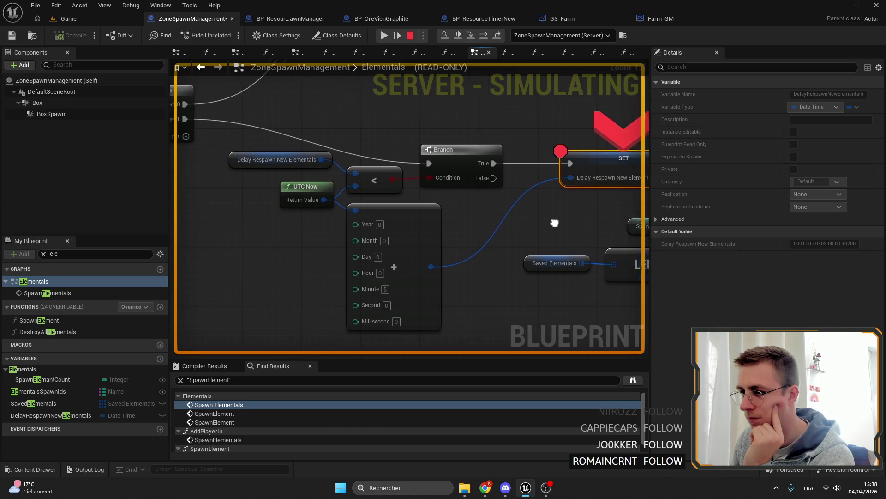
drag(445, 182, 416, 173)
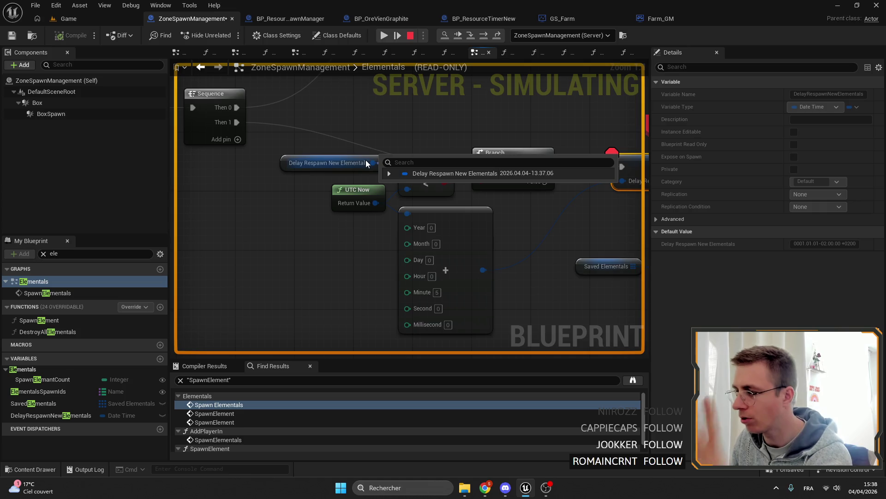
drag(378, 209, 339, 202)
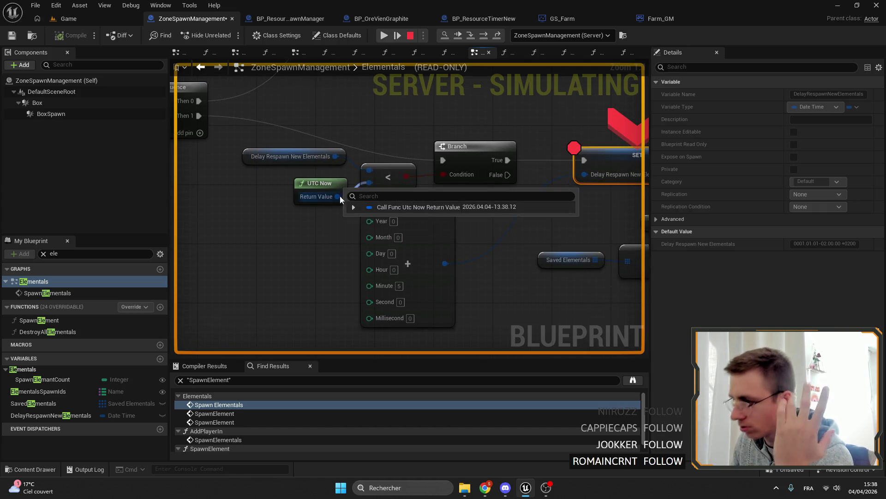
key(F10)
key(F10)
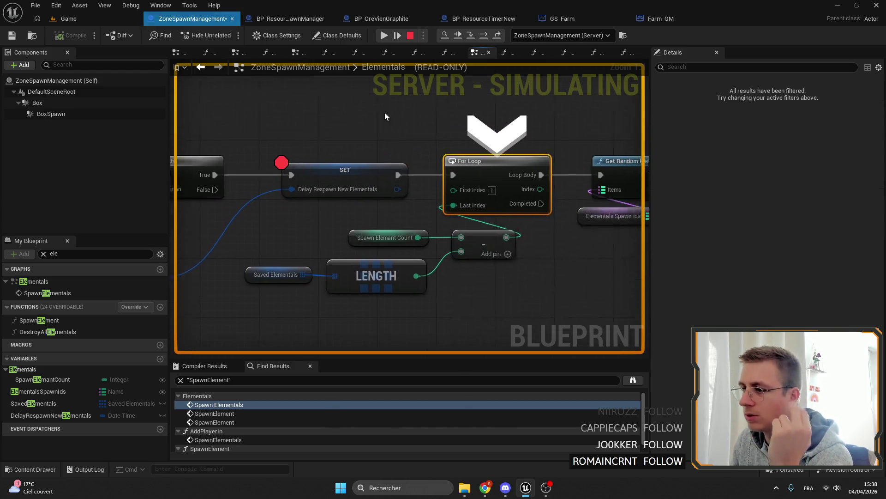
scroll(368, 173, up, 1)
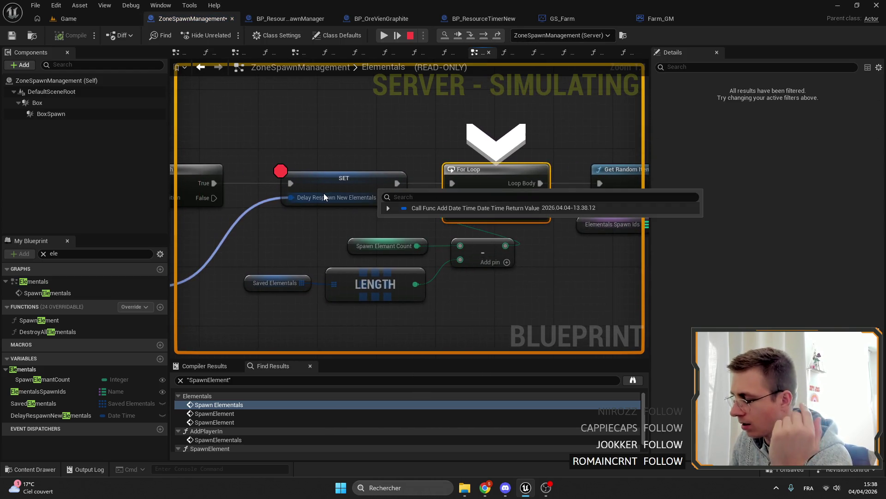
Review the UTC Now, Branch and For Loop nodes, then remove the SET node's breakpoint
drag(323, 197, 450, 63)
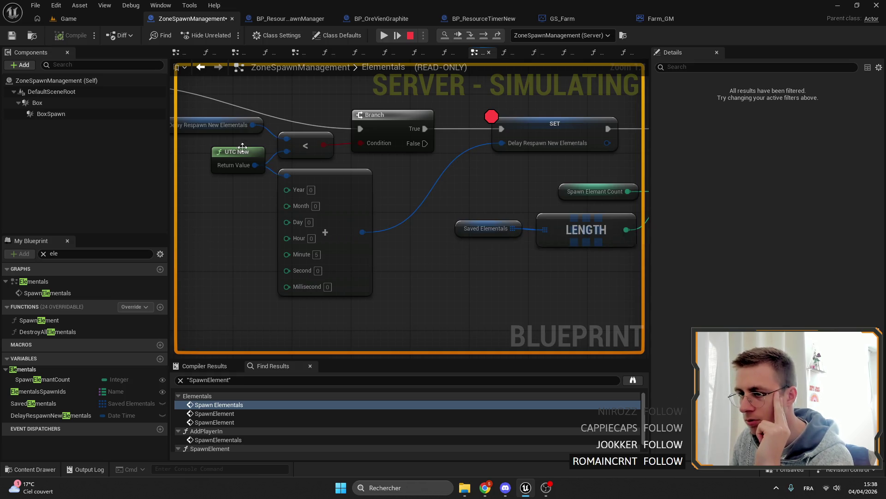
mouse_move(361, 232)
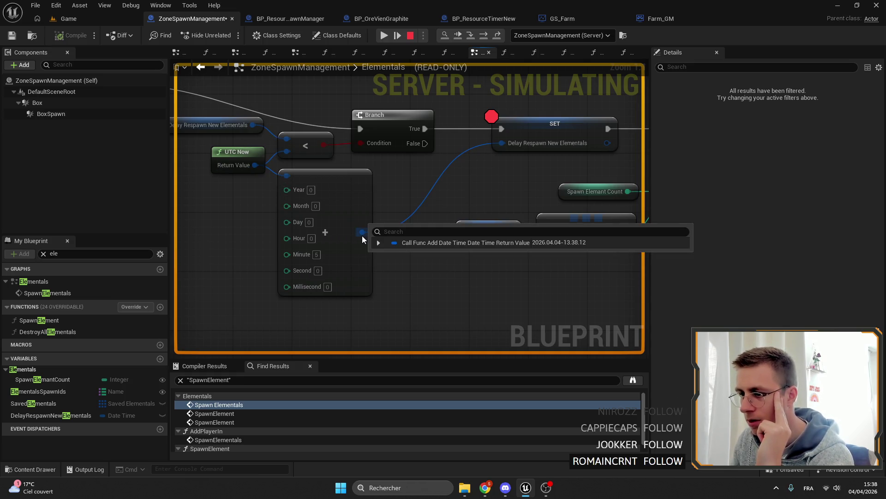
drag(485, 208, 388, 201)
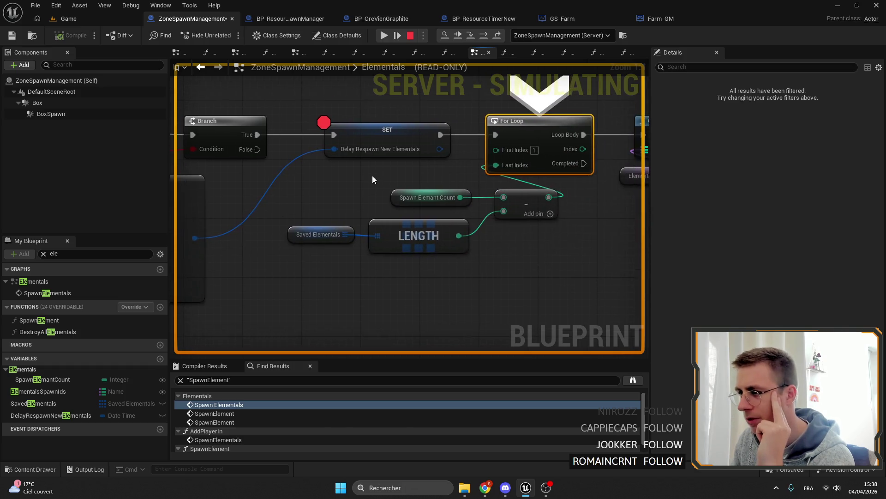
mouse_move(391, 138)
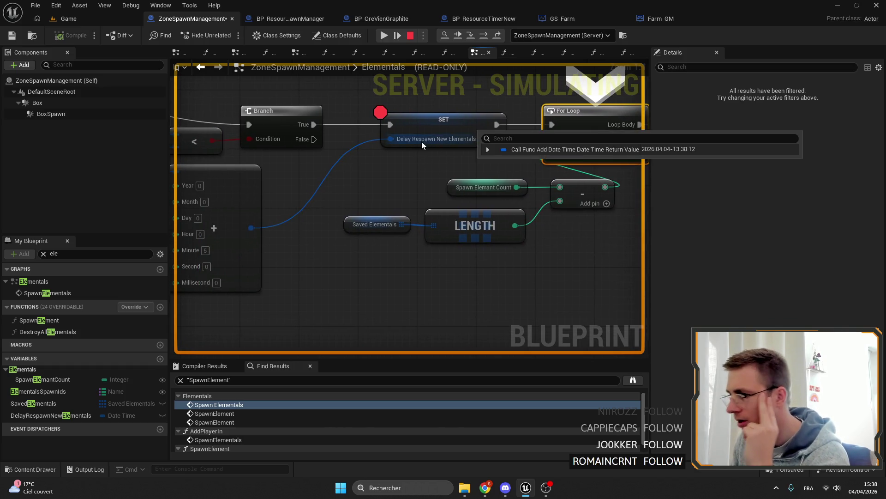
drag(421, 142, 582, 143)
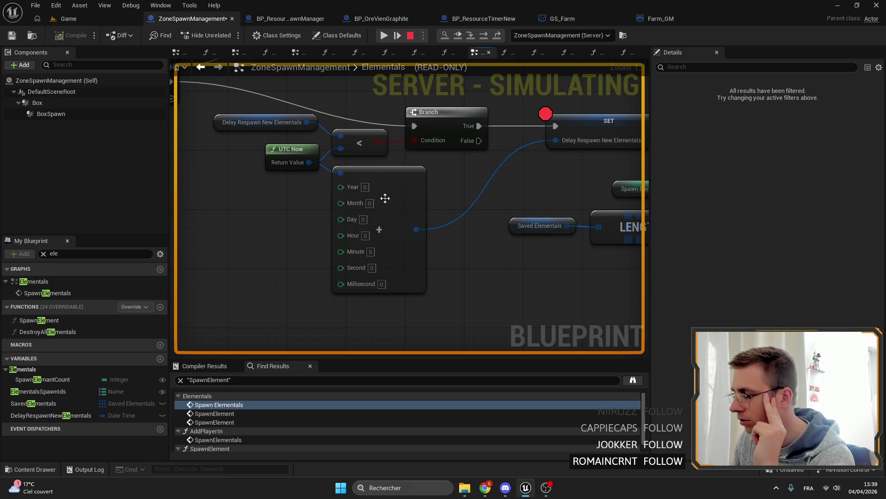
drag(417, 224, 229, 263)
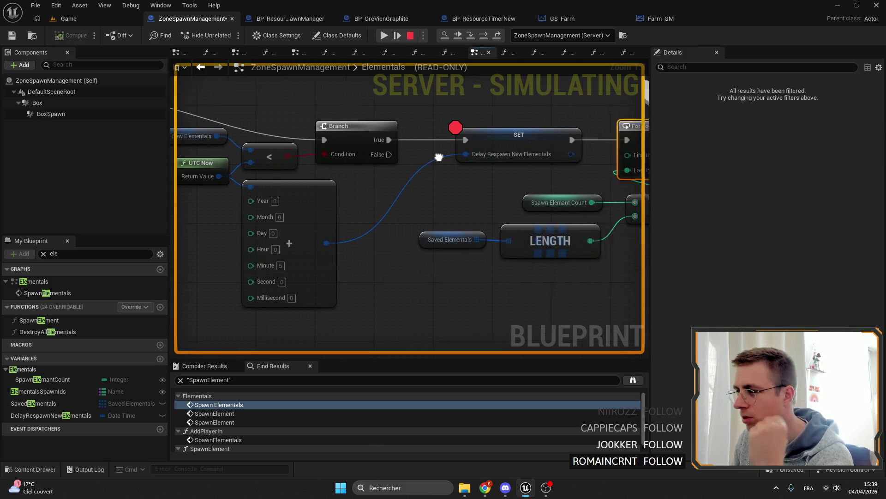
right_click(435, 154)
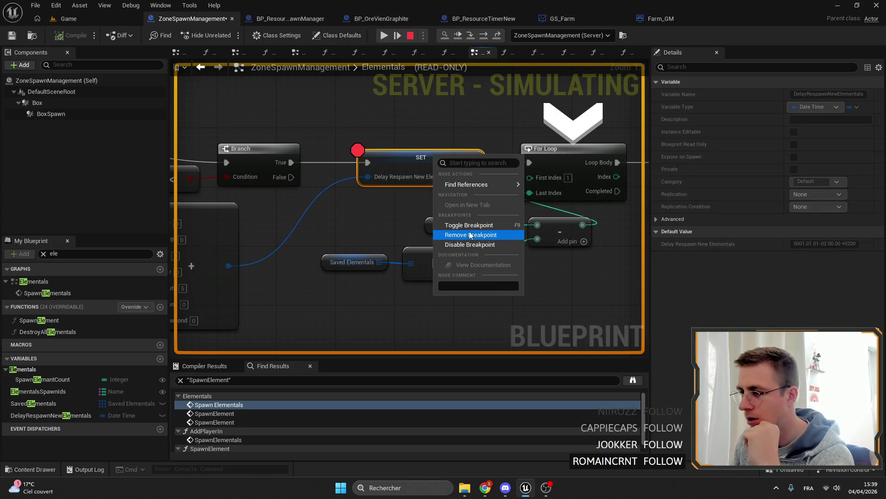
click(460, 223)
Resume the paused game and end the play session
drag(415, 208, 378, 214)
click(384, 35)
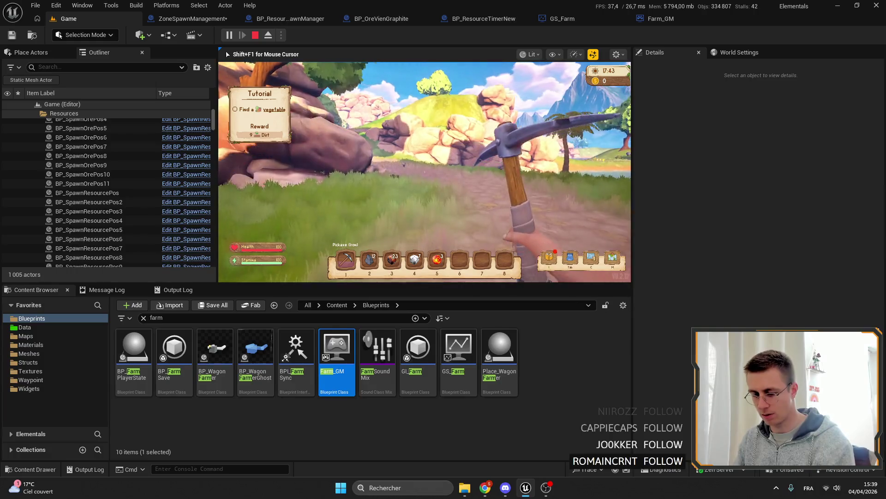
key(Escape)
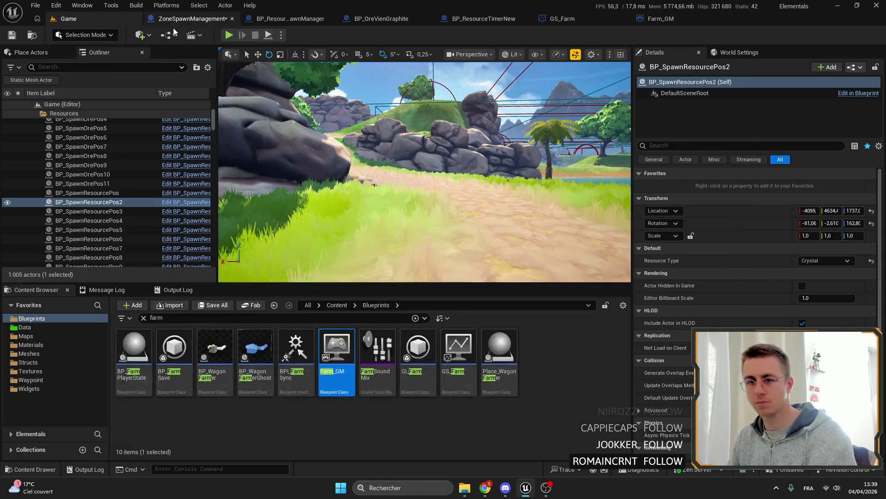
Return to the ZoneSpawnManagement graph and pull a new execution wire out of SET
click(193, 18)
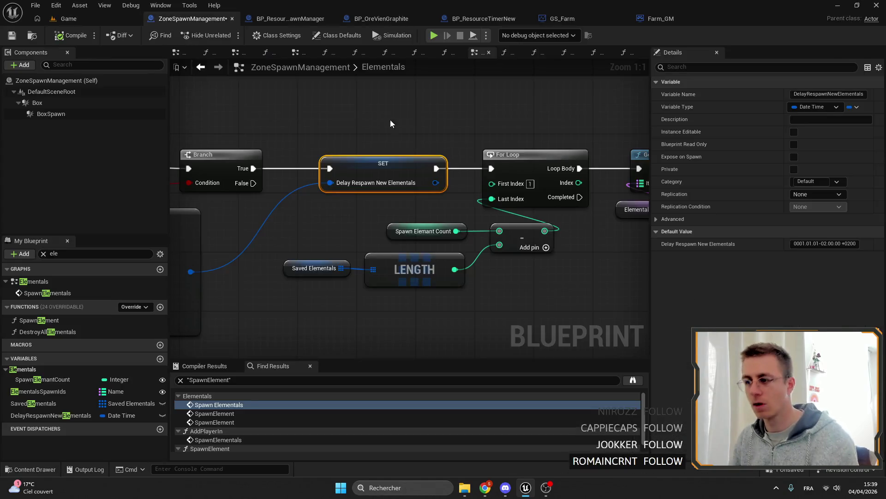
drag(346, 208, 430, 207)
right_click(431, 146)
text(print)
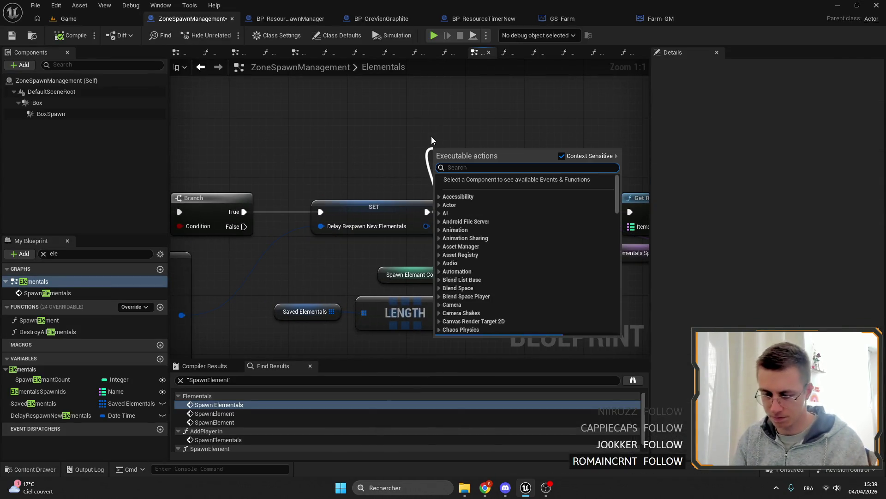
Add a Print String node after SET and connect it onward to the For Loop
key(Return)
drag(471, 166, 519, 124)
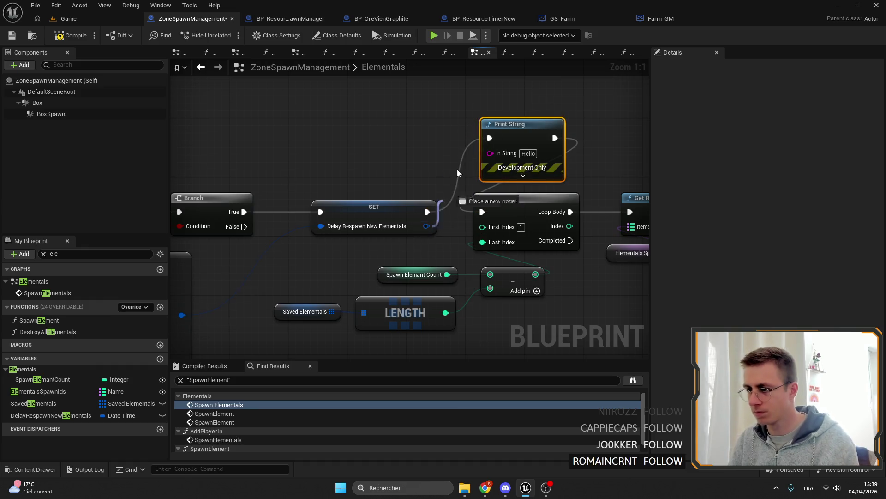
drag(427, 226, 485, 149)
key(Escape)
right_drag(425, 234, 447, 235)
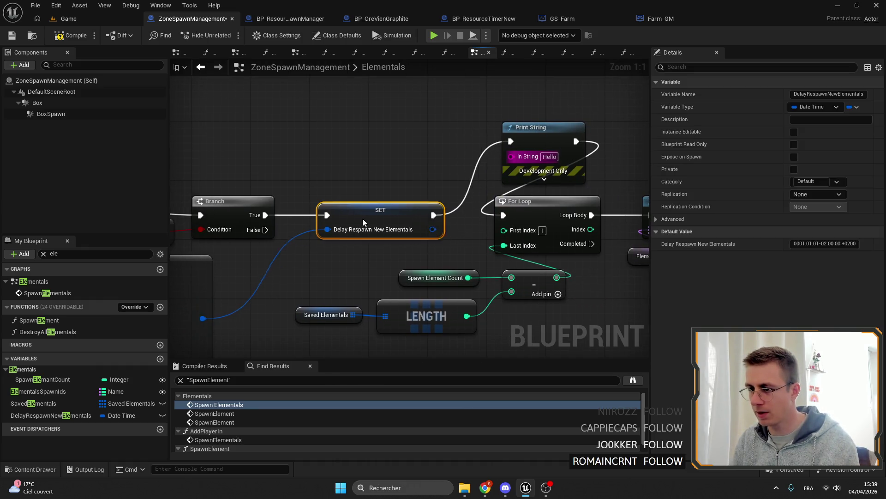
drag(395, 210, 372, 210)
click(374, 153)
Feed Print String's In String from an Append node with a third input, B set to h
drag(512, 156, 431, 149)
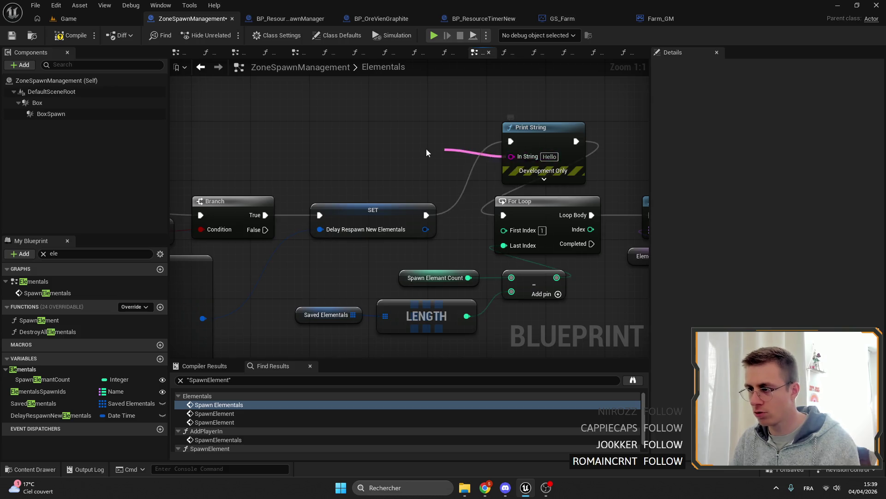
text(appn)
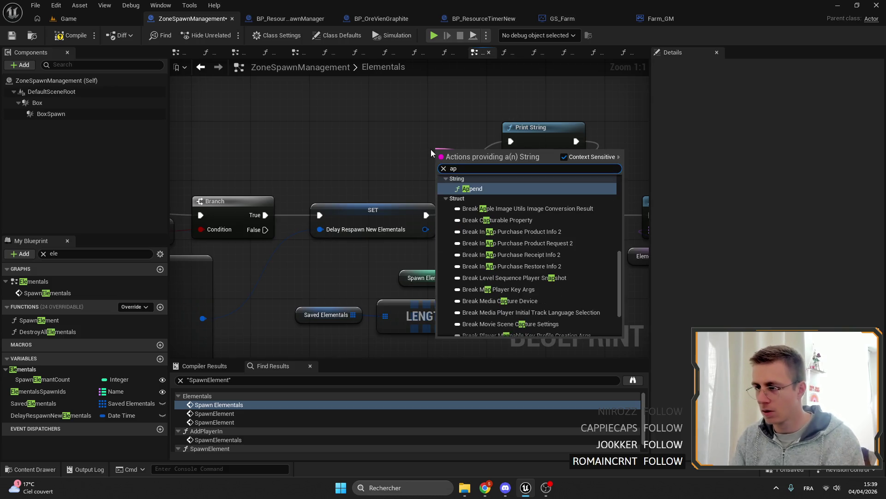
key(Return)
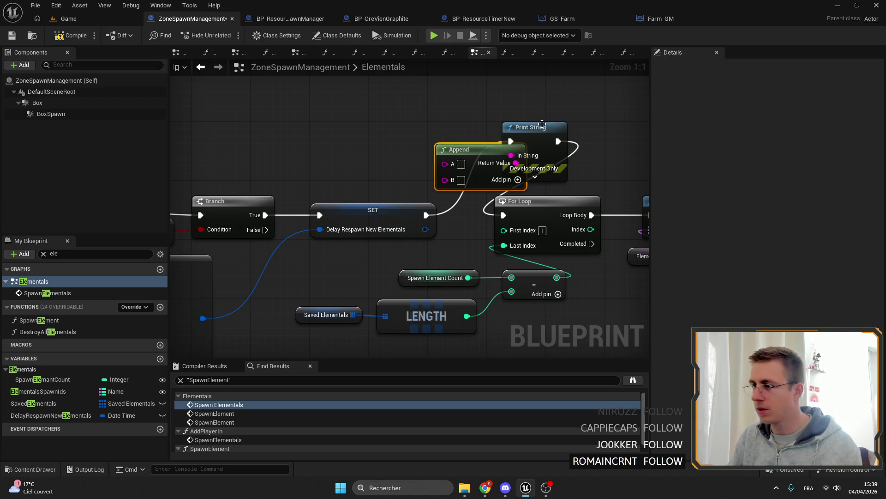
drag(460, 149, 421, 127)
click(482, 157)
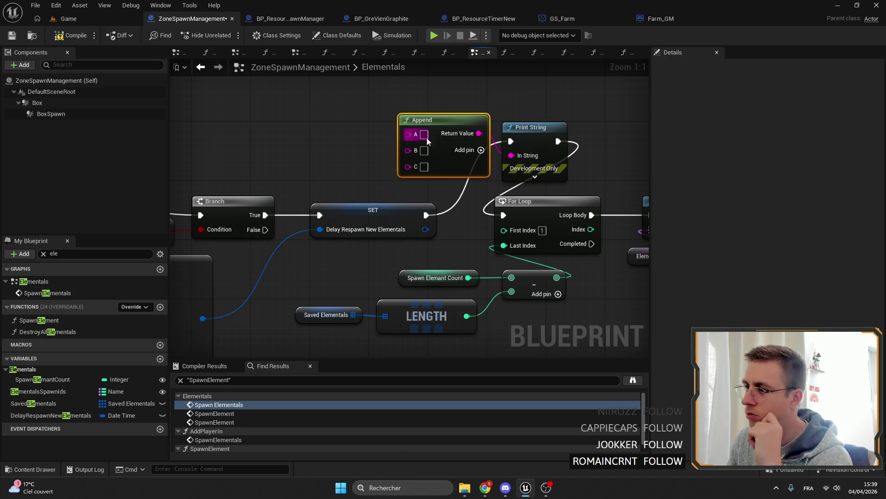
click(424, 150)
text(h)
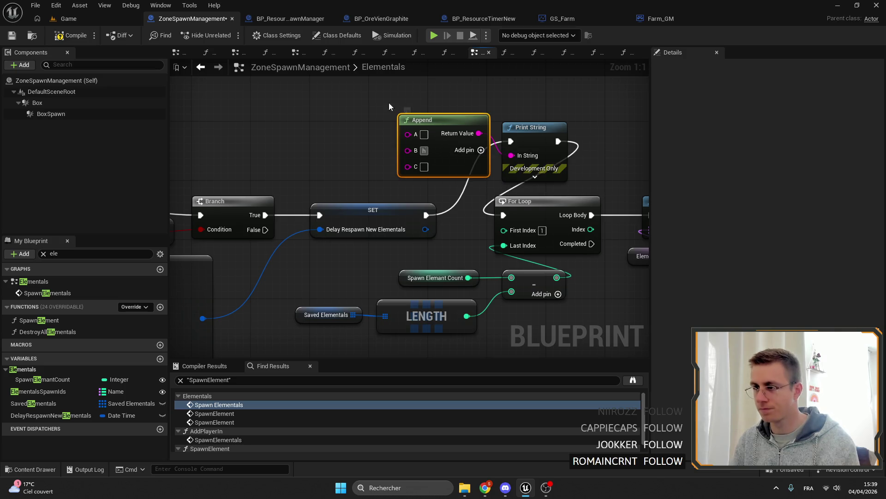
Shift SET aside and add a Break Date Time node of the respawn delay
click(388, 103)
drag(415, 229, 450, 232)
key(Escape)
click(485, 245)
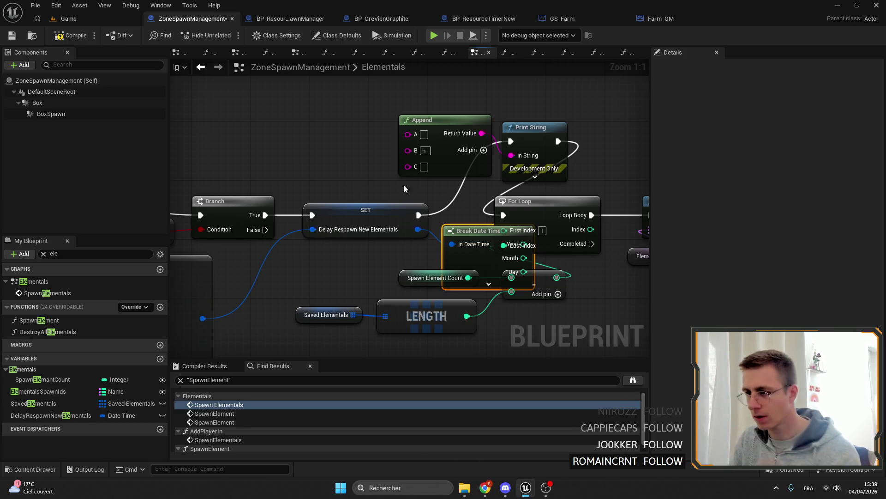
Expand Break Date Time and wire Hour into Append A and Minute into Append C
drag(419, 229, 429, 174)
key(Escape)
mouse_move(478, 230)
mouse_down()
mouse_move(294, 134)
mouse_move(280, 116)
mouse_move(308, 77)
mouse_up()
click(297, 171)
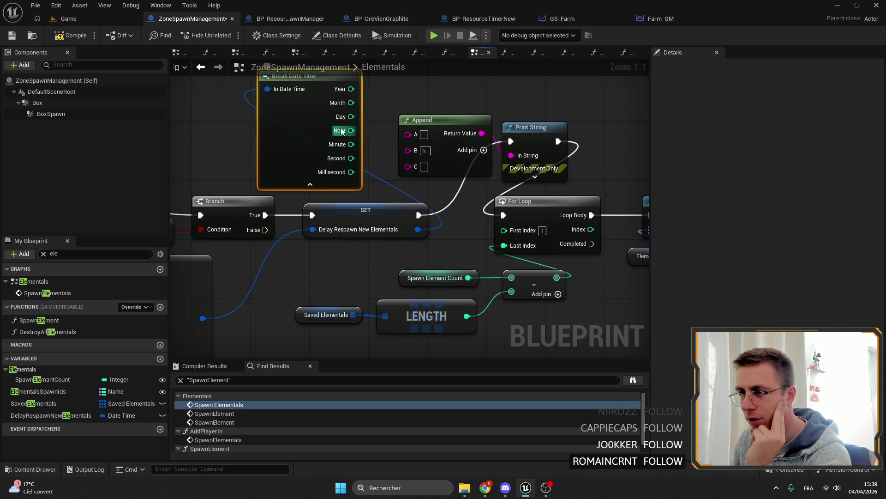
drag(351, 130, 408, 134)
drag(351, 144, 409, 166)
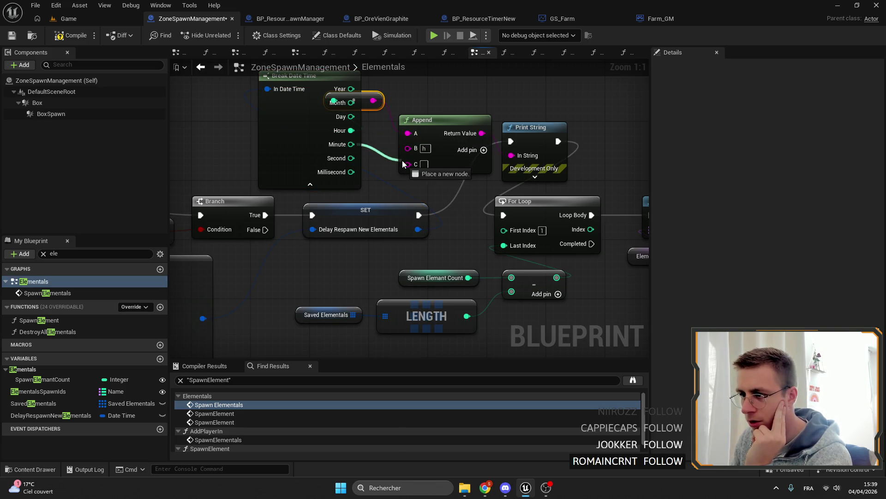
Replace Append B's h with a ':' separator, tidy the chain, then compile and save the Blueprint
drag(431, 130, 504, 80)
drag(365, 104, 430, 93)
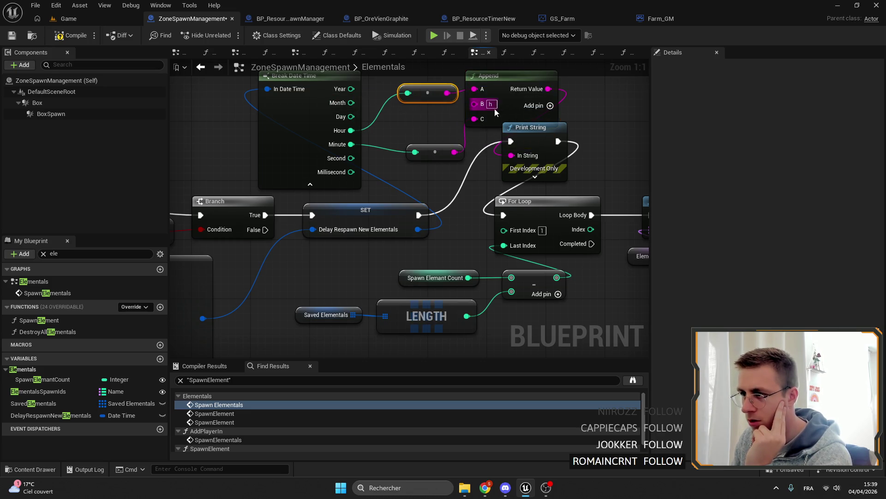
click(490, 104)
key(BackSpace)
text(:)
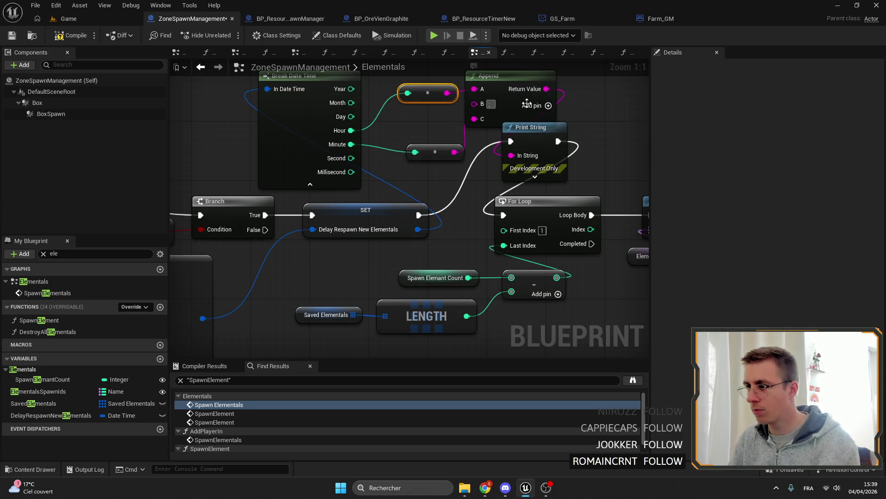
click(606, 127)
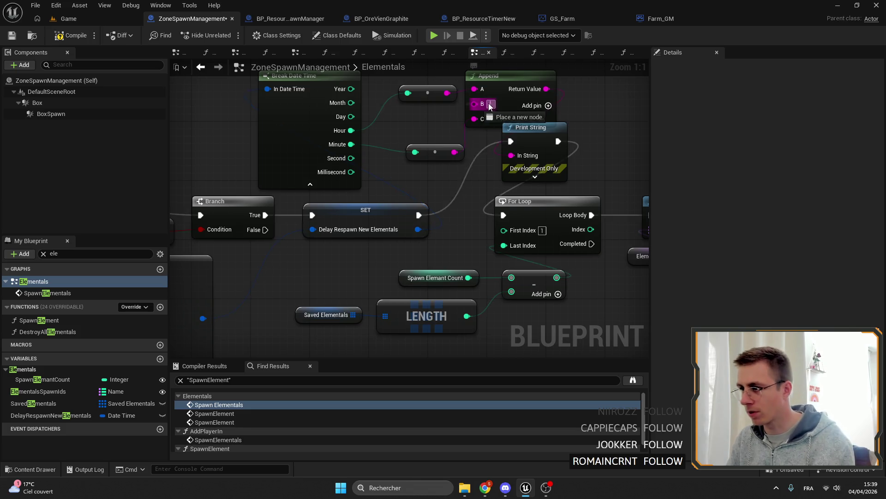
click(608, 124)
drag(607, 124, 570, 149)
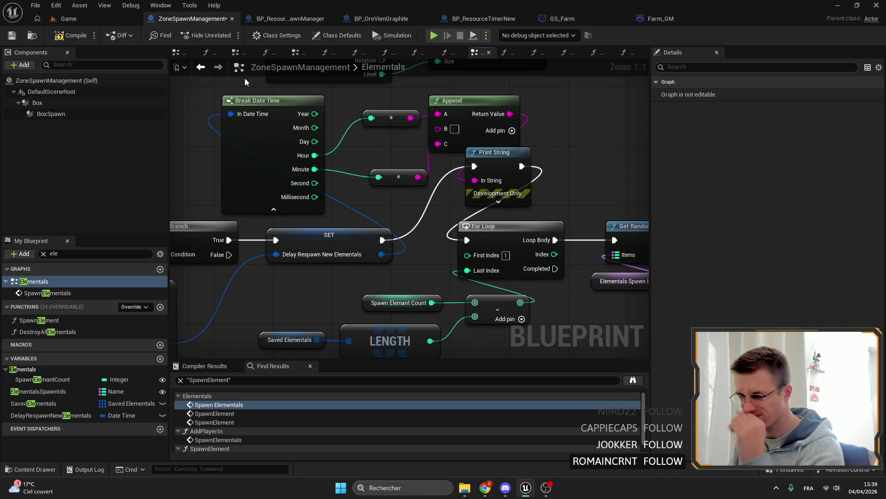
click(65, 37)
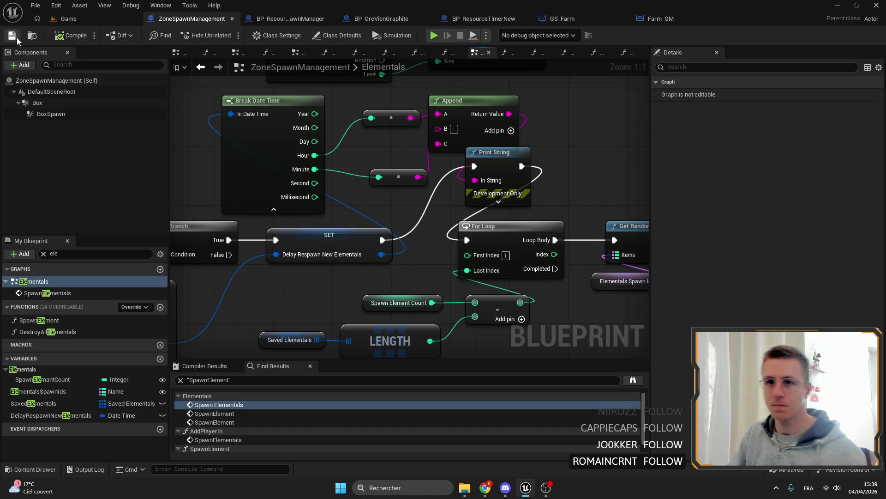
click(68, 18)
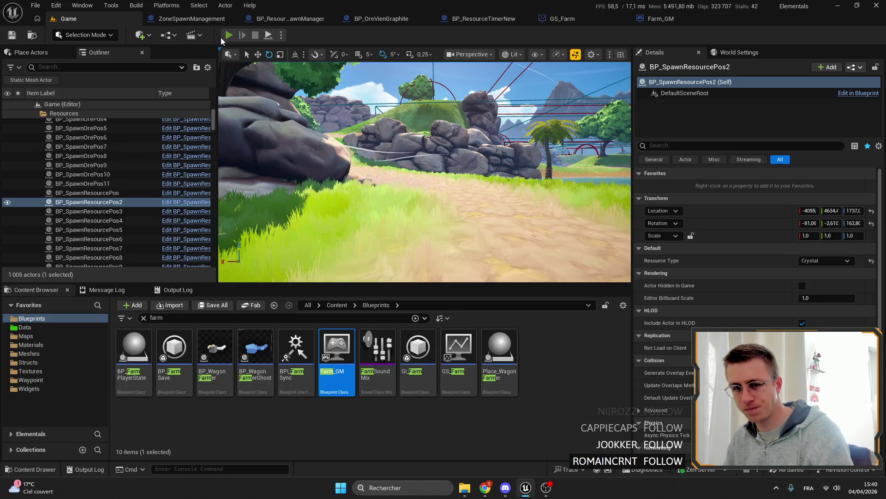
Play the game fullscreen in the editor, stop it, and reopen the ZoneSpawnManagement Blueprint
click(229, 36)
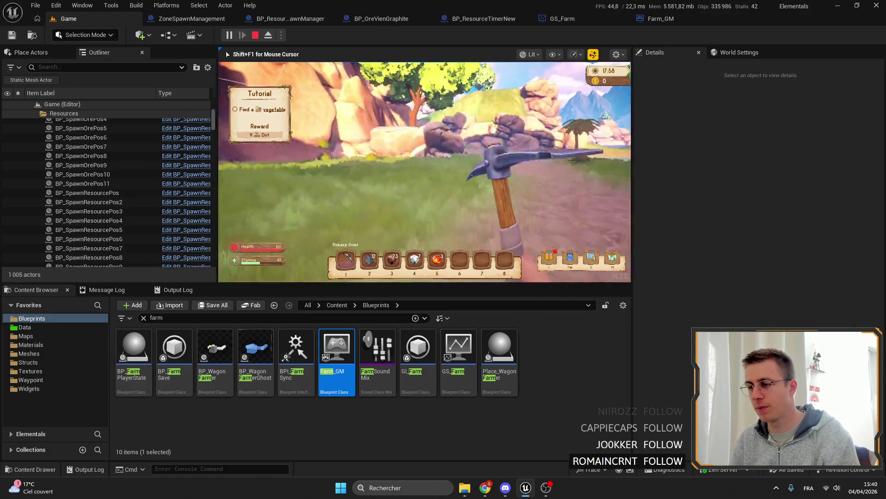
key(F11)
key(F11)
key(Escape)
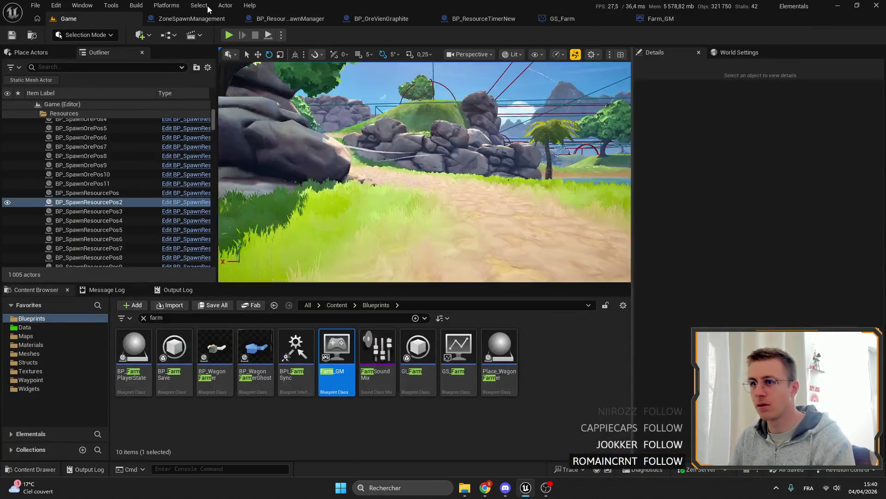
click(592, 14)
scroll(458, 124, up, 2)
right_click(457, 124)
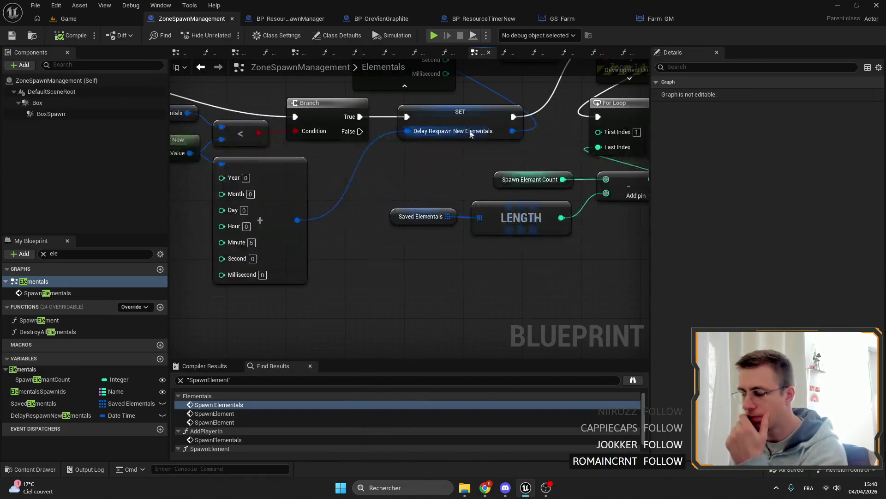
Delete Make DateTime and add a date-time addition node from UTC Now's result
drag(418, 136, 364, 208)
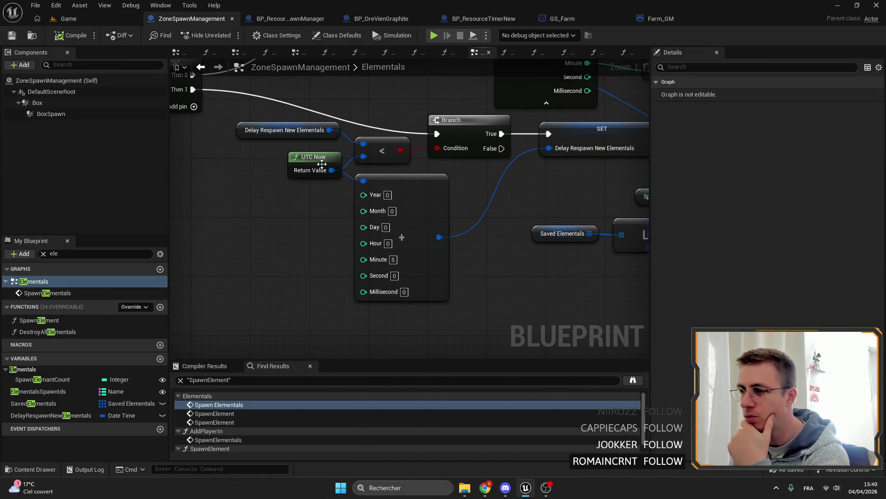
click(403, 192)
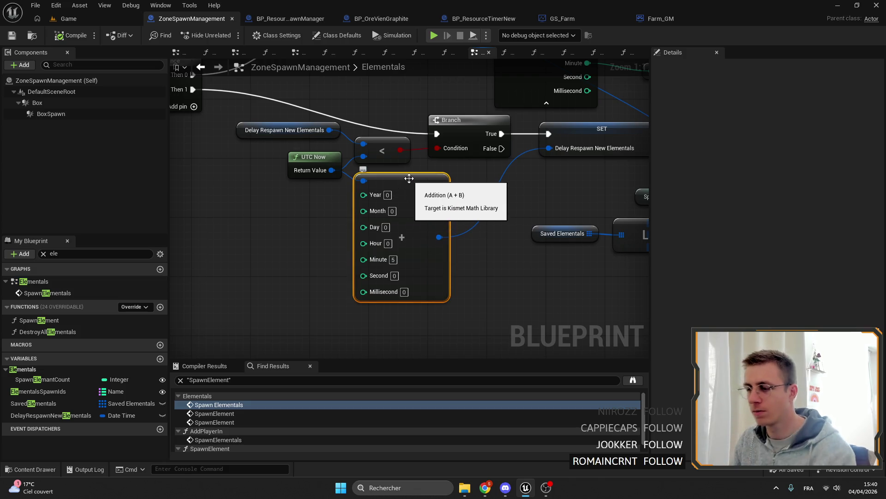
key(Delete)
drag(332, 169, 389, 179)
text(+)
key(Return)
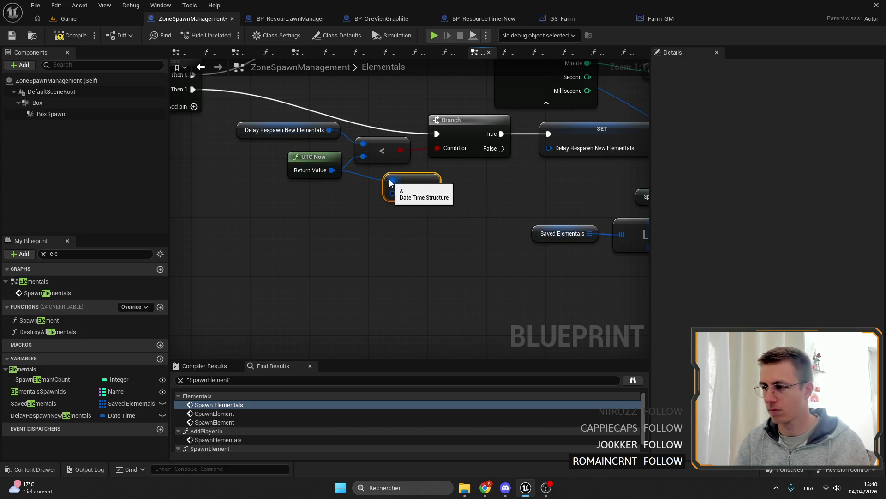
Split the addition's timespan input, set Minutes to 5, and wire the sum into Delay Respawn New Elementals
right_click(392, 192)
click(431, 229)
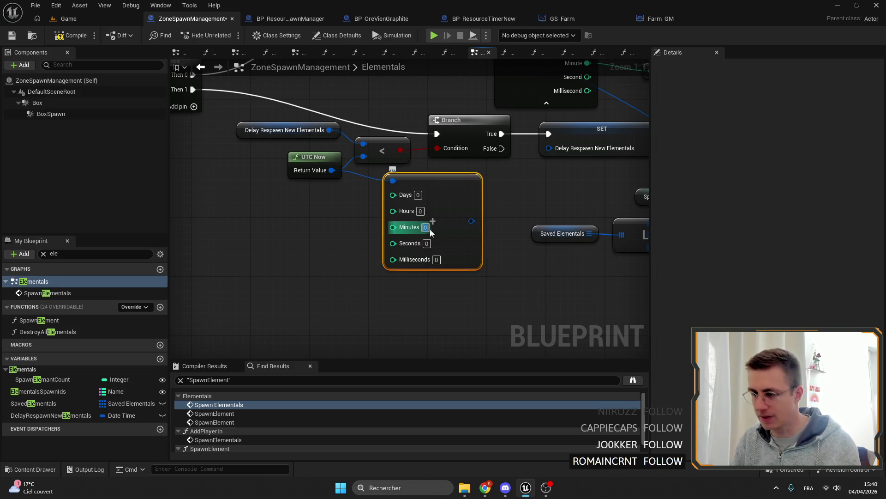
text(5)
key(Return)
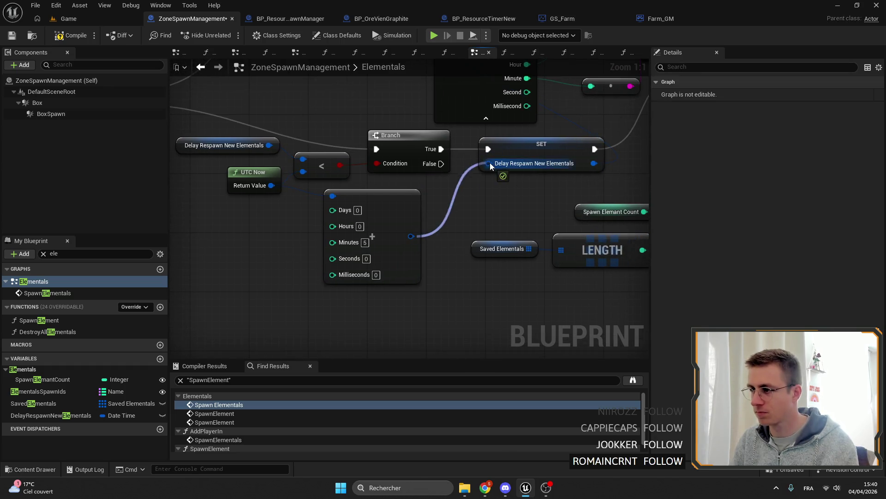
drag(485, 207, 291, 281)
Compile and save the Blueprint, then switch to the Game level
click(72, 35)
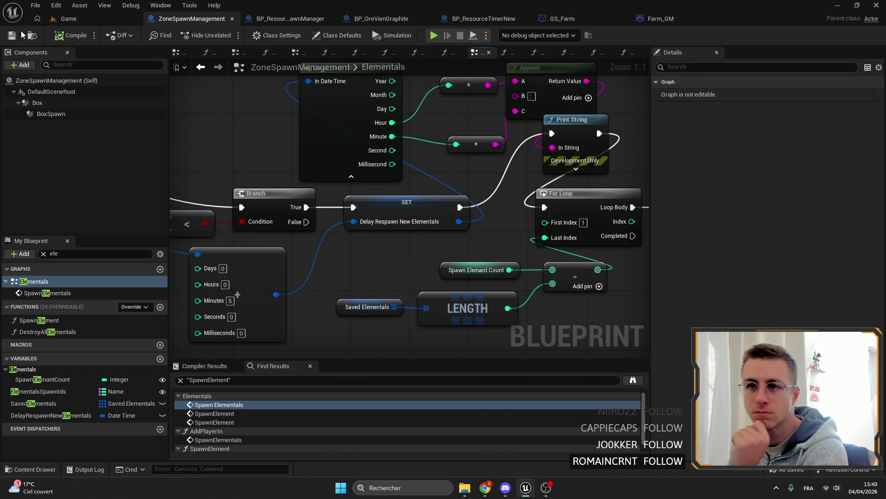
key(ctrl+s)
click(67, 19)
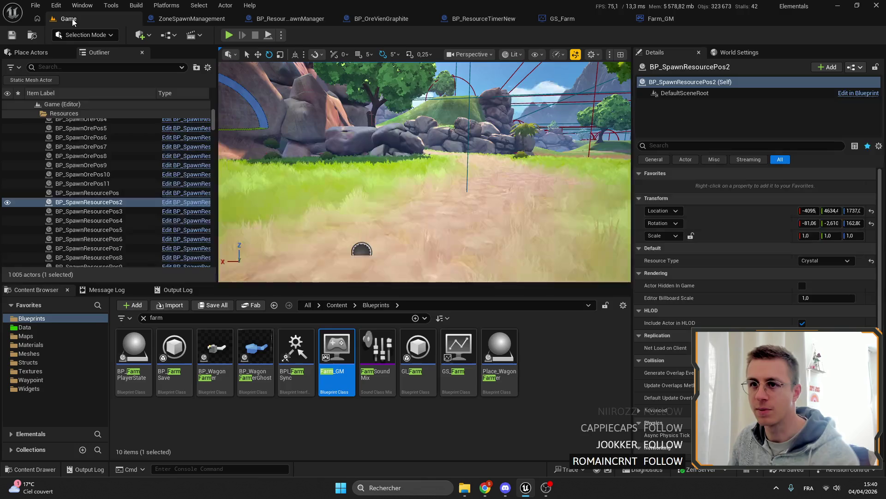
Play the game for a while, then bring up the ZoneSpawnManagement Blueprint mid-simulation
click(230, 35)
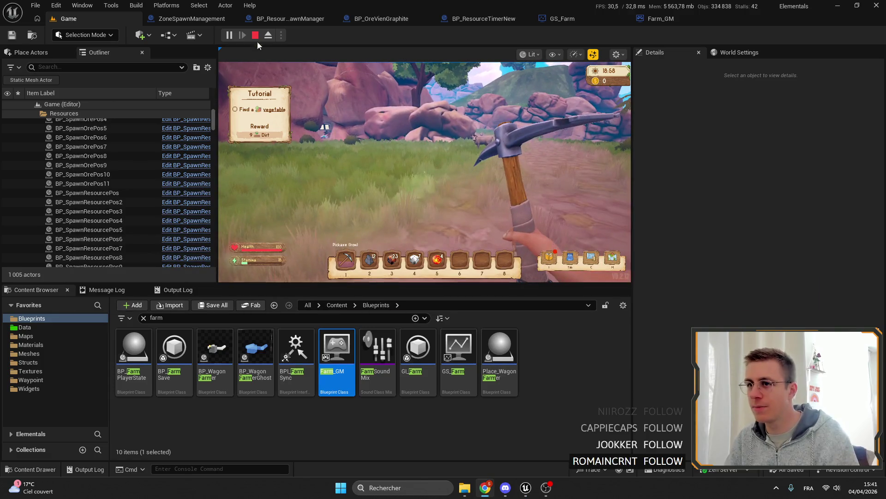
click(191, 18)
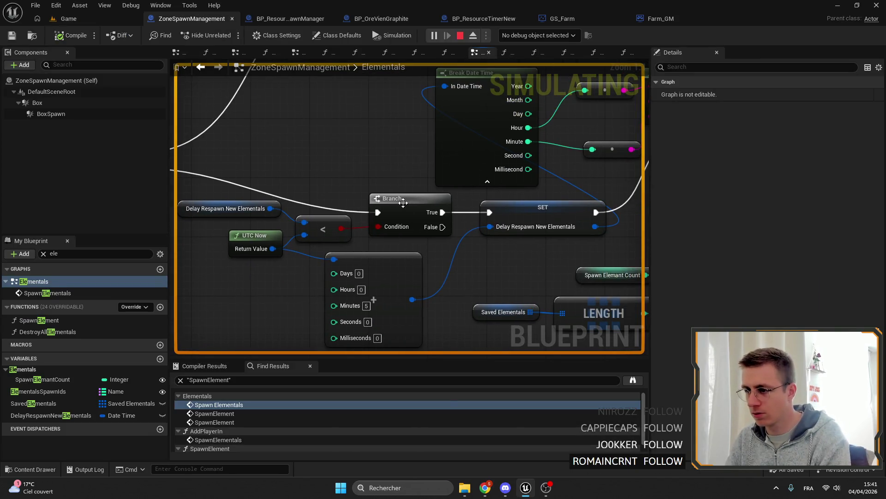
Toggle the Branch node's breakpoint, switch to the Game level and resume the paused game
right_click(404, 202)
click(443, 388)
click(68, 18)
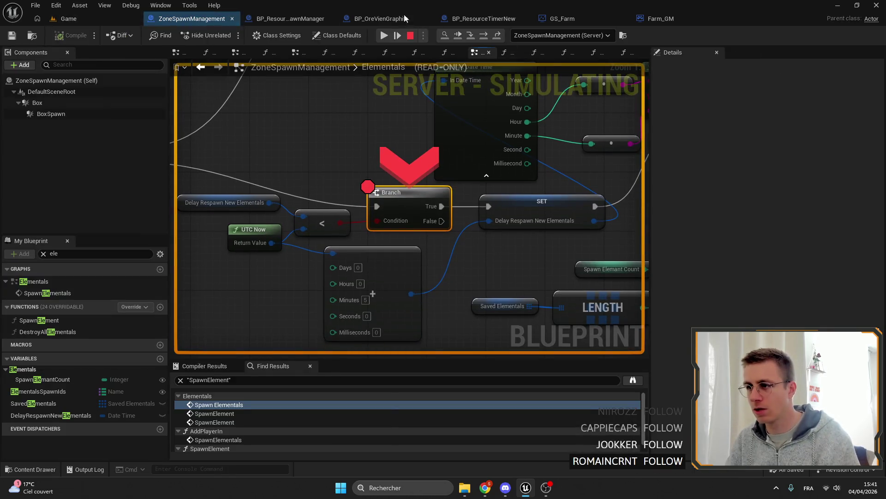
click(384, 36)
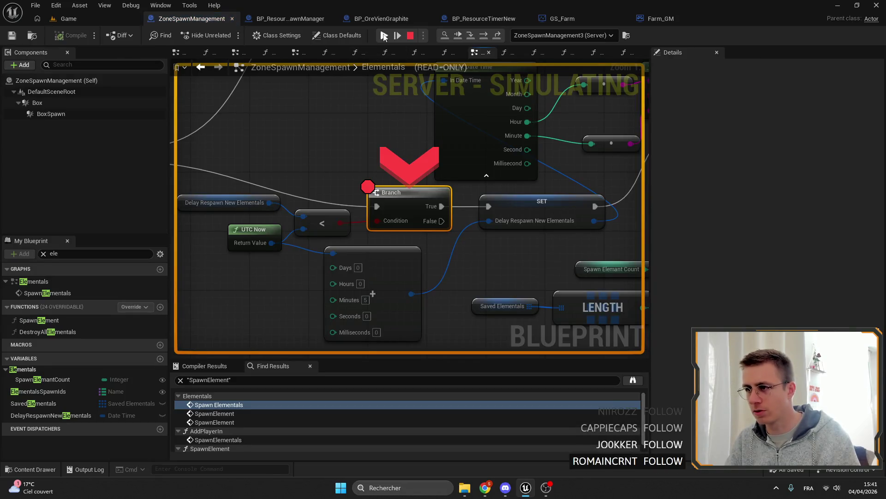
click(384, 35)
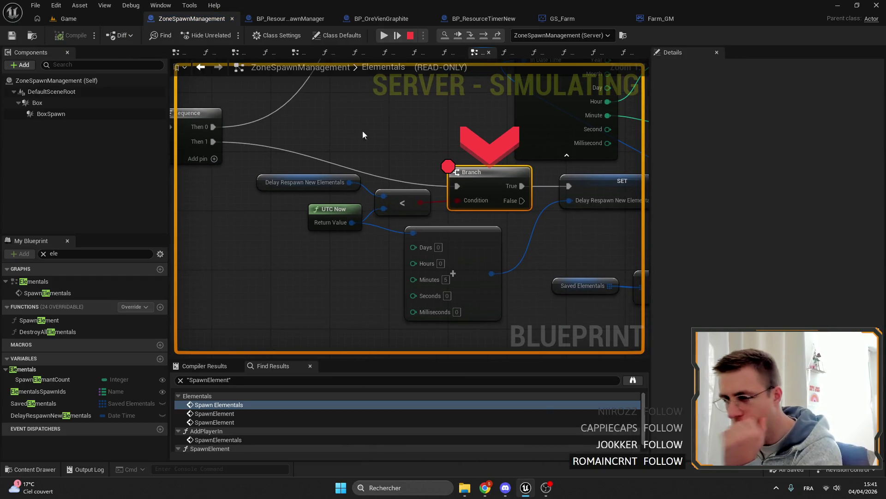
Inspect the Sequence and Branch nodes, remove the Branch breakpoint, and resume the game session
drag(388, 147, 402, 170)
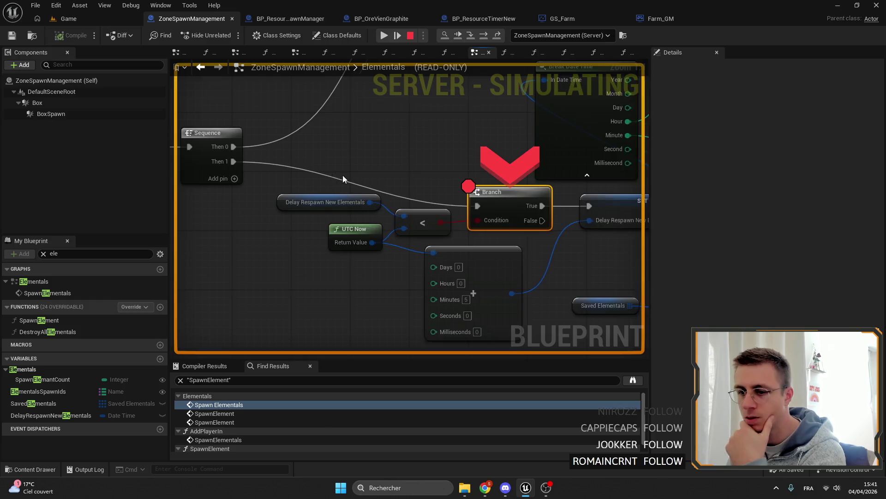
drag(343, 175, 308, 217)
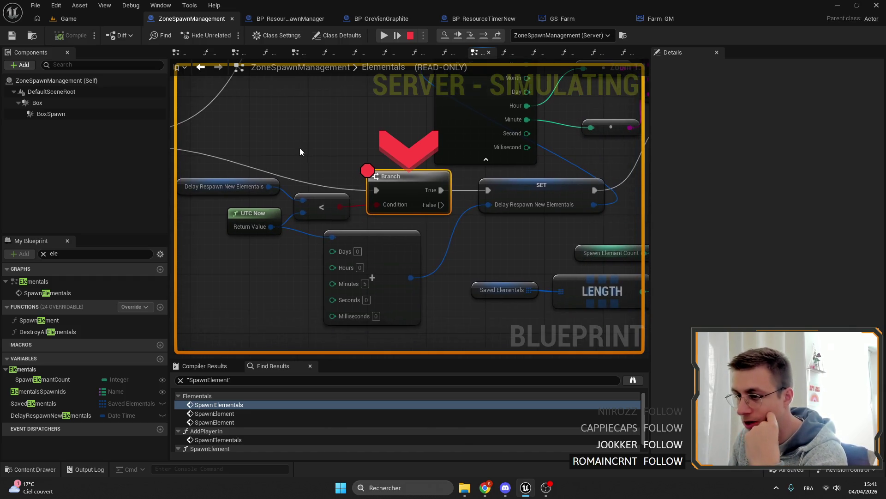
drag(299, 148, 376, 189)
right_click(377, 209)
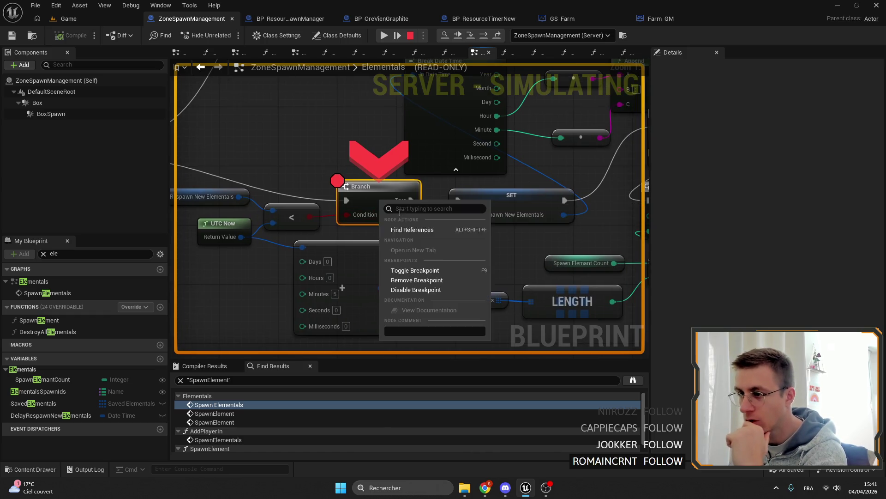
click(417, 280)
scroll(403, 207, down, 1)
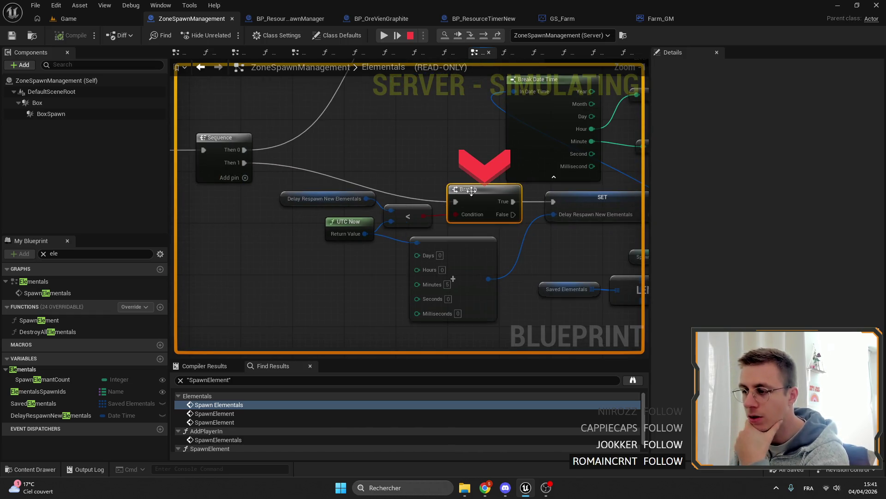
click(385, 37)
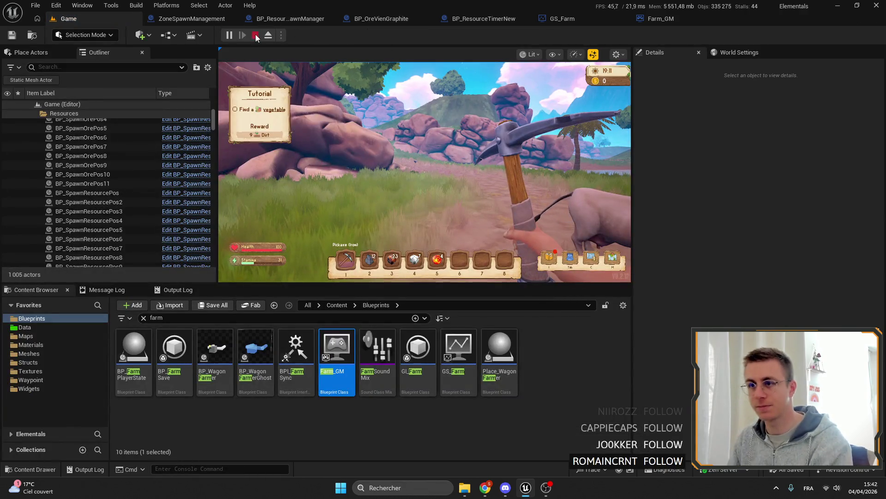
Switch to the ZoneSpawnManagement graph to shorten the respawn timespan to 20 seconds
click(191, 18)
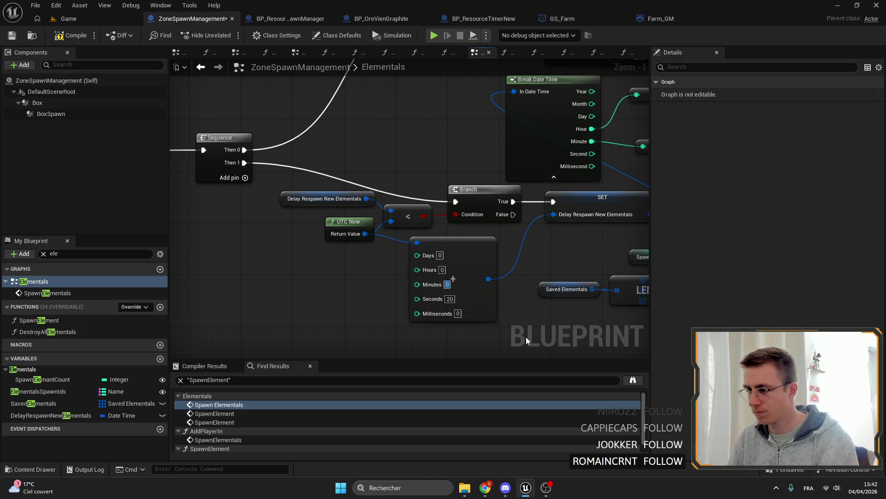
Save the 20-second respawn delay and go back to the Game level editor
drag(527, 339, 396, 260)
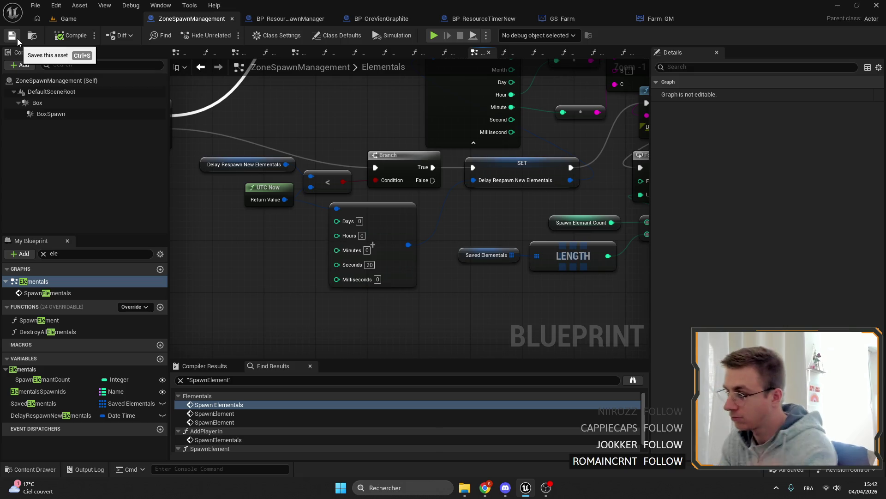
click(71, 21)
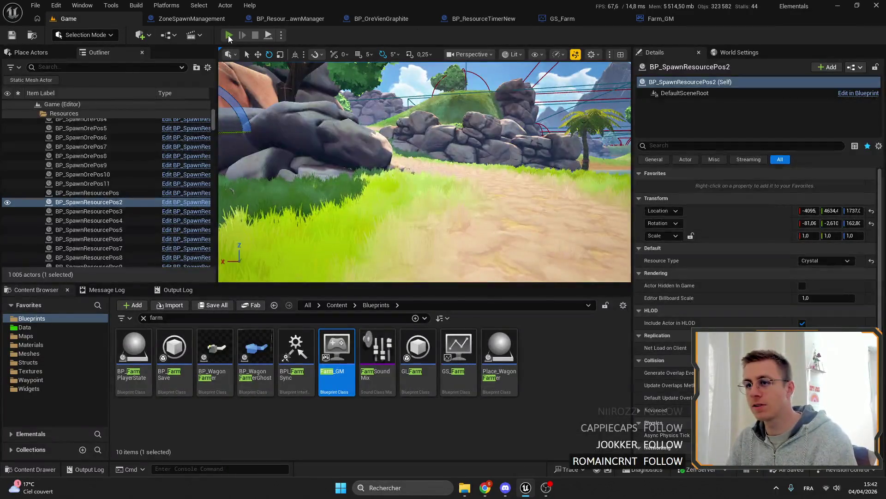
Play the level with Alt+P, walk the player around the large rock, and return to the ZoneSpawnManagement graph
key(alt+p)
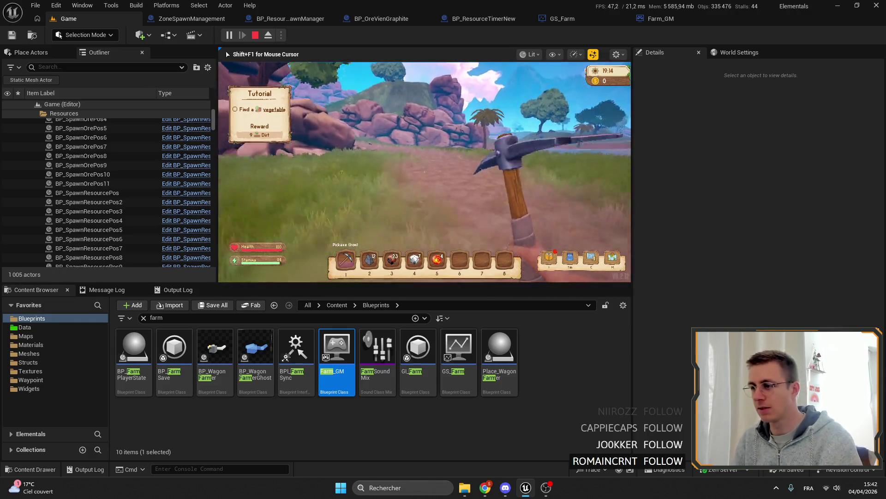
key(w)
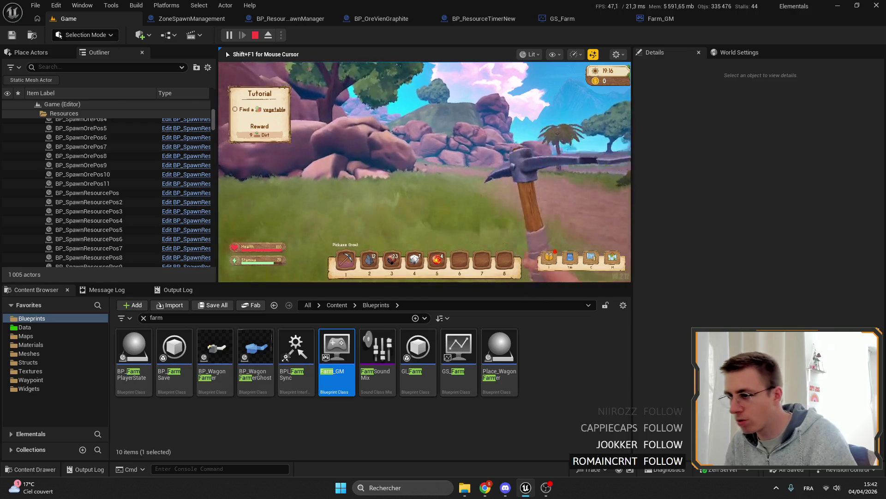
key(w)
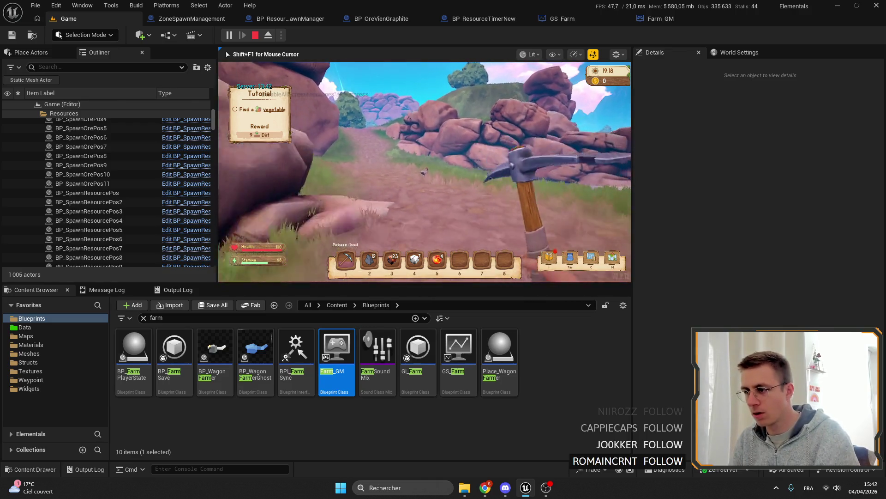
key(w)
click(169, 21)
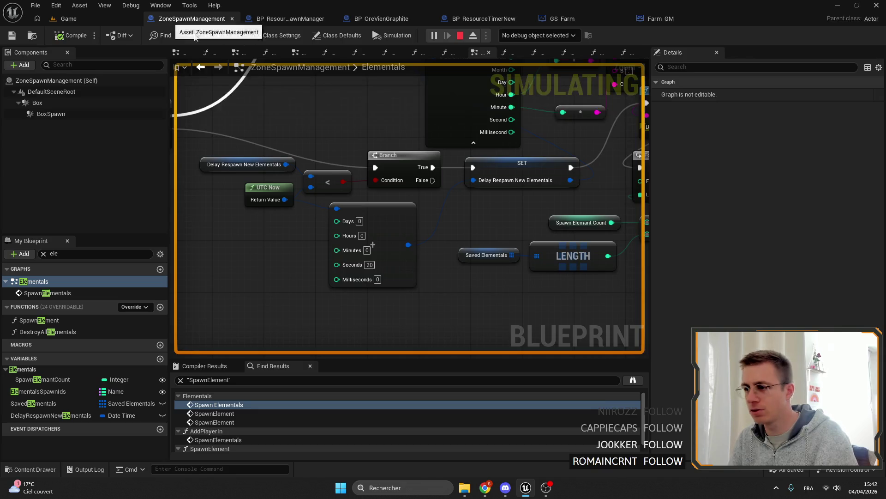
Add a breakpoint on the Branch node and resume execution after it hits
drag(416, 173, 386, 208)
right_click(325, 207)
click(352, 399)
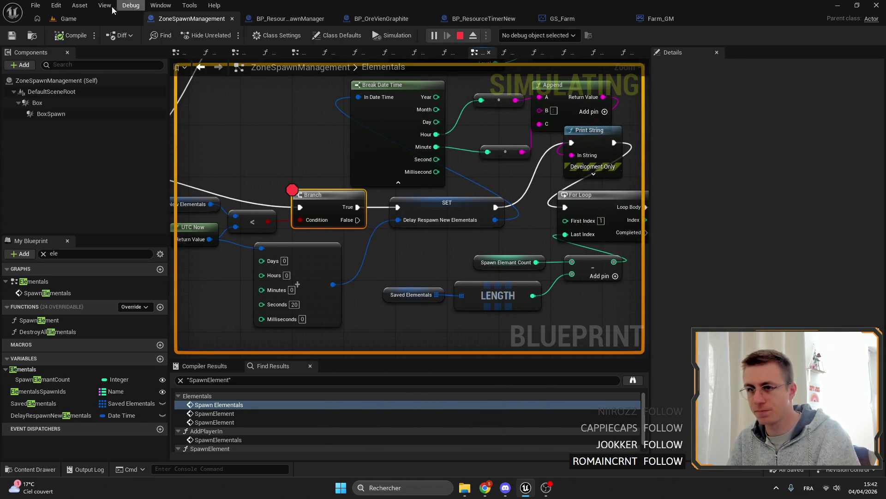
click(68, 19)
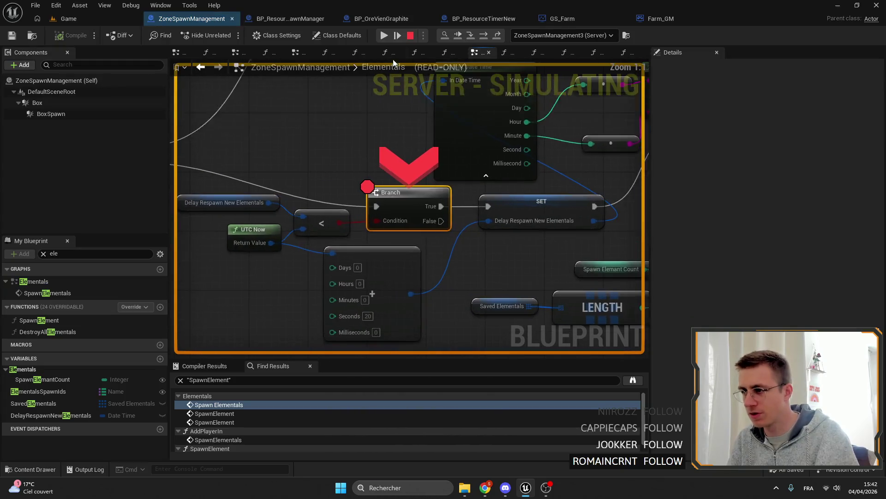
click(384, 35)
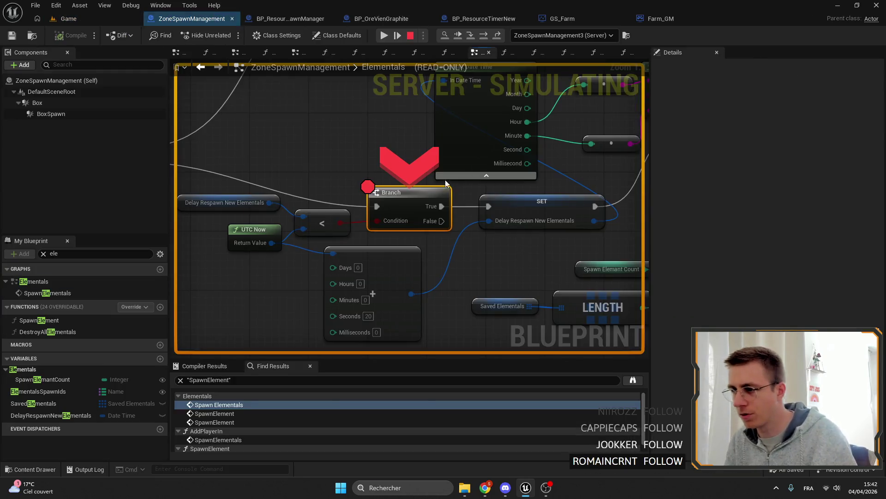
Put the breakpoint on the respawn-delay SET node, remove it from Branch, and resume the game
drag(446, 182, 388, 185)
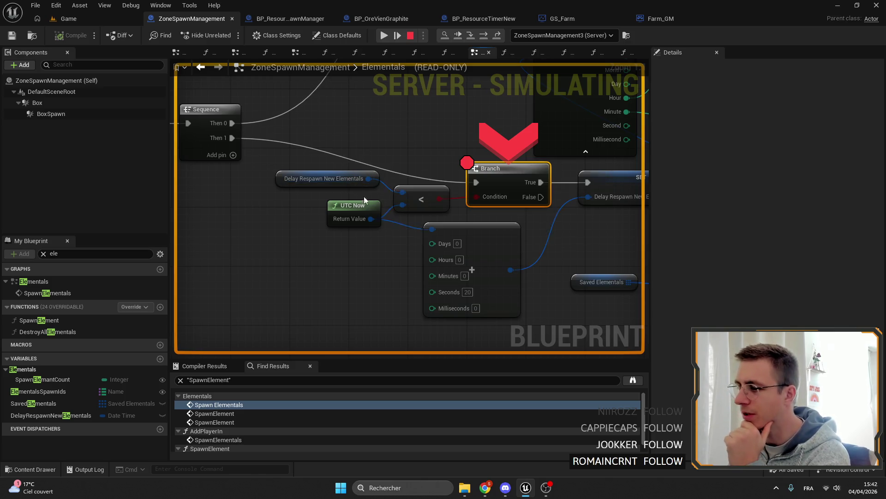
drag(426, 93, 347, 104)
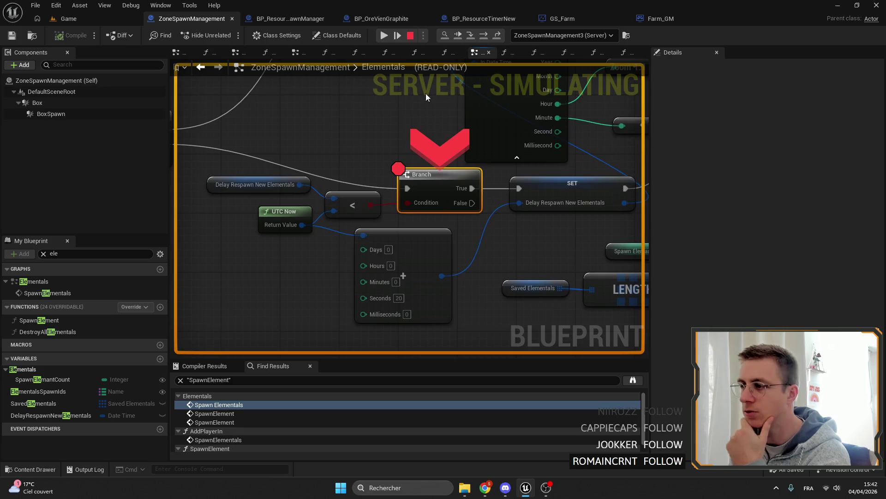
drag(518, 166, 496, 171)
right_click(552, 201)
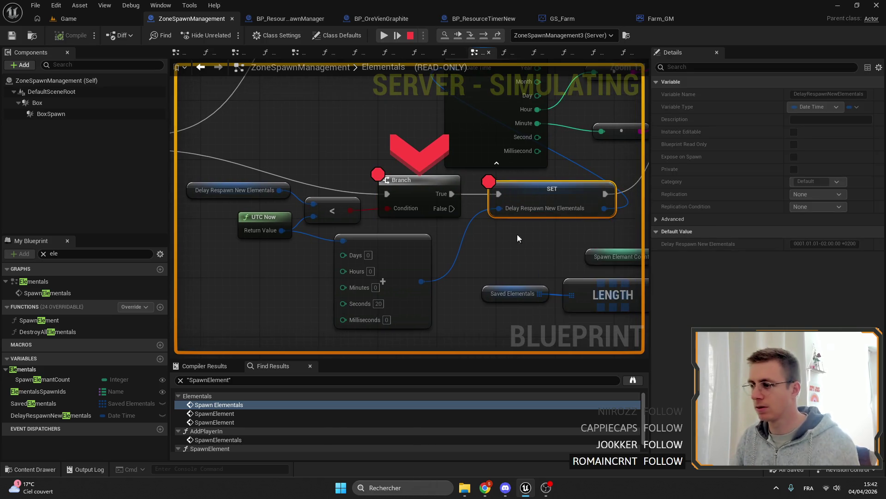
drag(517, 235, 443, 197)
scroll(443, 198, down, 1)
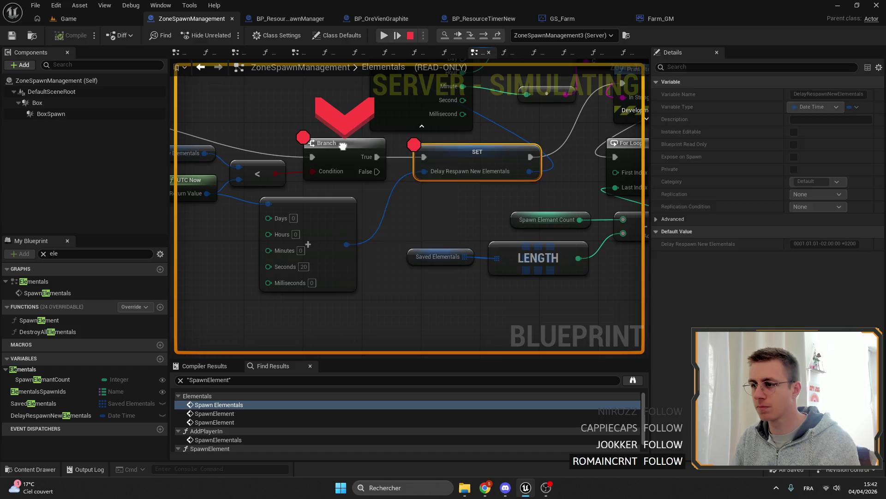
right_click(342, 145)
click(399, 216)
click(386, 37)
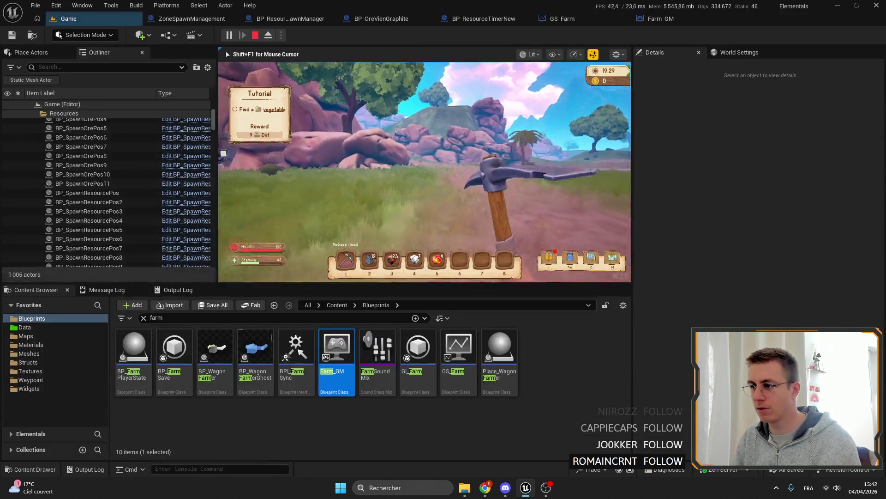
Walk the player until the SET breakpoint hits, step to the next node, and resume the game
key(w)
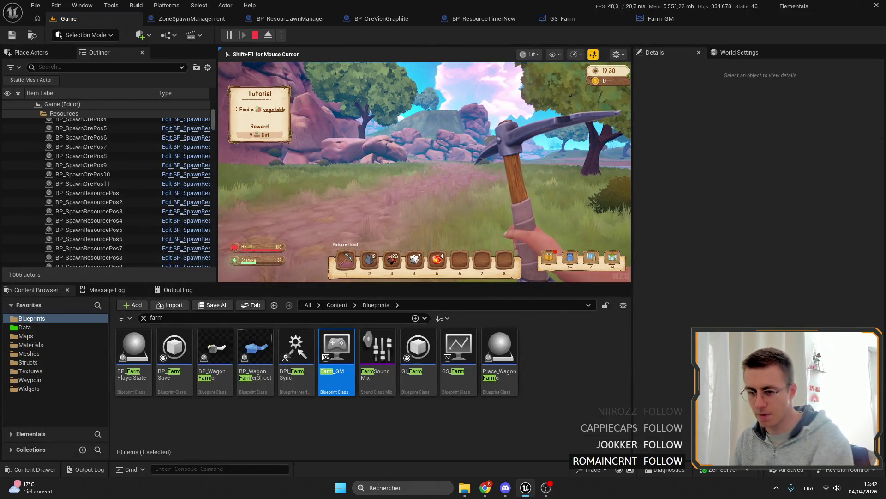
key(w)
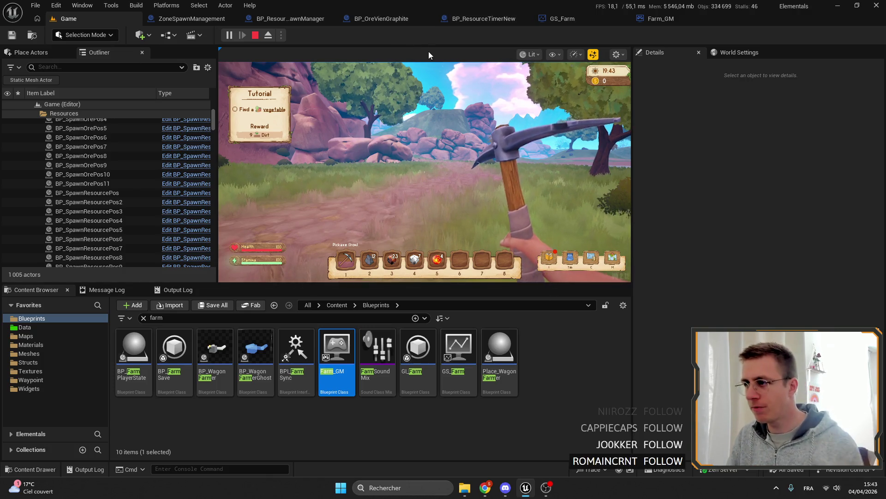
click(429, 139)
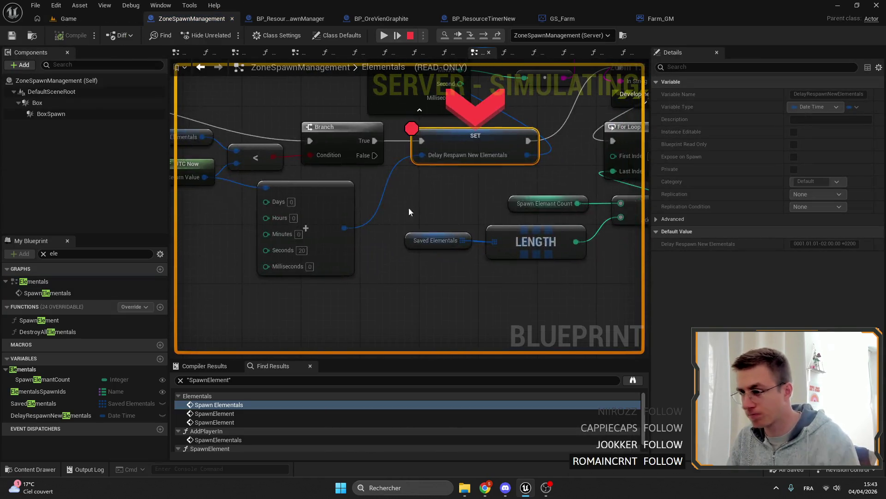
scroll(409, 207, up, 2)
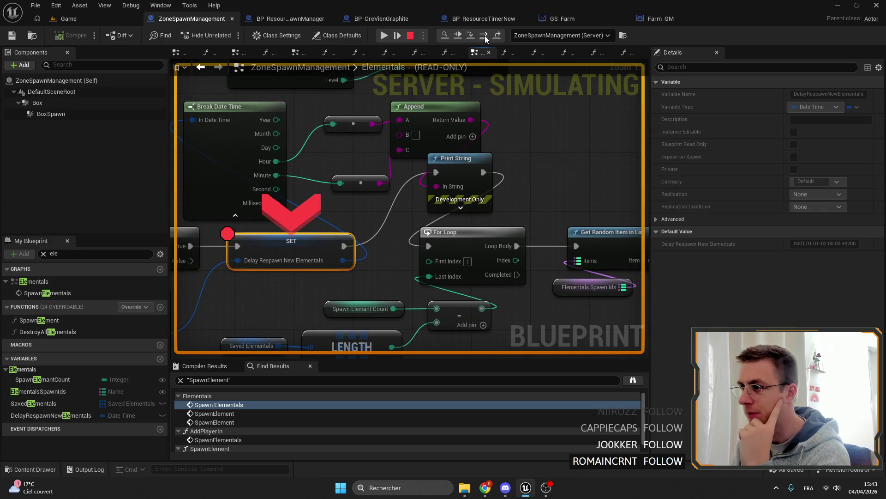
click(485, 35)
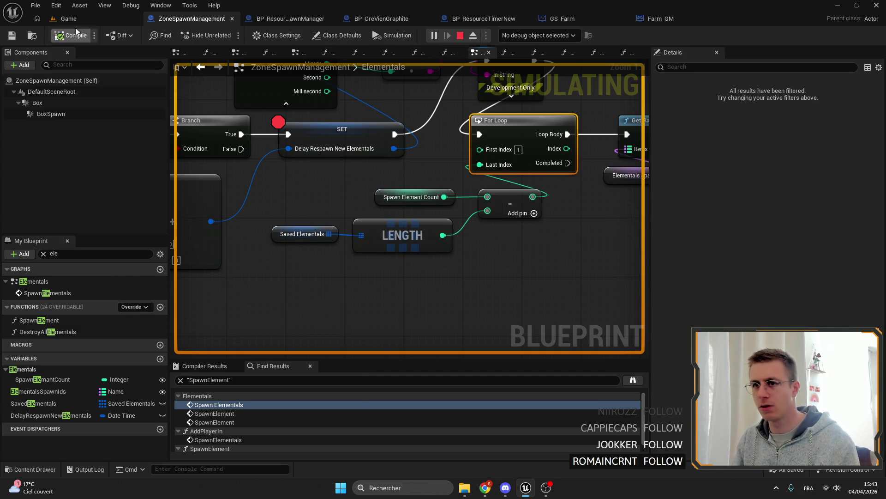
click(69, 18)
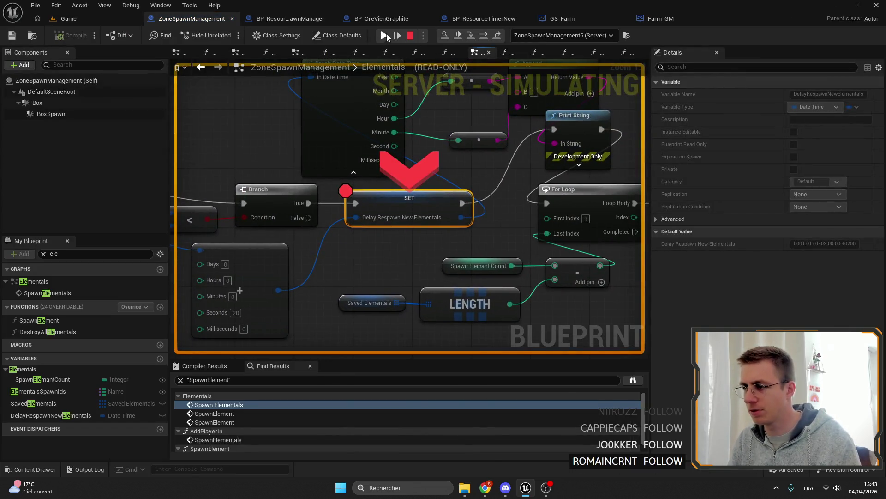
click(386, 37)
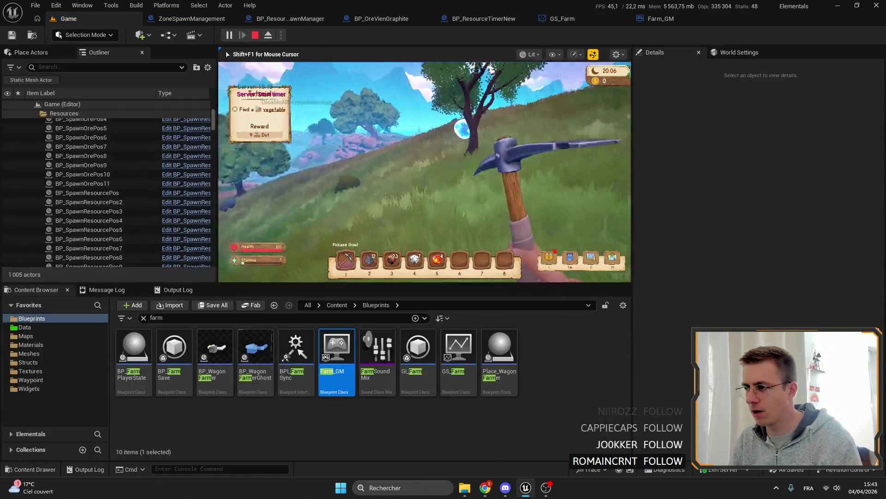
Mine the glowing ore, then step from SET through For Loop into Get Random Item in List and resume
click(423, 171)
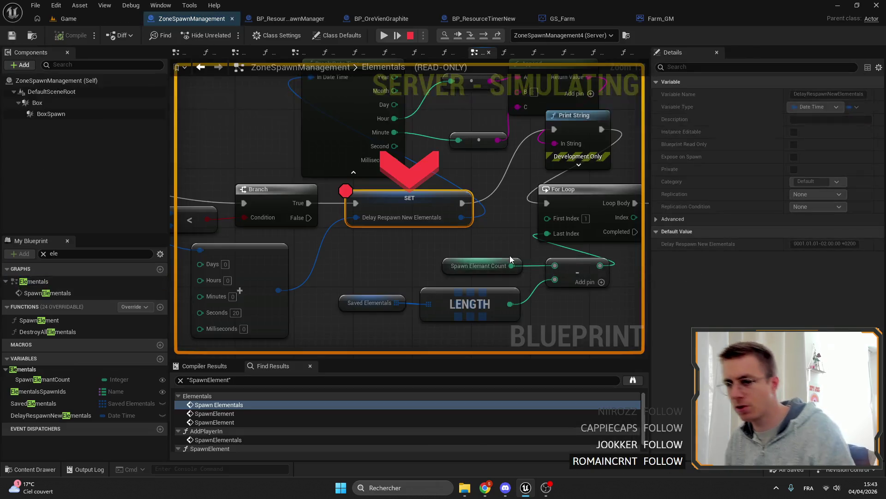
click(384, 35)
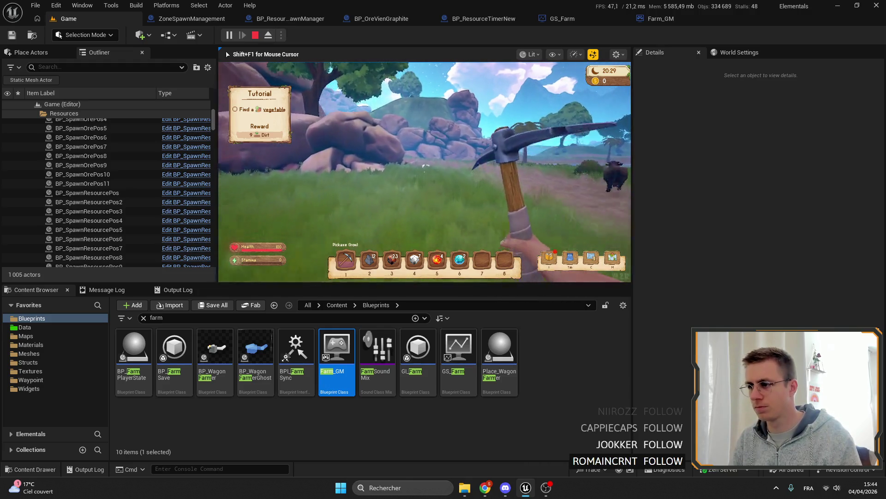
key(ctrl+Tab)
mouse_move(368, 170)
mouse_down()
mouse_move(419, 237)
mouse_move(360, 245)
mouse_up()
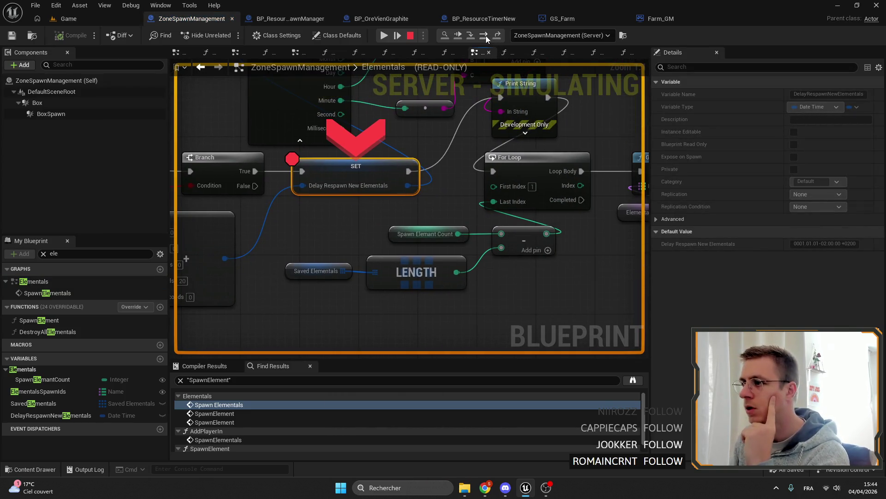
click(487, 40)
click(487, 40)
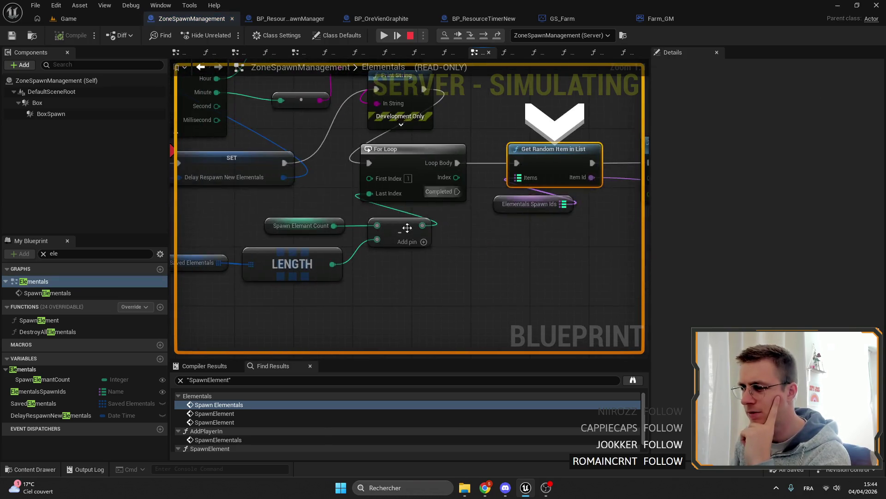
click(385, 35)
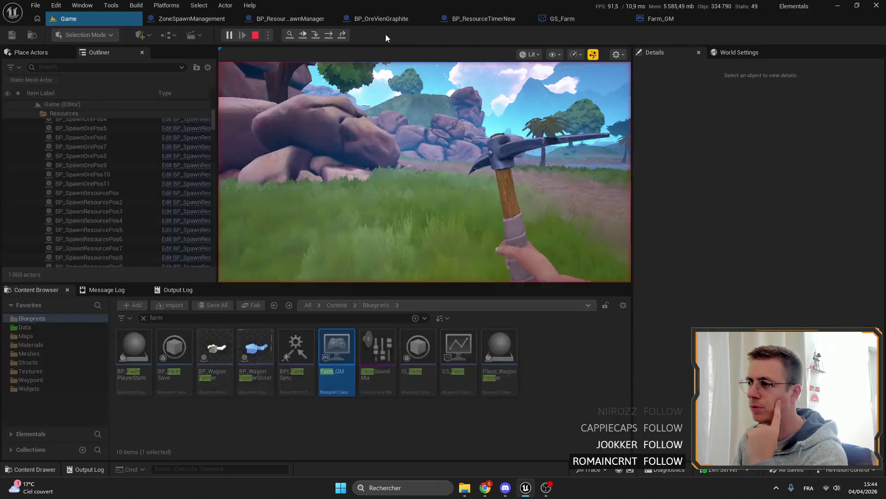
Walk up to the fire orb, resume past the breakpoint, and swing the pickaxe at the ore
key(w)
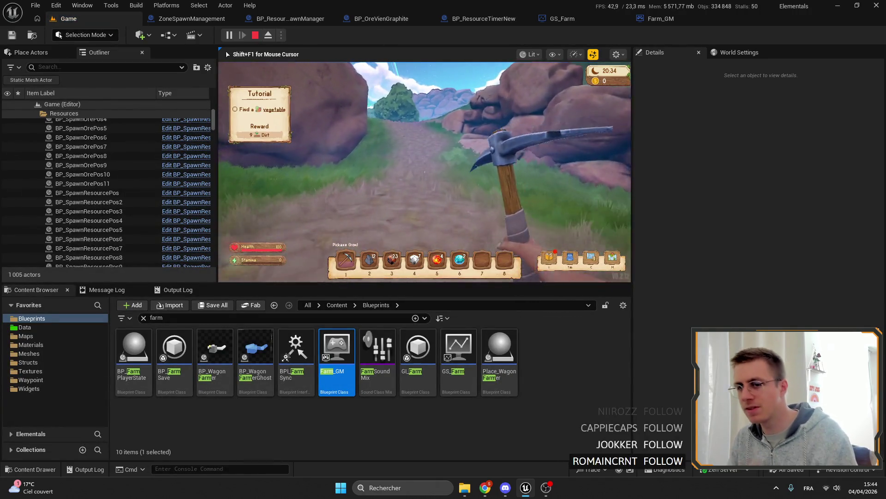
key(w)
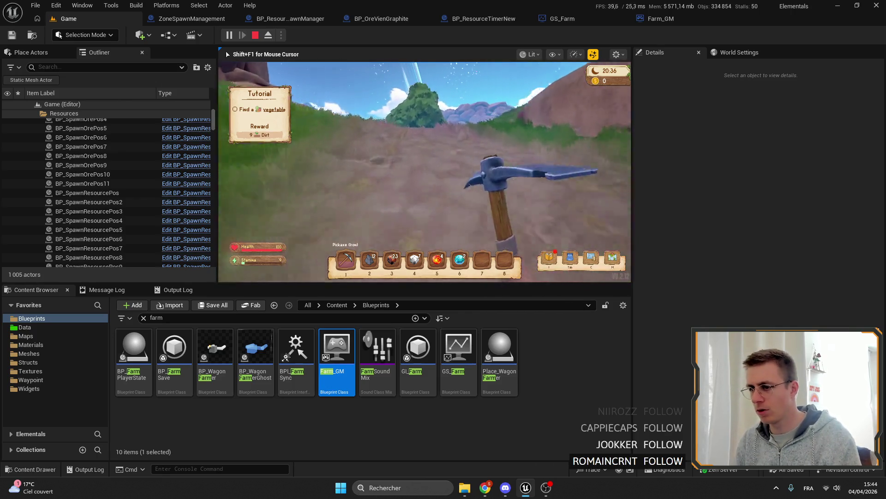
key(w)
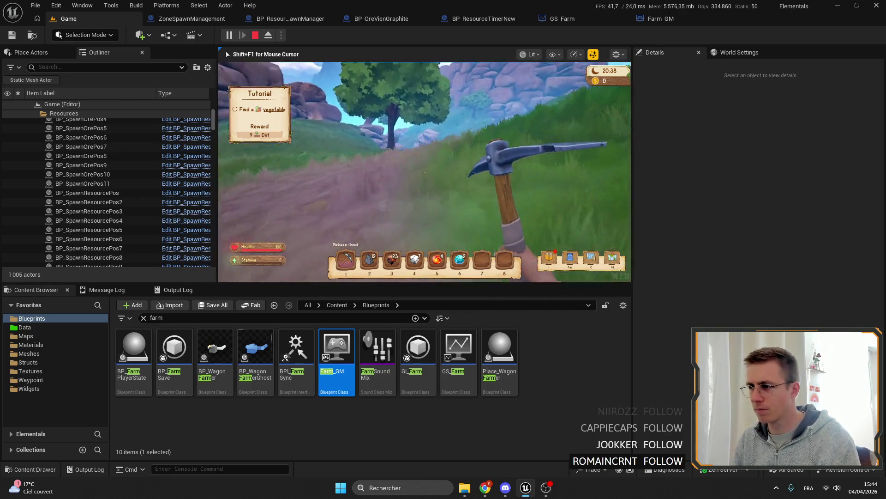
key(w)
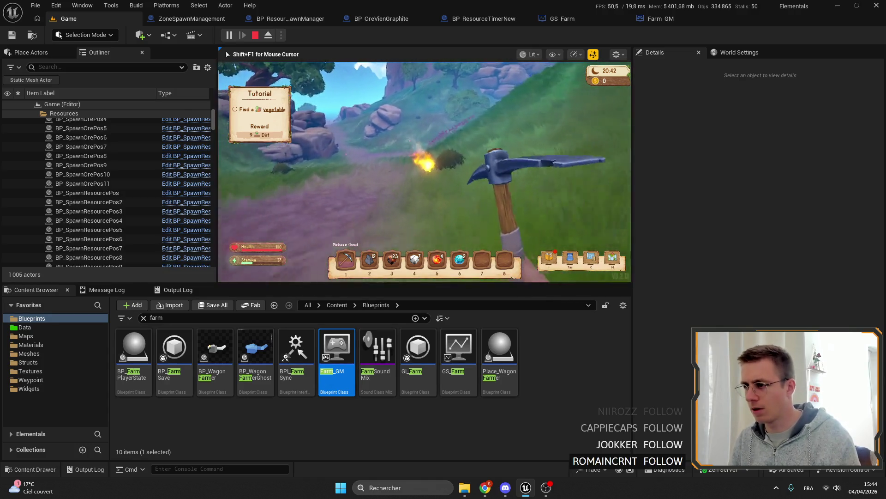
key(w)
key(w)
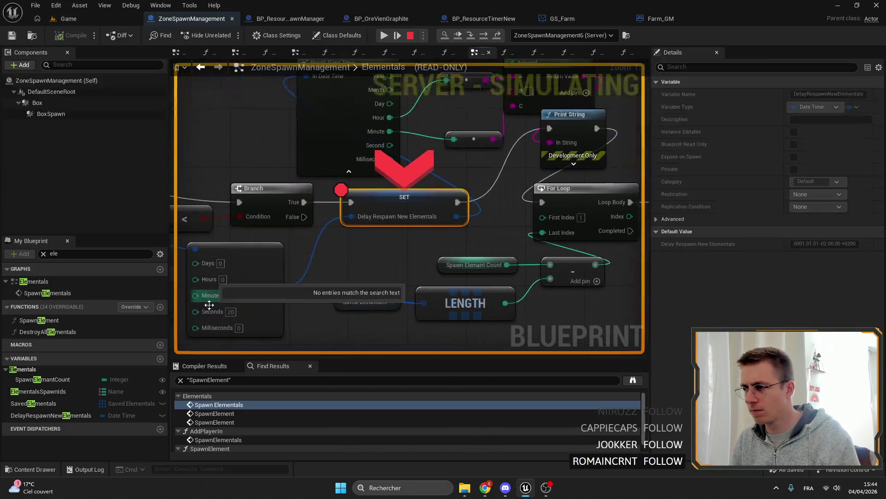
click(385, 36)
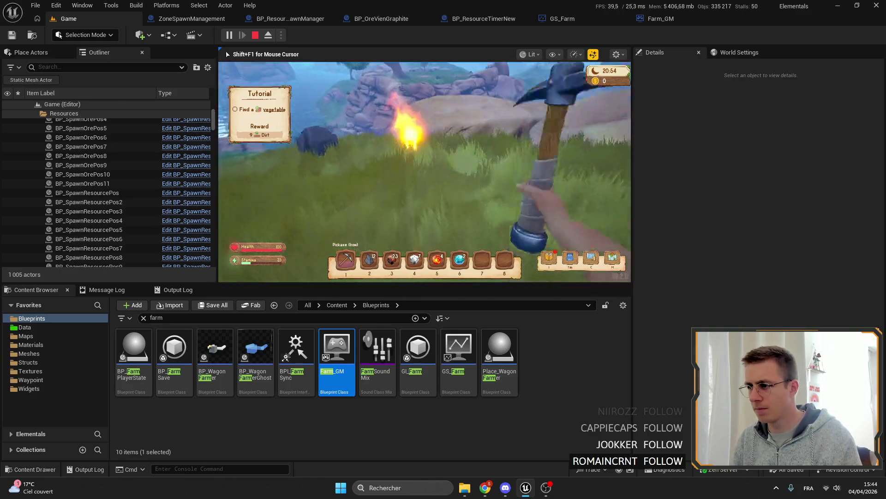
click(424, 170)
drag(424, 170, 485, 139)
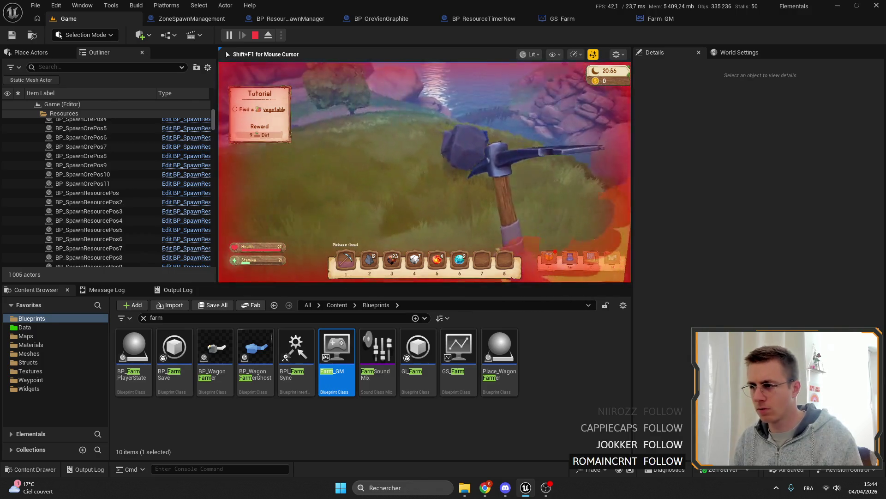
Explore across the valley toward the hillside, cliff and sea looking for more ore
key(w)
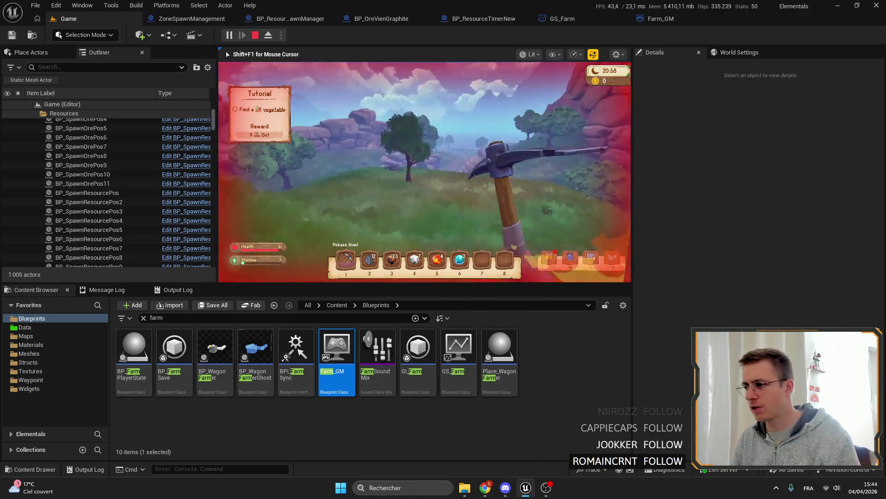
key(w)
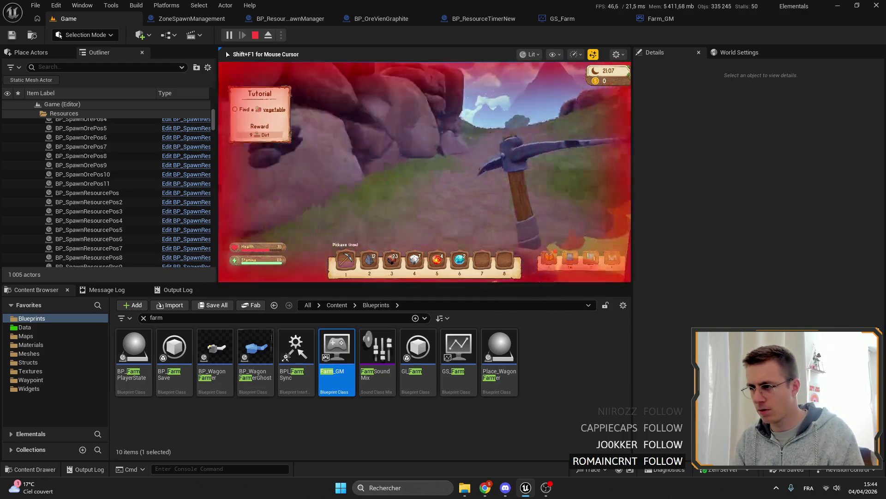
key(w)
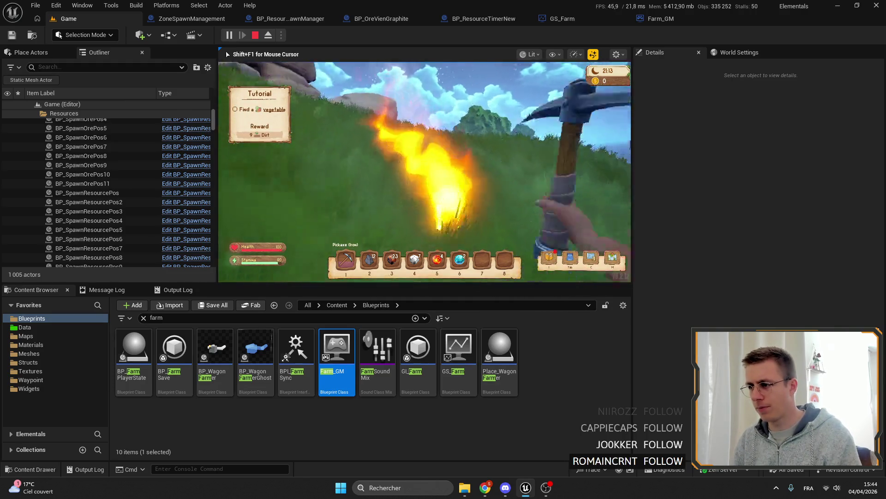
key(w)
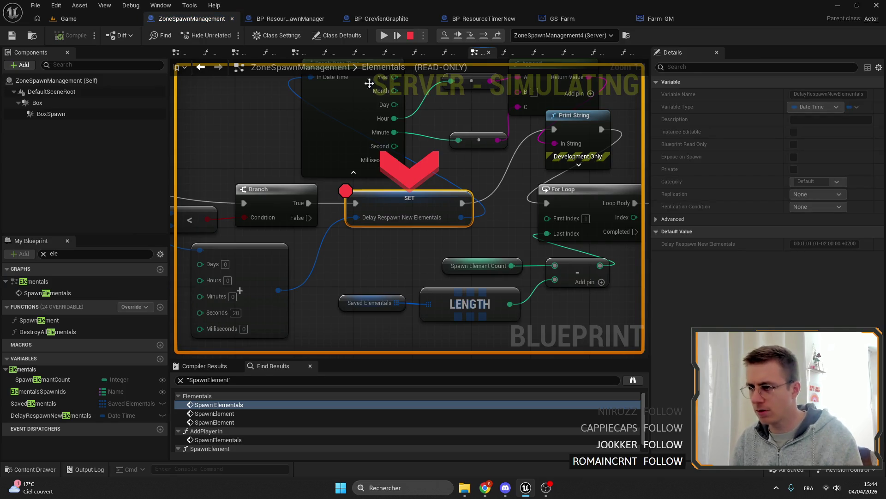
click(67, 18)
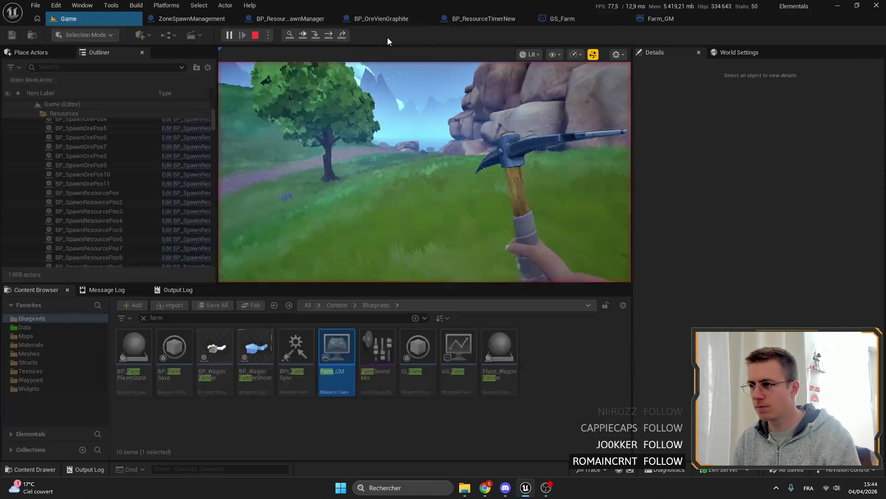
key(F5)
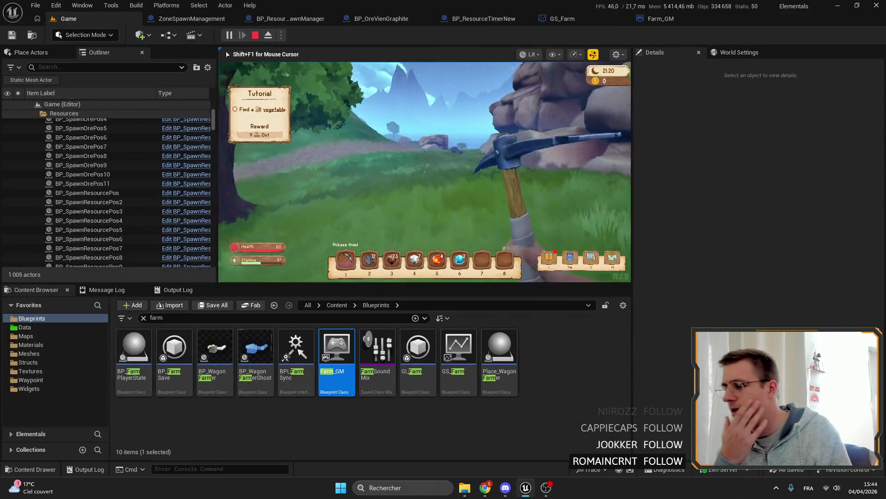
key(w)
key(w)
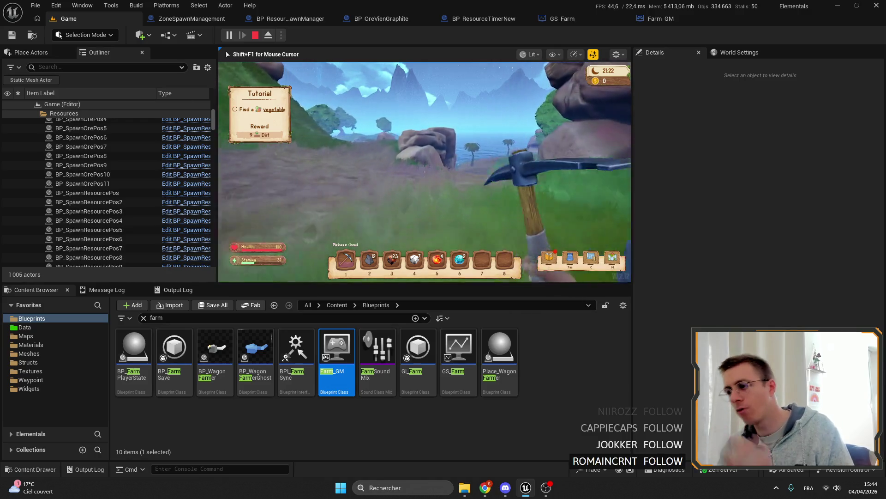
key(w)
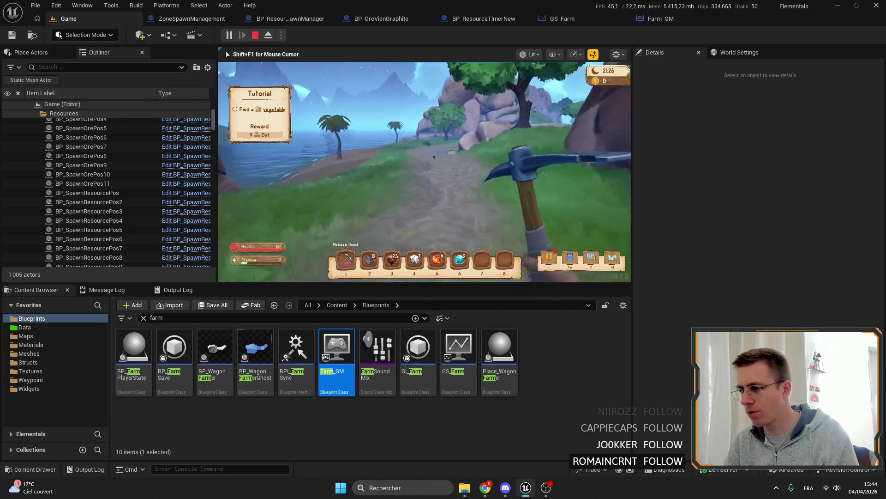
key(w)
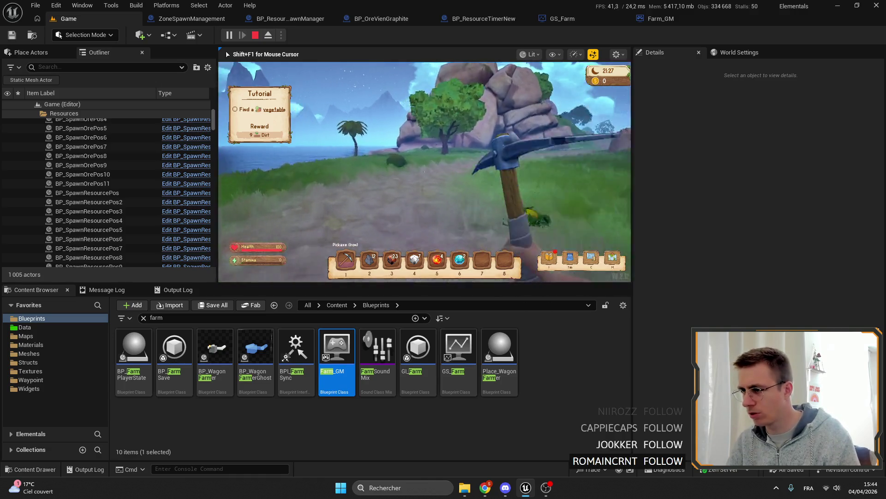
key(w)
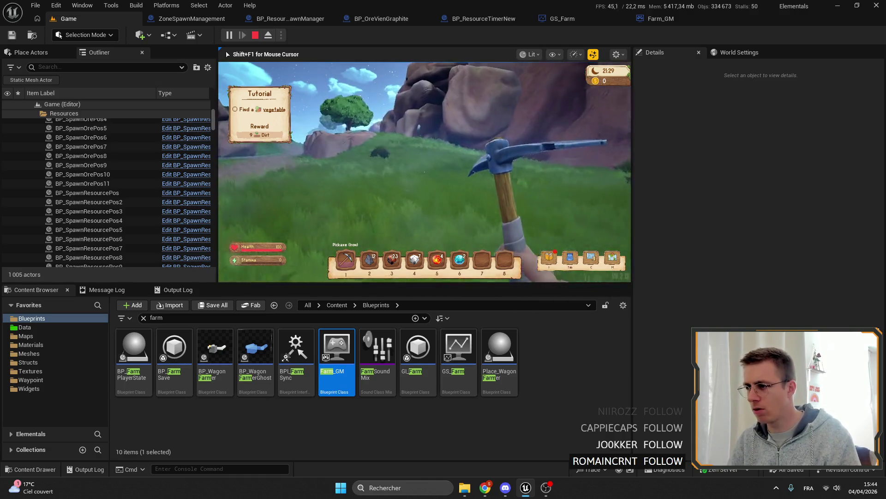
key(w)
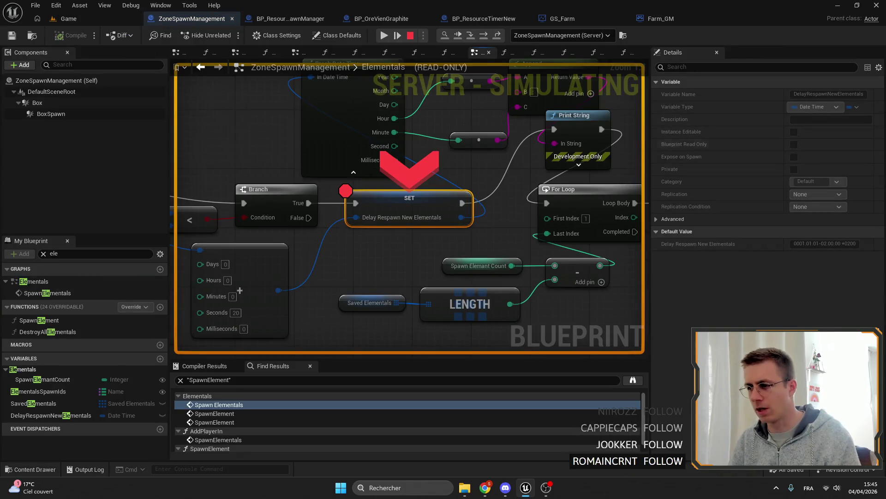
Step execution twice past the SET breakpoint toward the loop nodes and resume the game
click(482, 35)
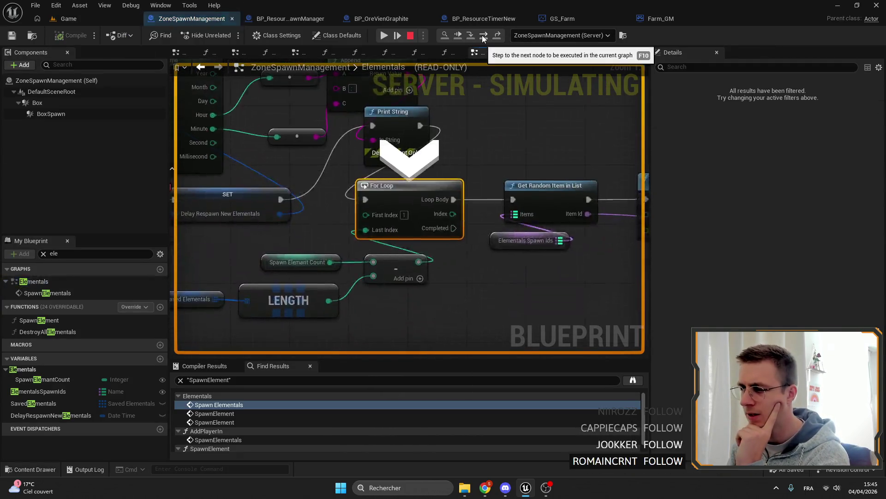
click(483, 36)
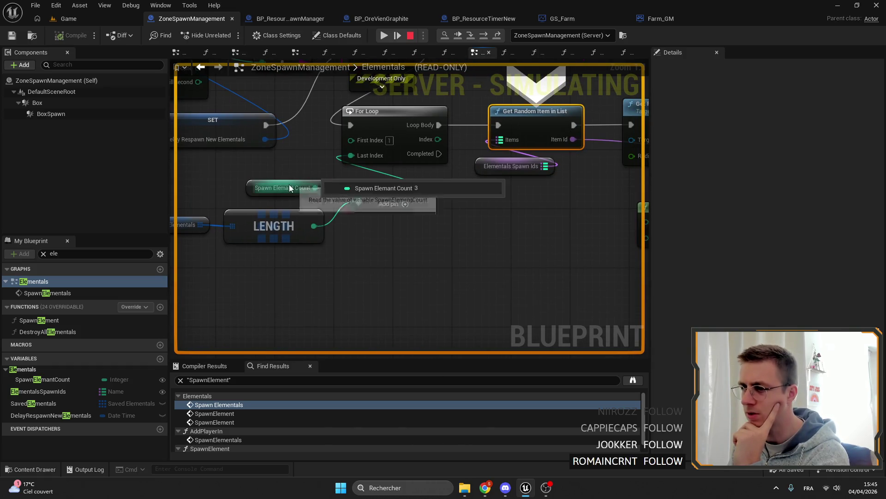
right_click(402, 187)
click(384, 36)
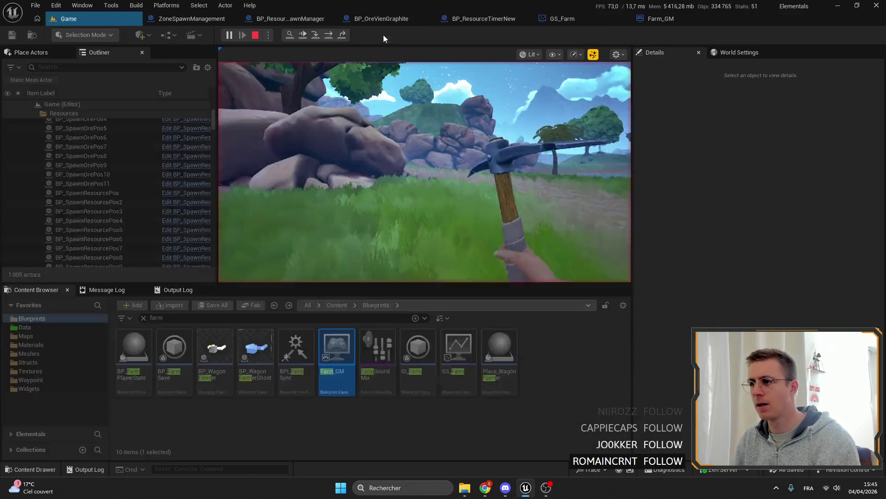
Walk along the path, strike the ground with the pickaxe and pick up the red orb with E
key(w)
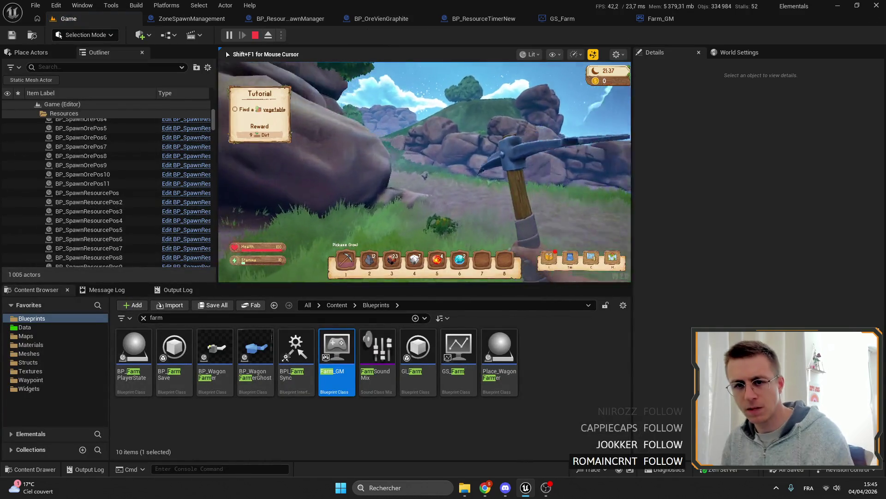
key(w)
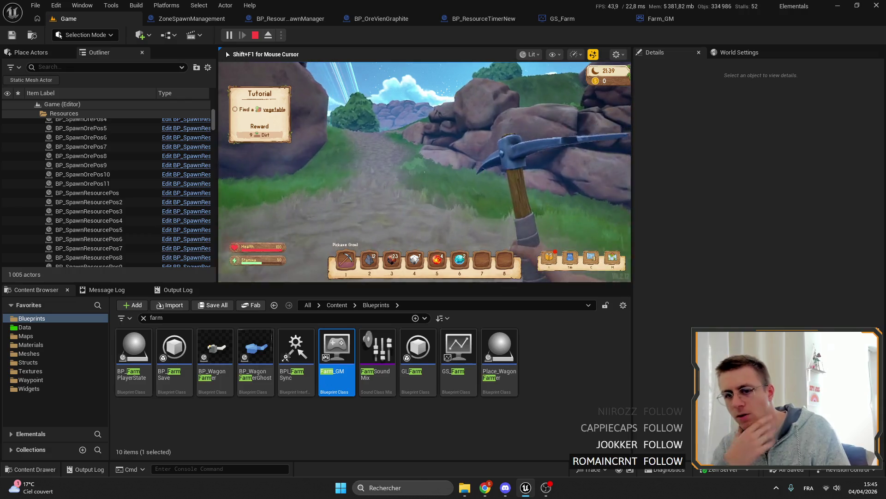
key(w)
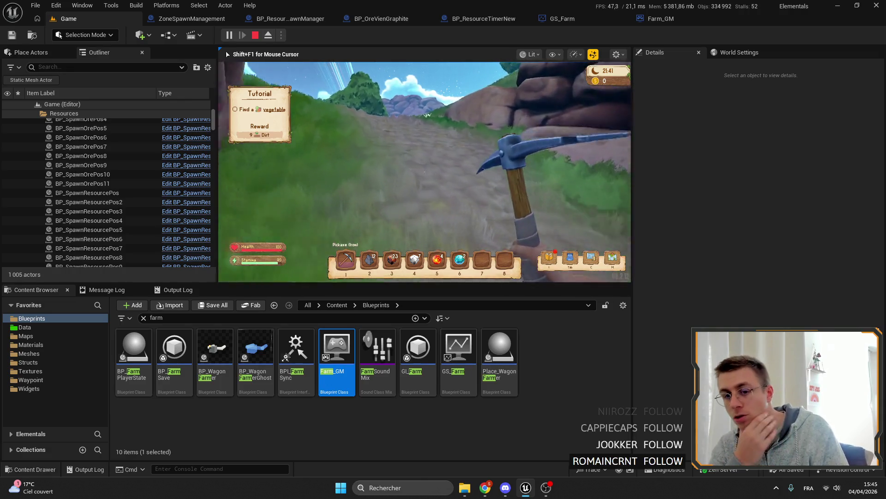
key(w)
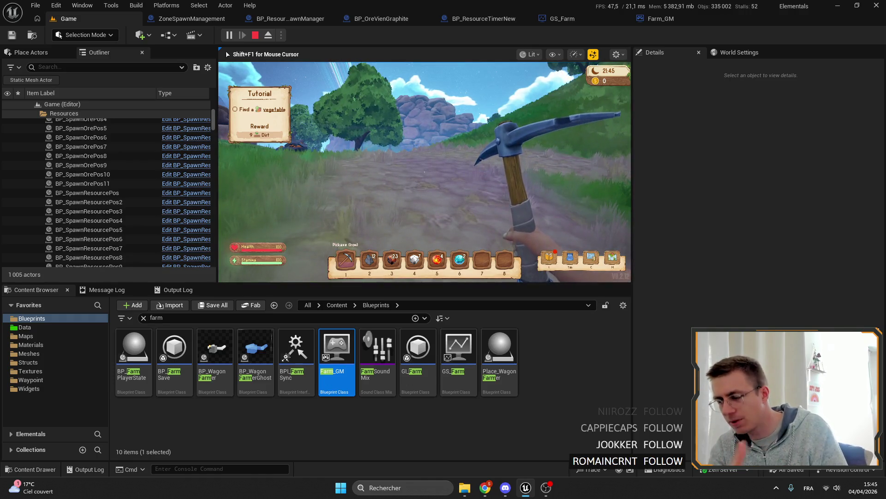
key(w)
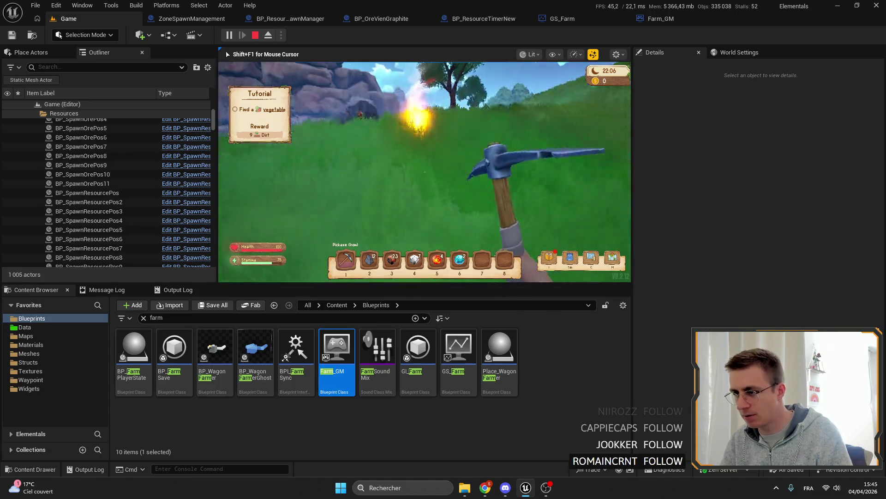
click(423, 171)
key(e)
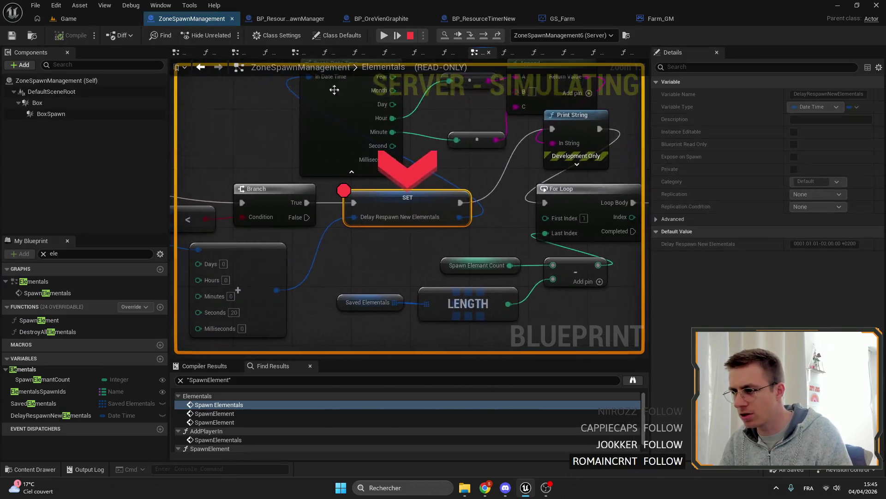
Resume past repeated SET breakpoint hits, then step on to the For Loop and continue execution
click(384, 35)
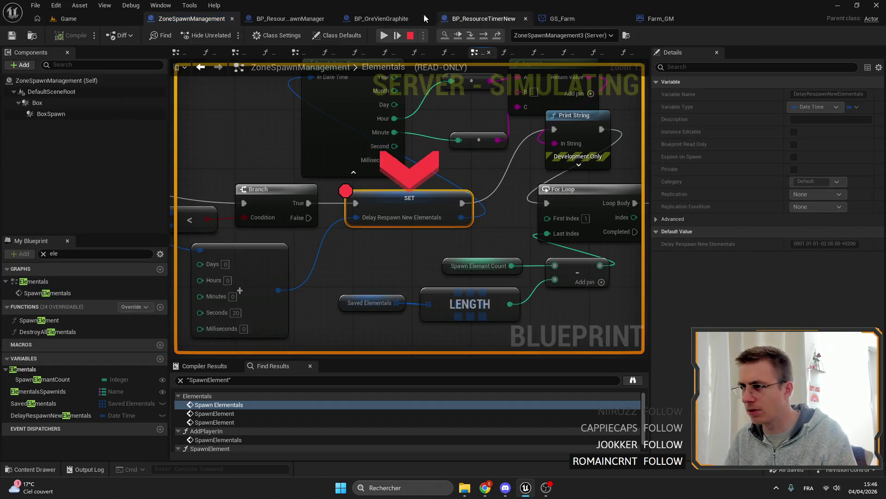
click(385, 35)
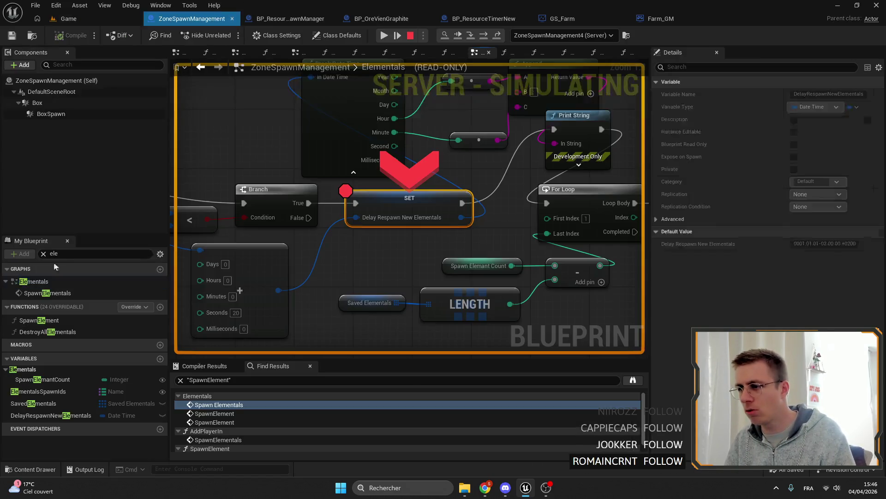
click(383, 35)
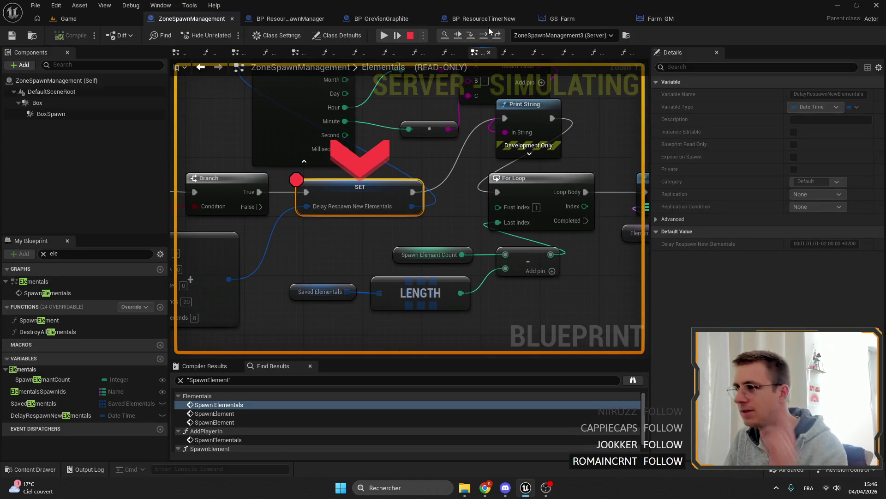
click(484, 35)
click(484, 36)
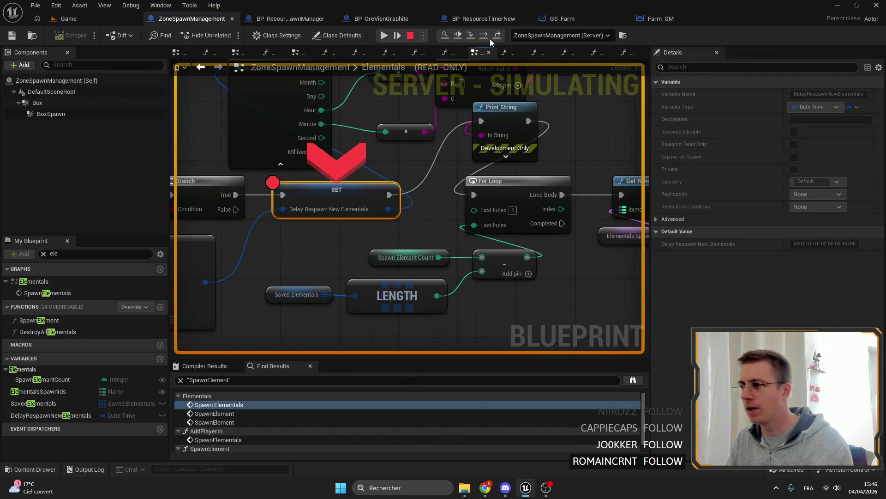
Step execution into Get Random Item in List and disable the breakpoint on the SET node
click(488, 34)
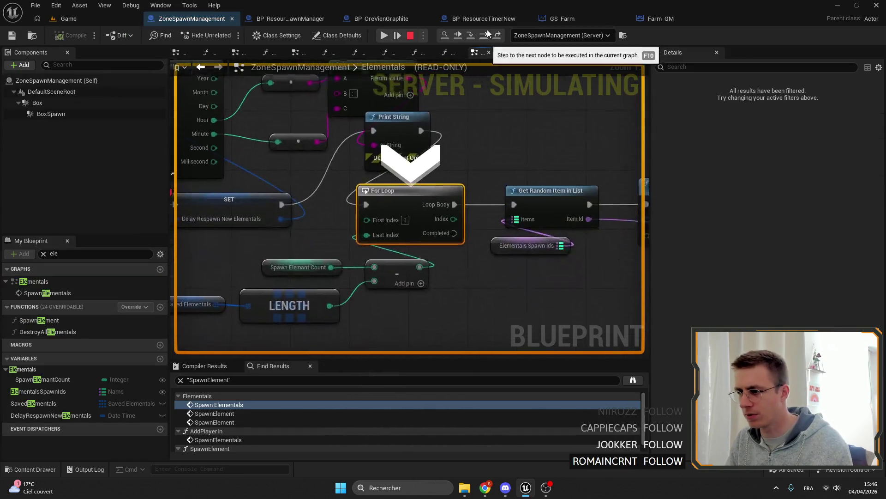
click(496, 34)
drag(472, 220, 425, 184)
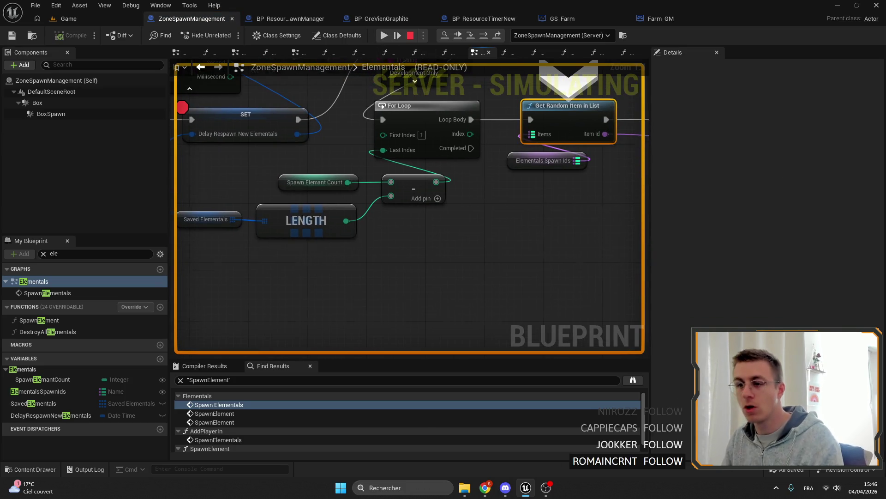
right_click(392, 140)
click(438, 228)
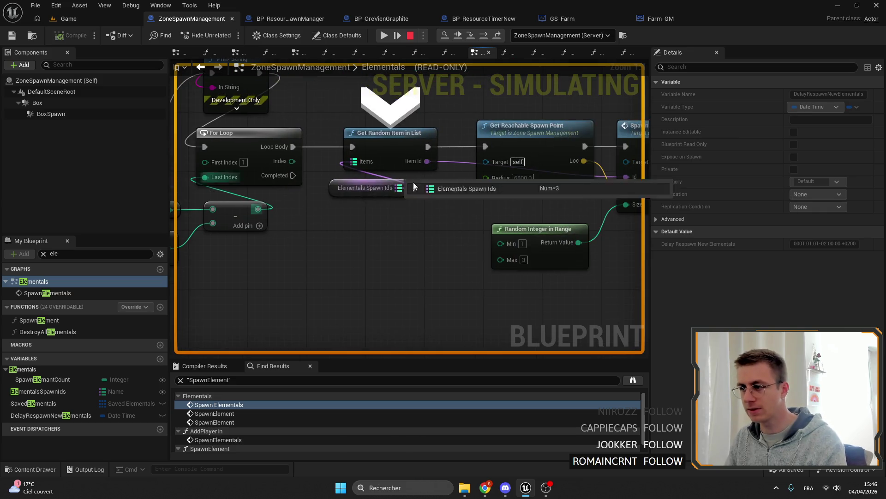
Review the Branch, UTC Now, For Loop and LENGTH nodes, then stop the play session
drag(610, 219, 524, 204)
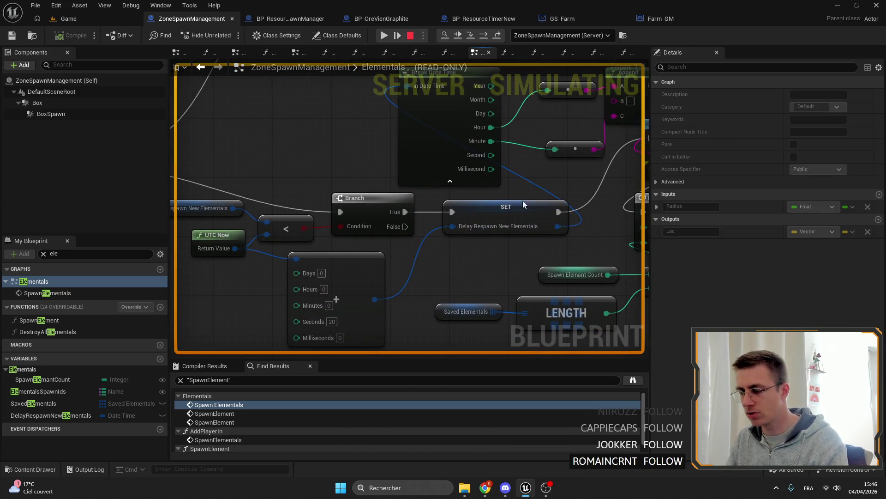
drag(464, 266, 347, 208)
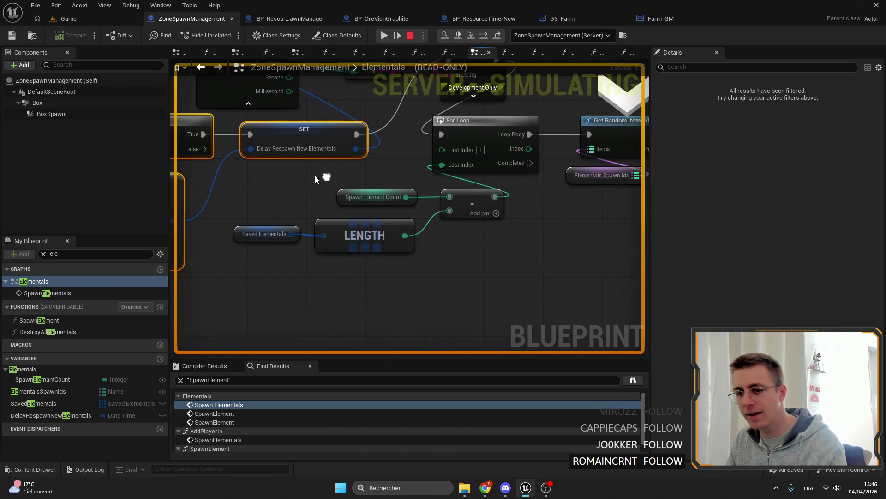
drag(457, 263, 477, 287)
scroll(486, 238, down, 2)
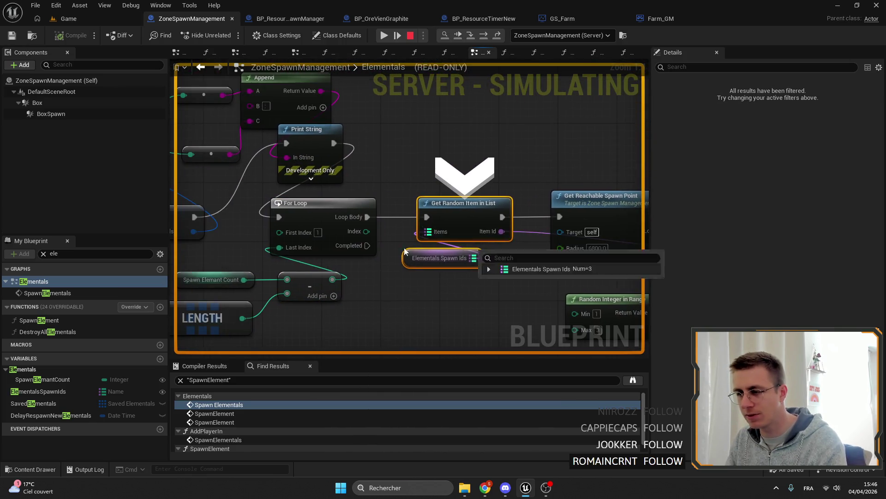
drag(450, 229, 316, 180)
click(414, 36)
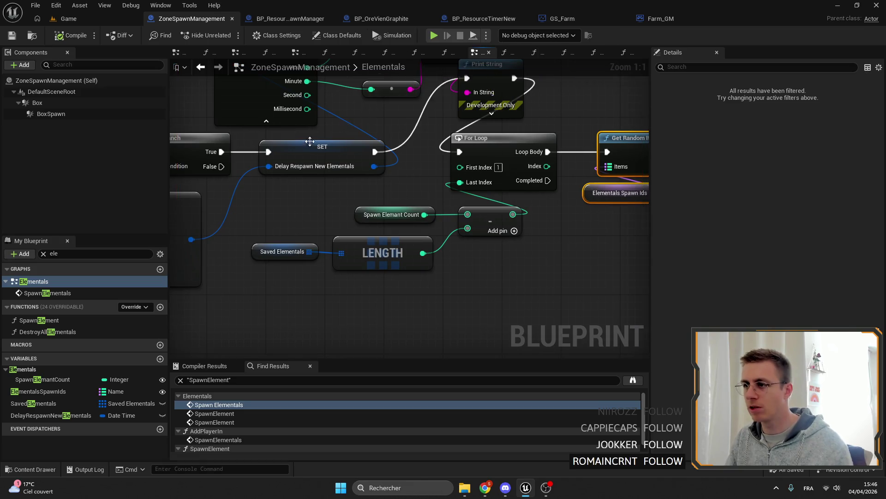
Set the Make Timespan Minutes pin to 3 for the respawn delay and save the blueprint
drag(319, 149, 414, 229)
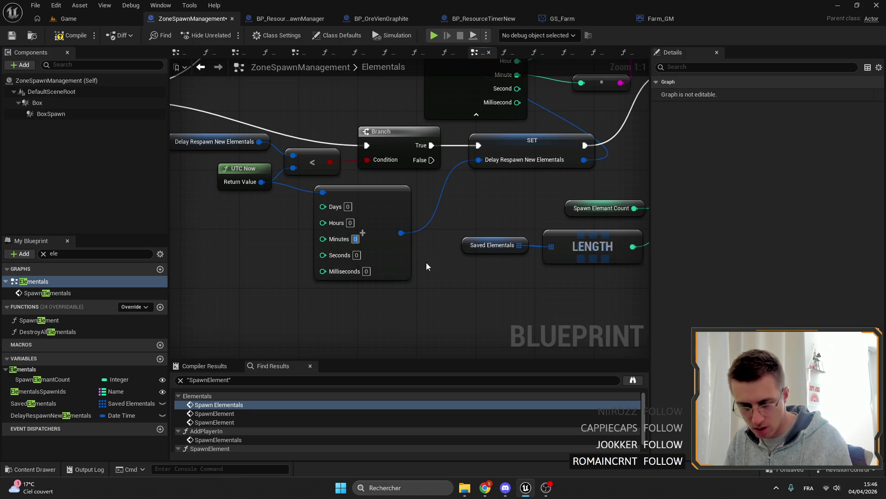
text(3)
key(Return)
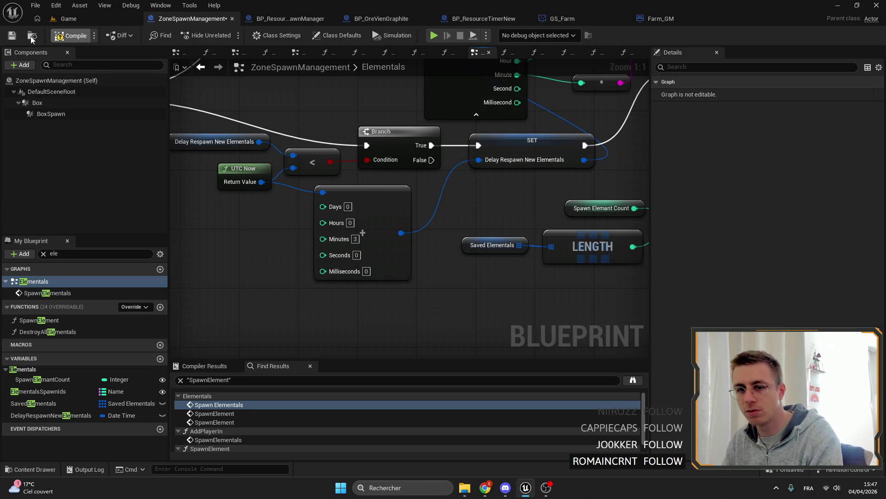
click(32, 36)
scroll(394, 176, down, 5)
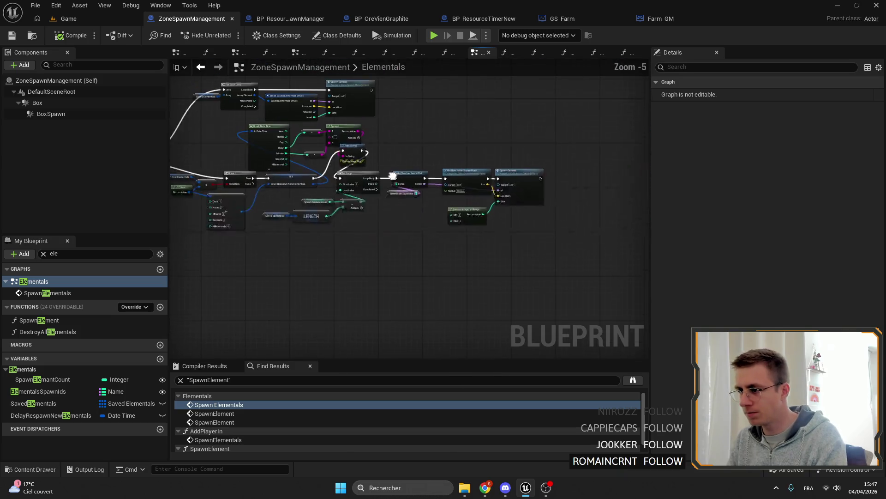
scroll(394, 175, up, 4)
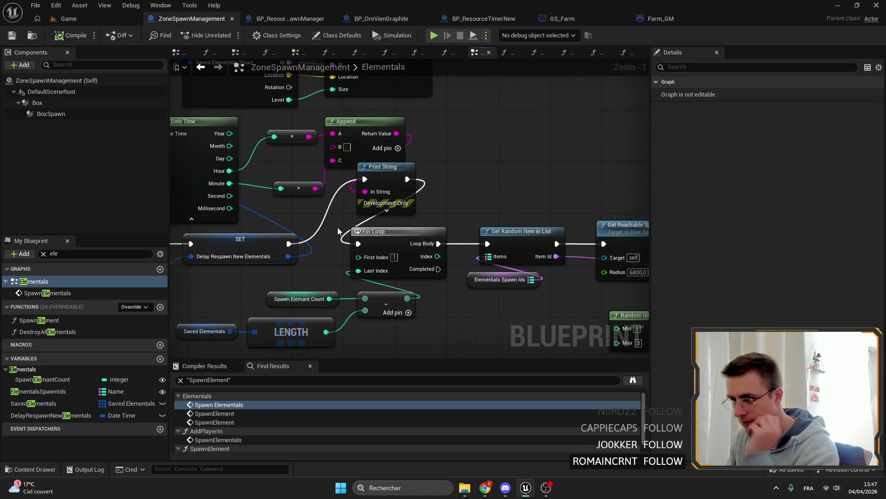
Delete the Break Date Time, Append and Print String debug nodes and switch back to the Game level
drag(339, 230, 461, 235)
drag(319, 152, 267, 118)
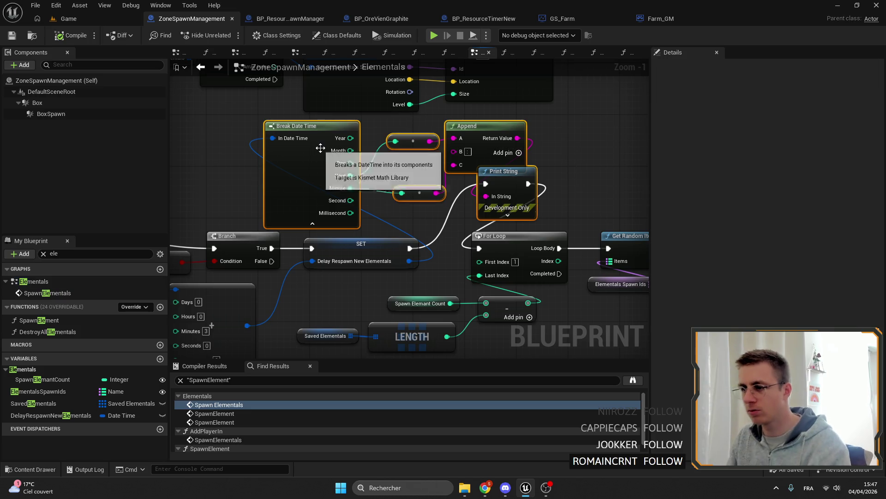
key(Delete)
drag(473, 230, 437, 216)
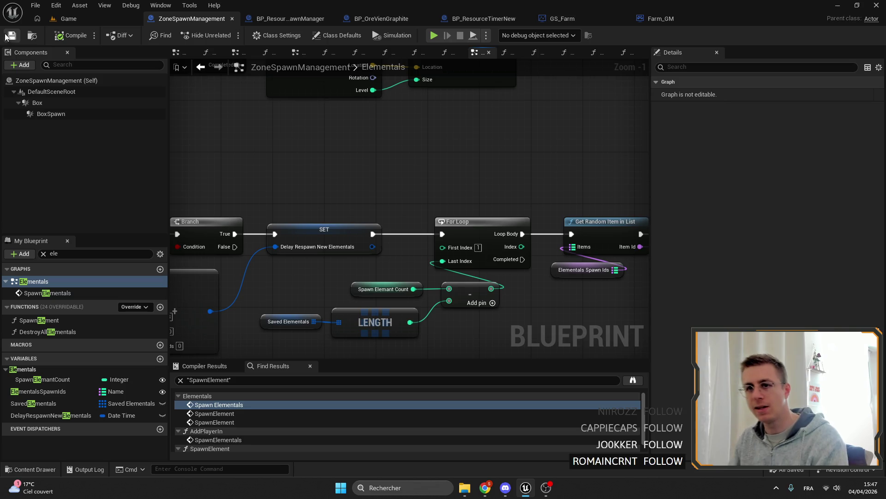
click(69, 19)
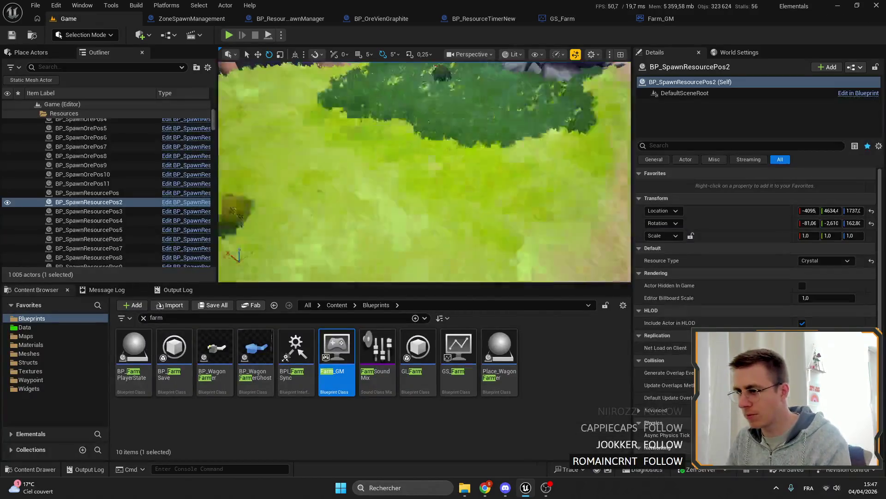
Fly the camera over the terrain and islands down to the shore, then open the ZoneSpawnManagement Blueprint graph
drag(425, 173, 446, 180)
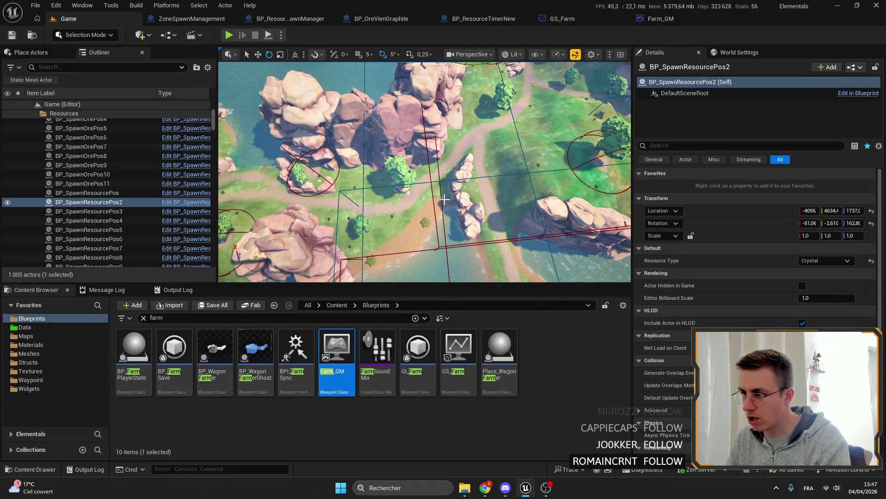
drag(446, 200, 446, 199)
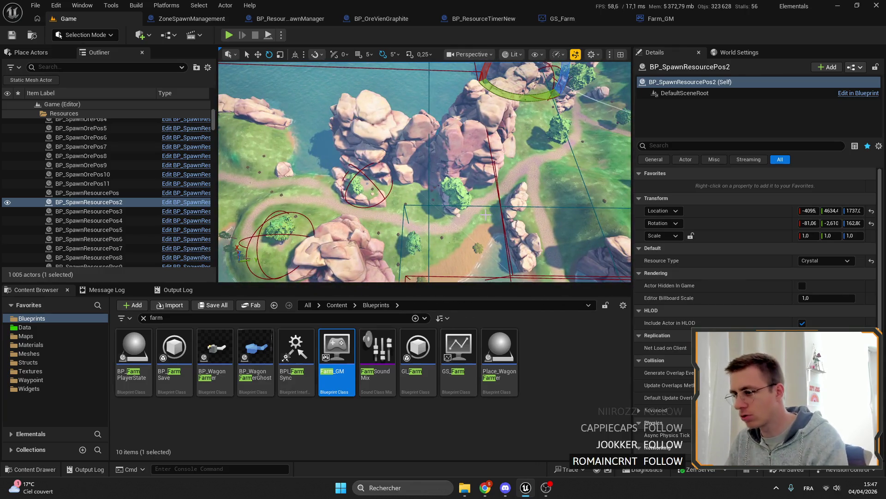
drag(487, 215, 385, 156)
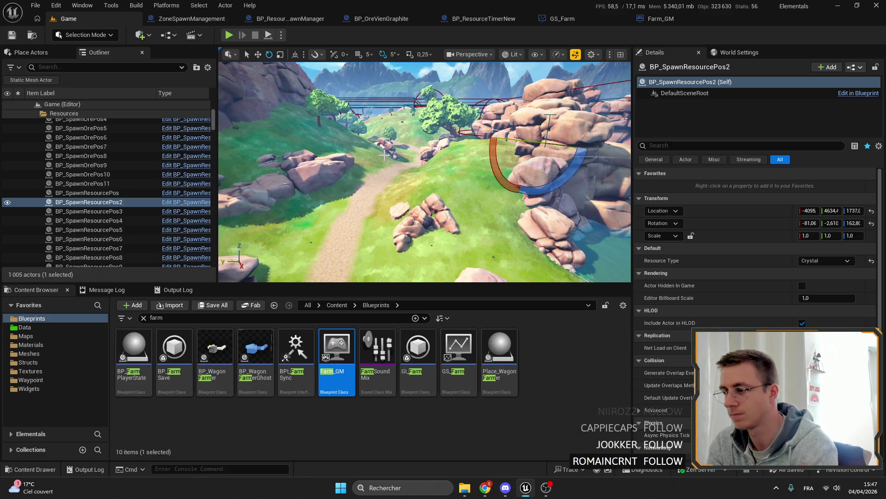
scroll(424, 172, down, 8)
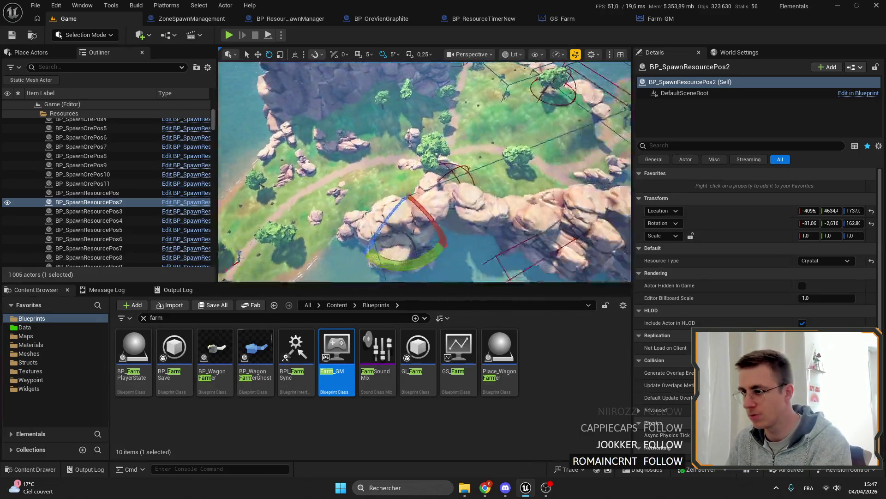
scroll(388, 208, down, 4)
scroll(381, 204, down, 3)
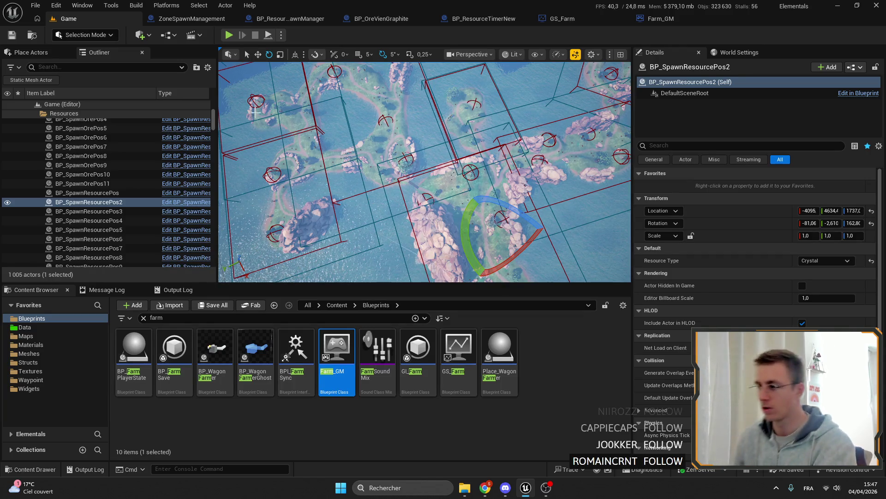
scroll(425, 172, up, 10)
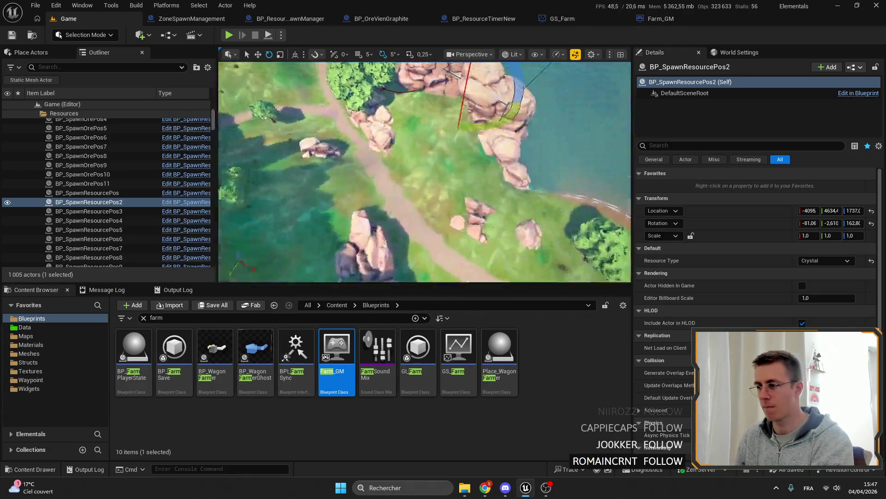
scroll(424, 172, down, 10)
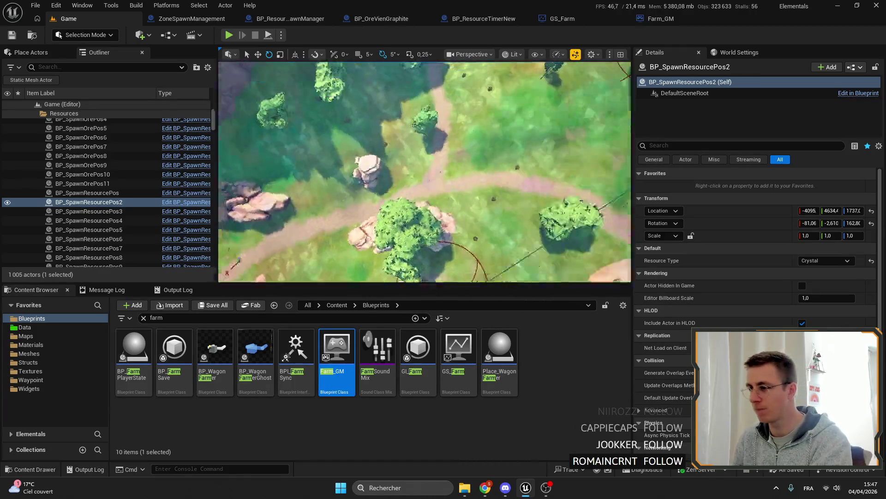
scroll(425, 172, down, 8)
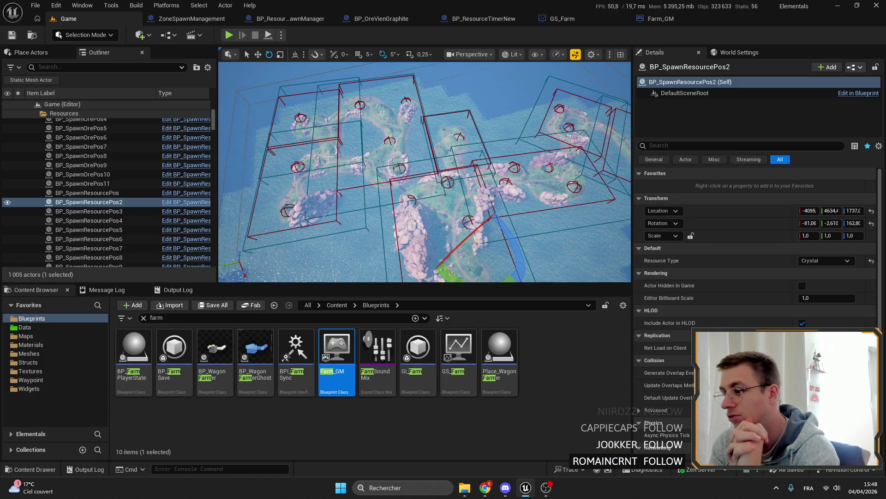
drag(425, 172, 388, 194)
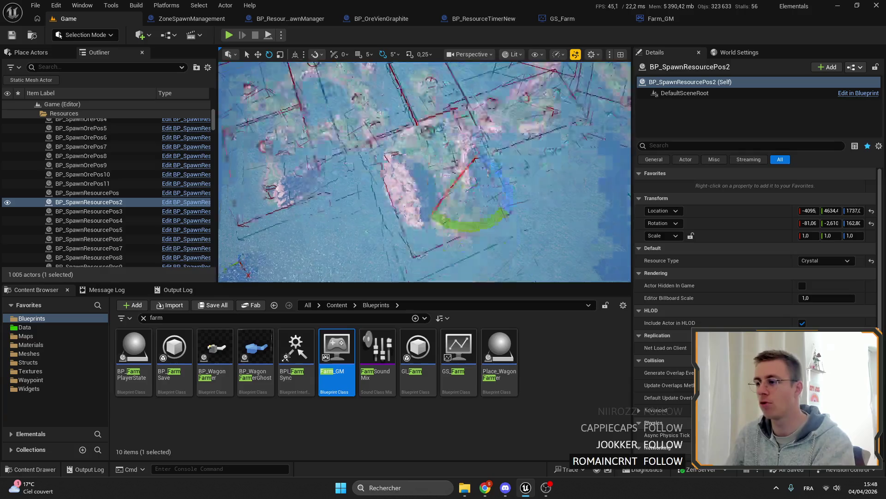
drag(424, 172, 424, 171)
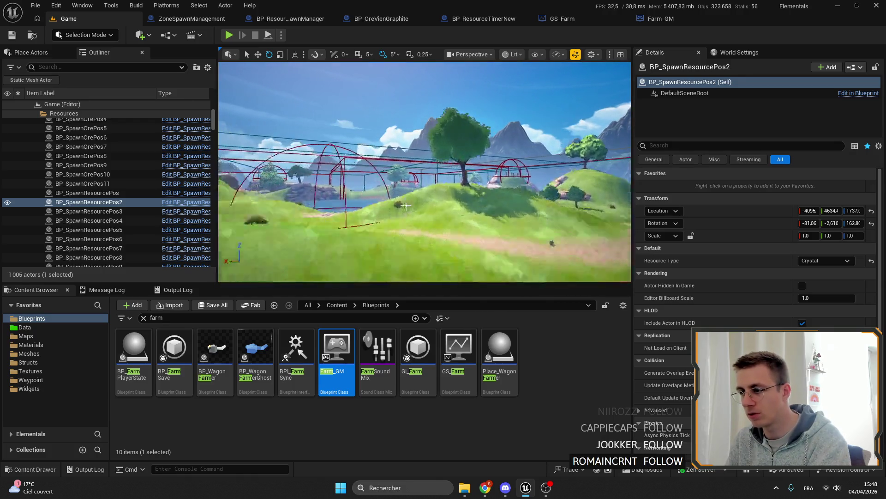
drag(425, 172, 425, 172)
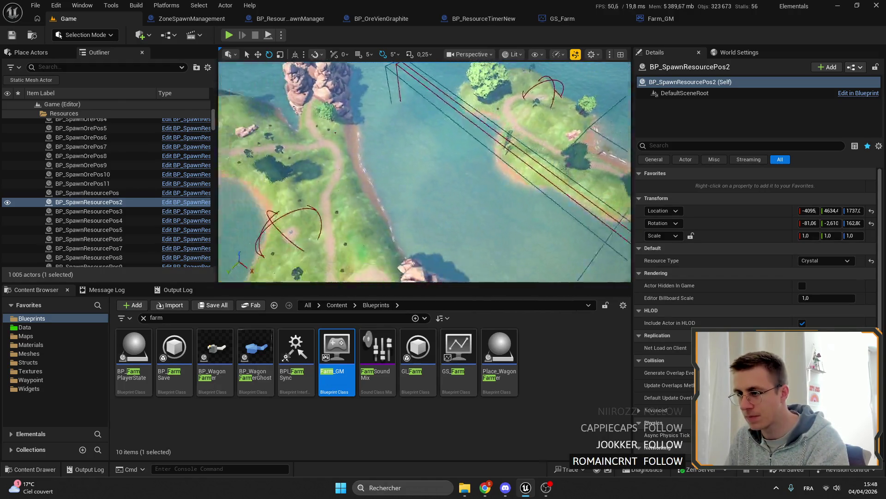
scroll(424, 172, down, 2)
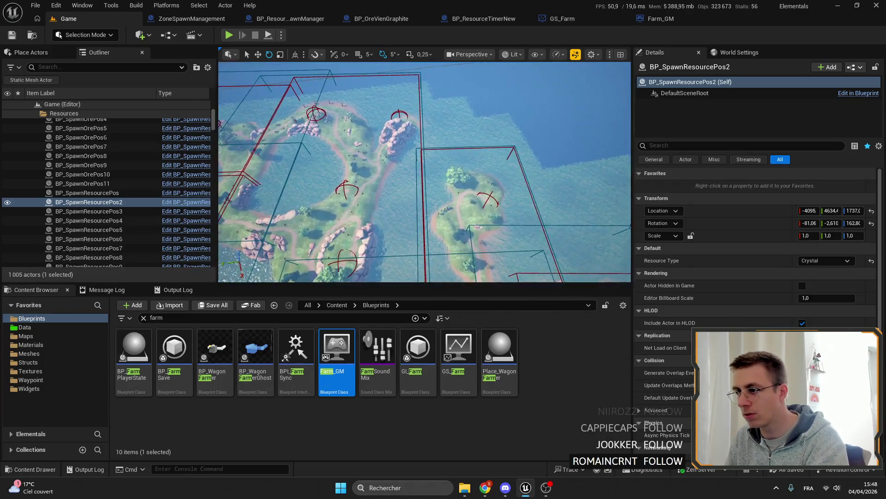
drag(424, 172, 424, 208)
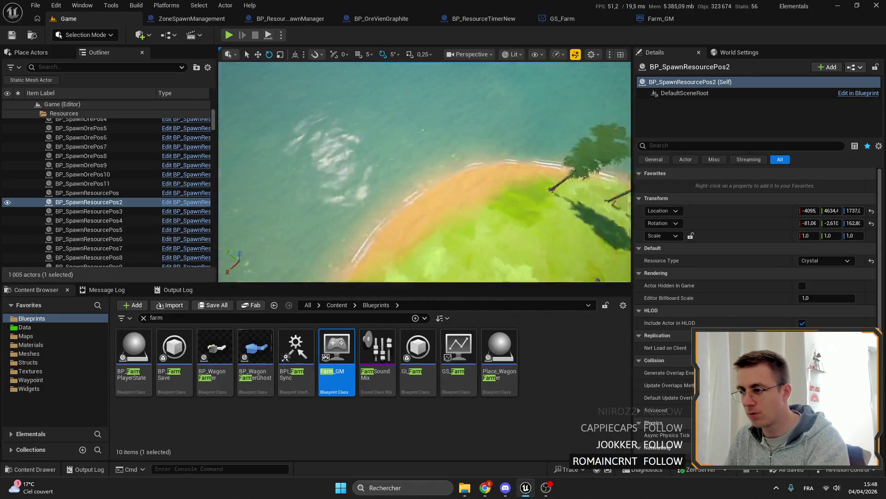
drag(424, 172, 424, 139)
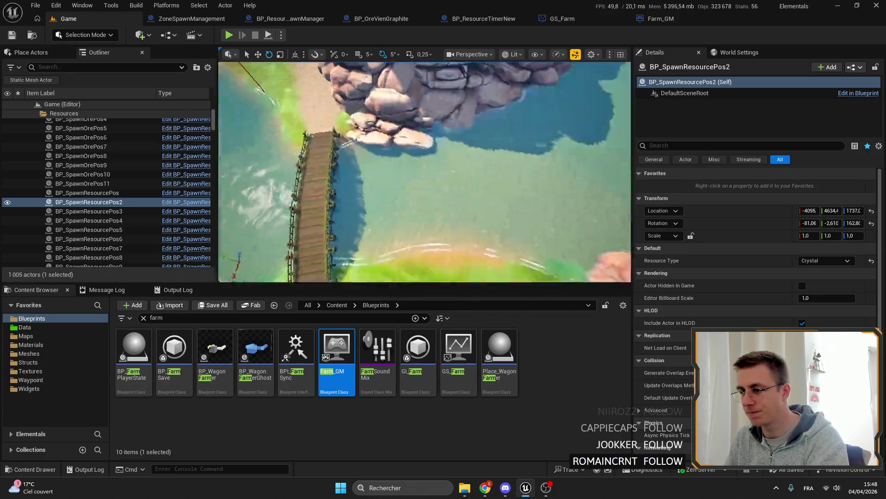
scroll(424, 172, down, 2)
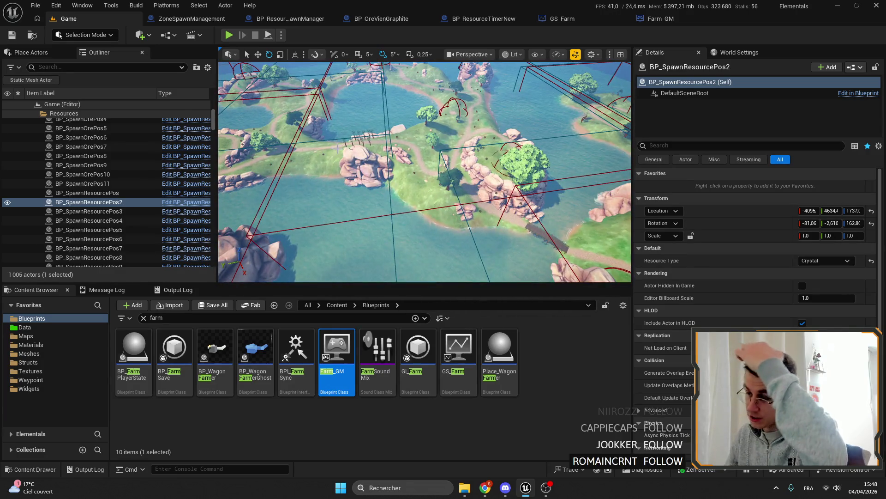
scroll(355, 178, down, 4)
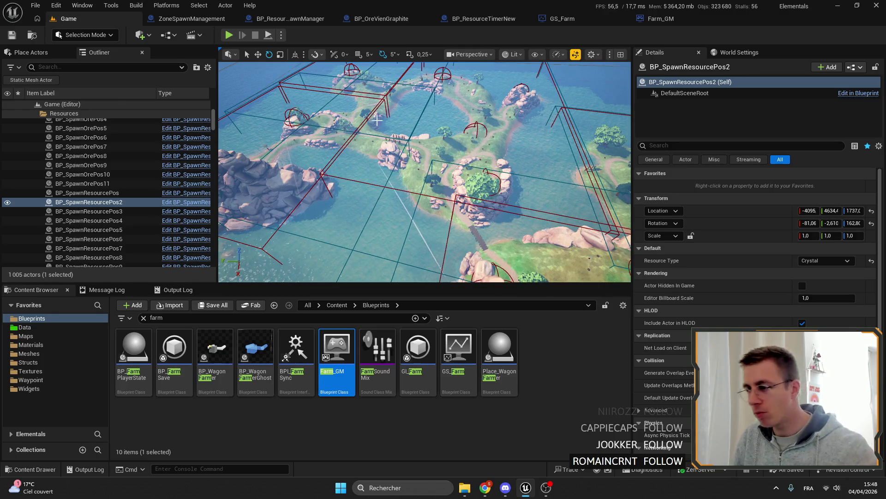
scroll(378, 119, up, 3)
scroll(378, 119, up, 3)
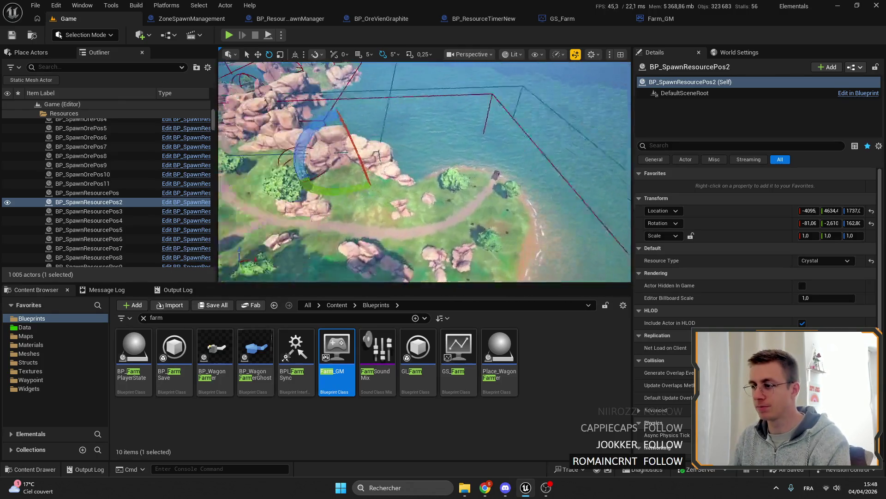
click(191, 18)
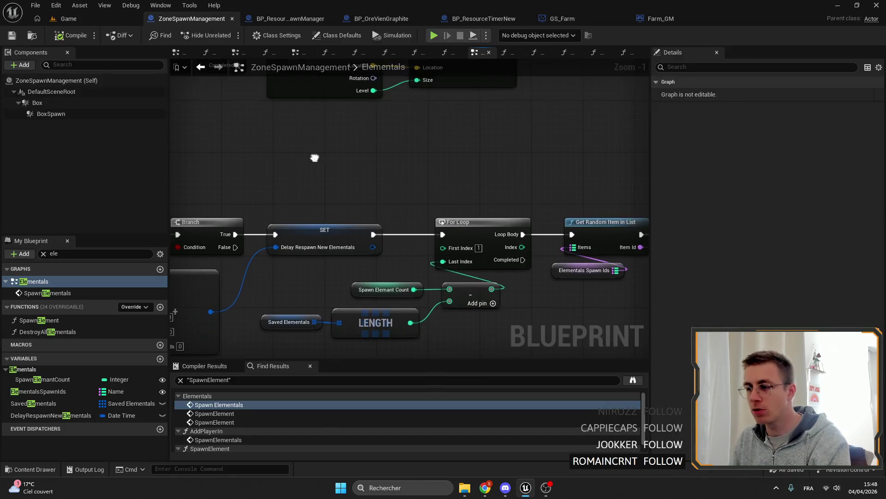
scroll(314, 158, down, 3)
scroll(362, 162, up, 5)
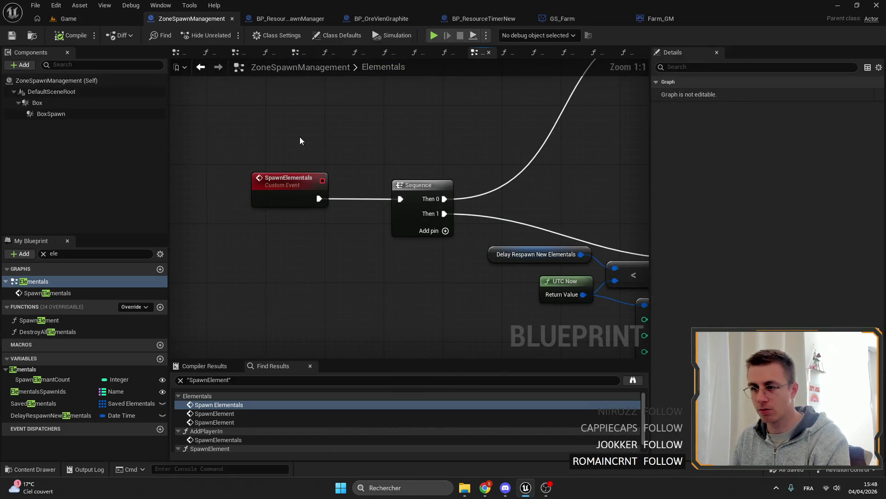
Find references to DestroyAllElementals and jump to its call near On Component End Overlap in the EventGraph
drag(300, 137, 340, 222)
double_click(62, 331)
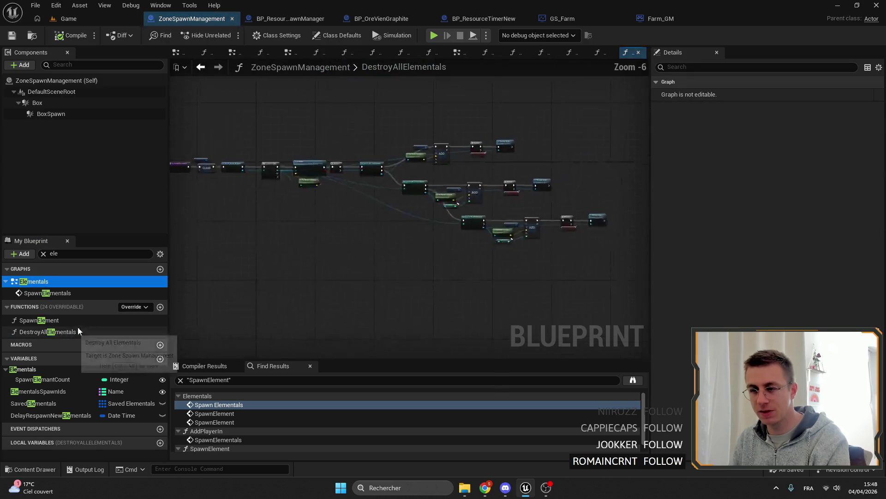
scroll(422, 201, up, 6)
right_click(215, 184)
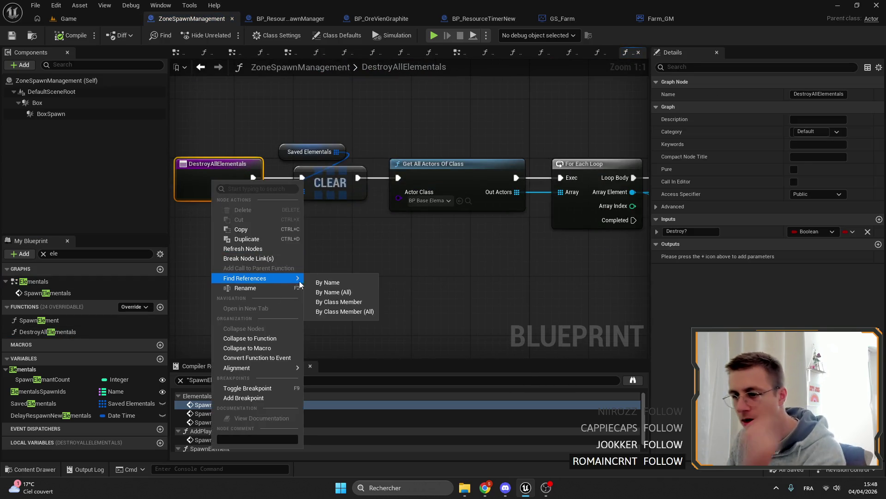
click(327, 282)
double_click(222, 405)
drag(450, 263, 556, 246)
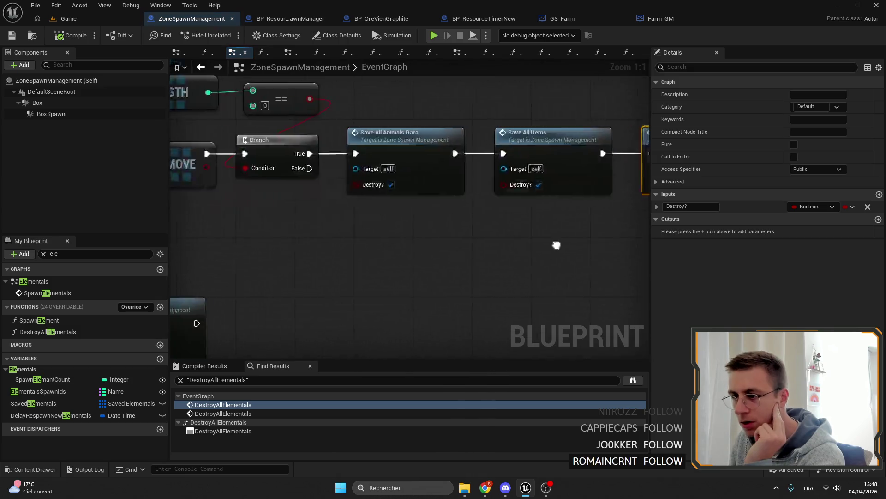
scroll(443, 228, down, 5)
drag(228, 173, 291, 229)
scroll(291, 236, up, 5)
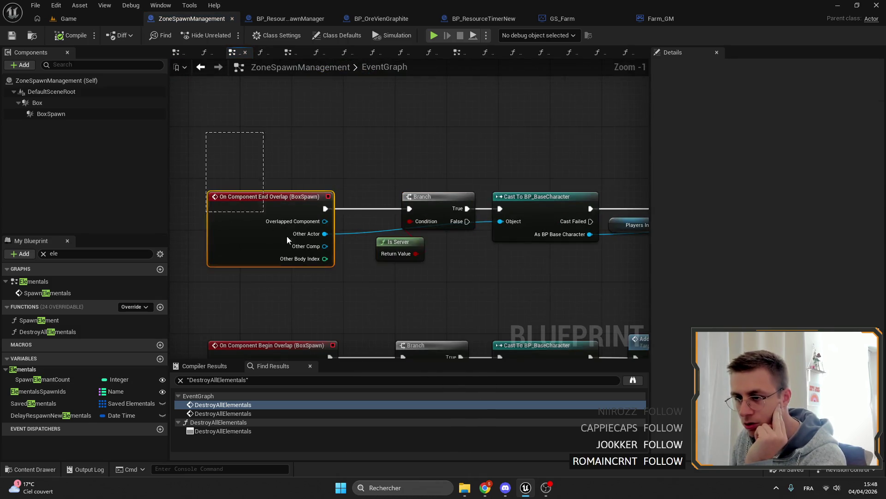
scroll(288, 239, down, 3)
scroll(387, 208, down, 2)
scroll(415, 202, up, 6)
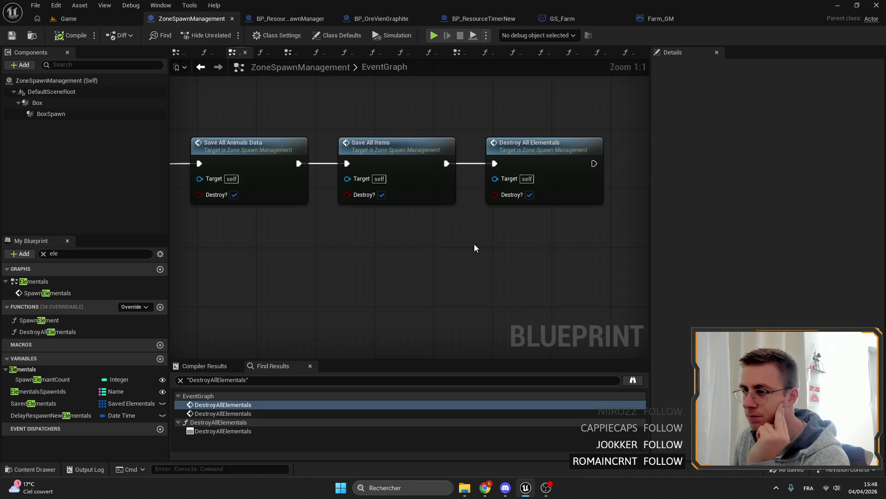
Review the SaveAllItems function and its Current Items variable, then return to the Game level
drag(554, 277, 312, 199)
double_click(525, 233)
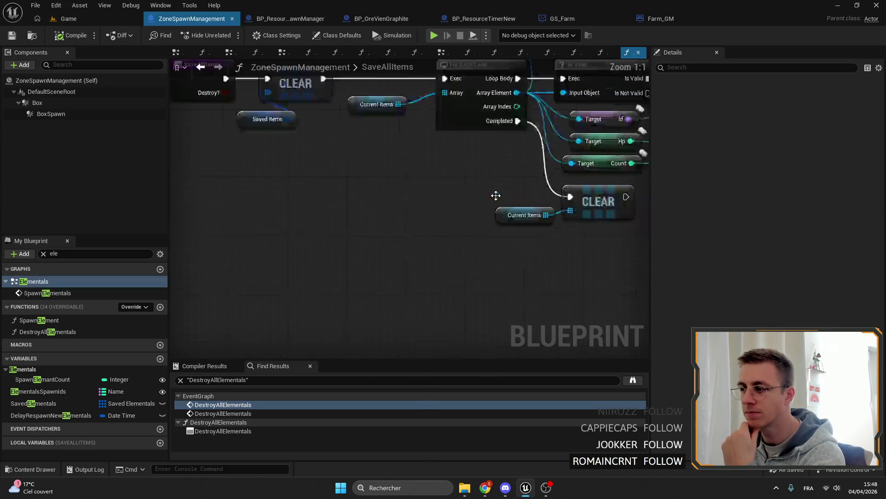
scroll(443, 207, down, 4)
scroll(430, 194, up, 4)
click(401, 222)
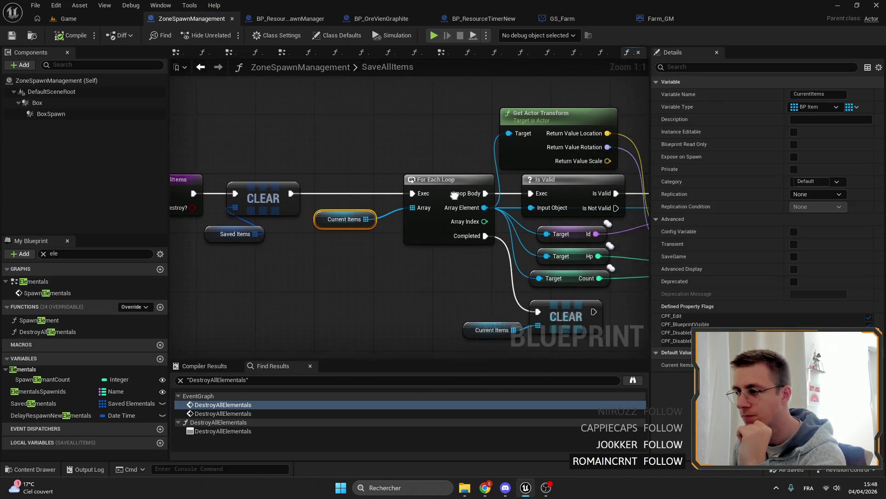
drag(450, 270, 381, 229)
scroll(485, 208, down, 3)
scroll(503, 209, up, 4)
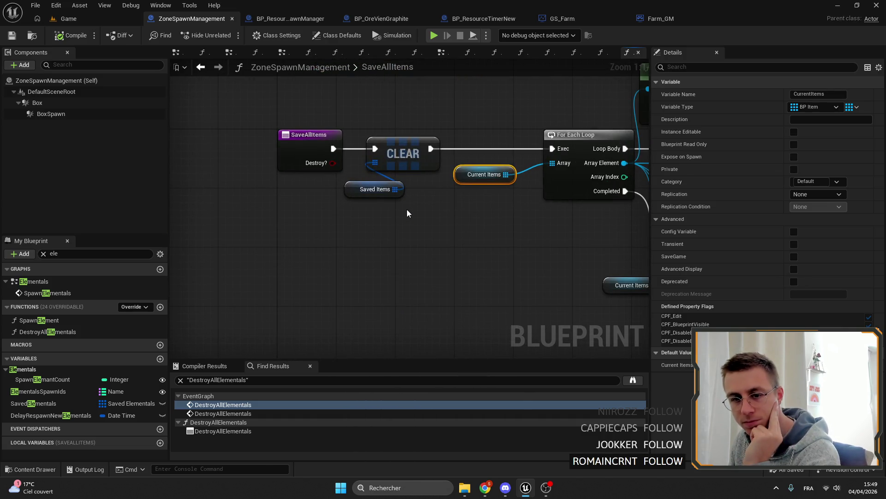
click(68, 18)
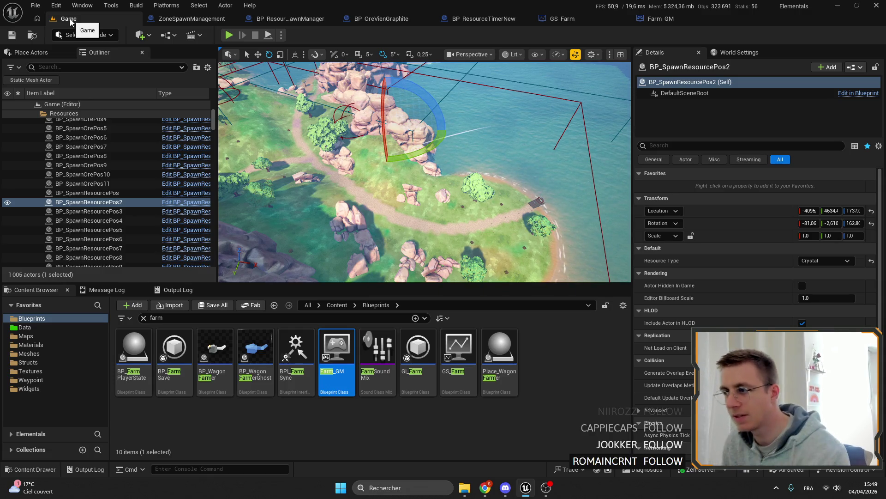
Select the Landscape actor and fly the camera down onto the grassy patch among the rock formation
click(424, 171)
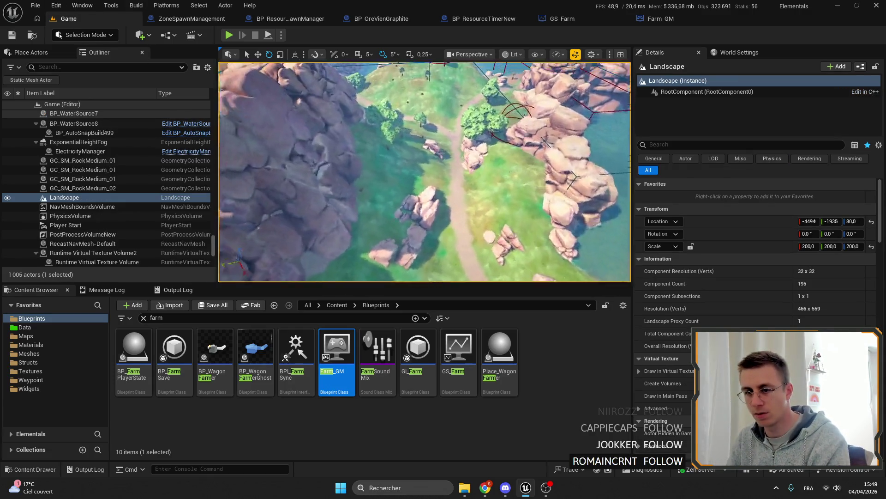
mouse_move(424, 172)
mouse_down()
mouse_move(451, 153)
mouse_move(423, 172)
mouse_up()
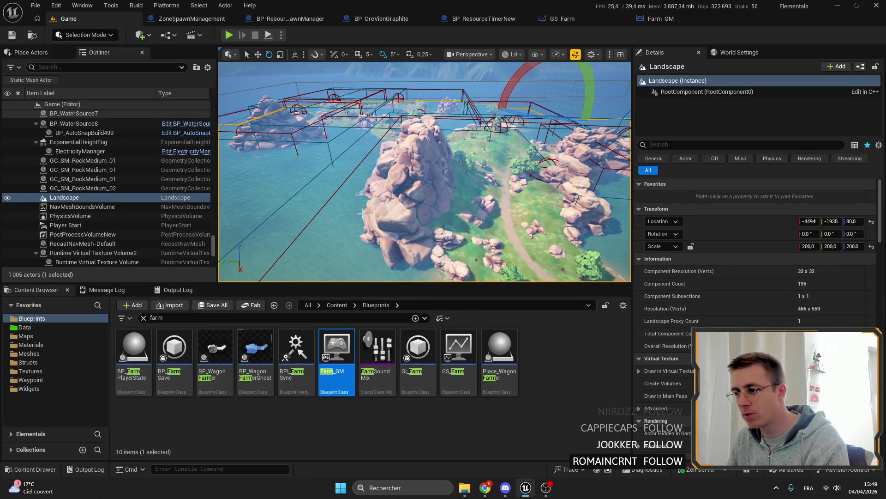
drag(424, 172, 425, 172)
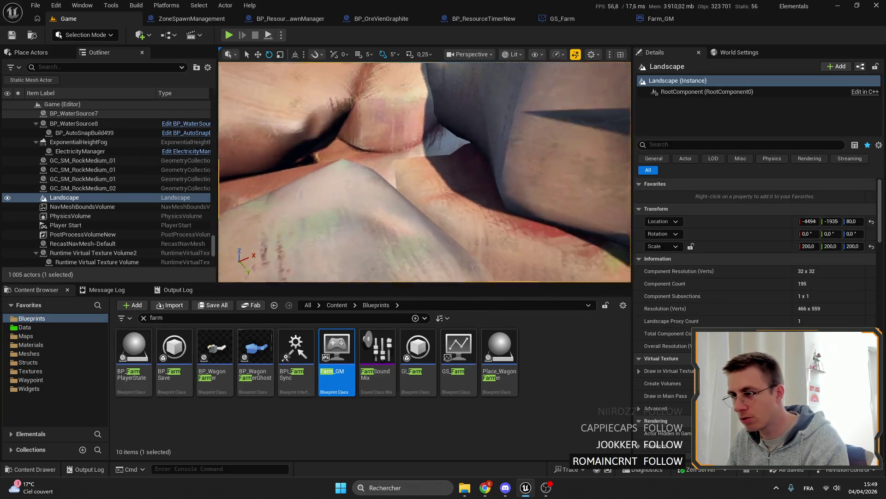
scroll(423, 172, down, 5)
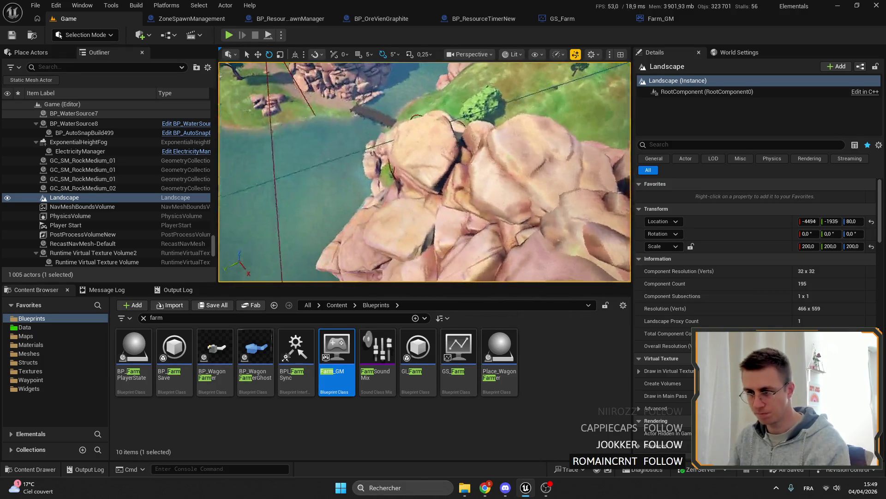
drag(326, 140, 424, 172)
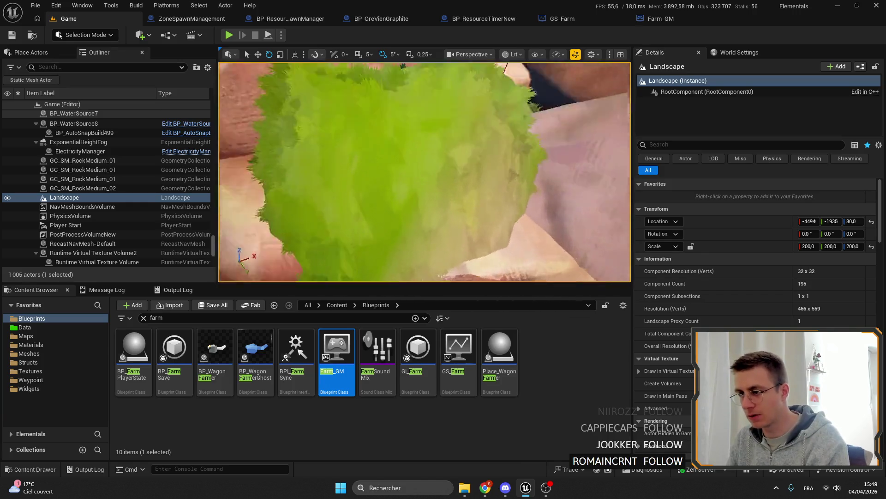
Check the editor mode dropdown, then switch to Landscape editing mode with Shift+2
click(85, 35)
click(92, 51)
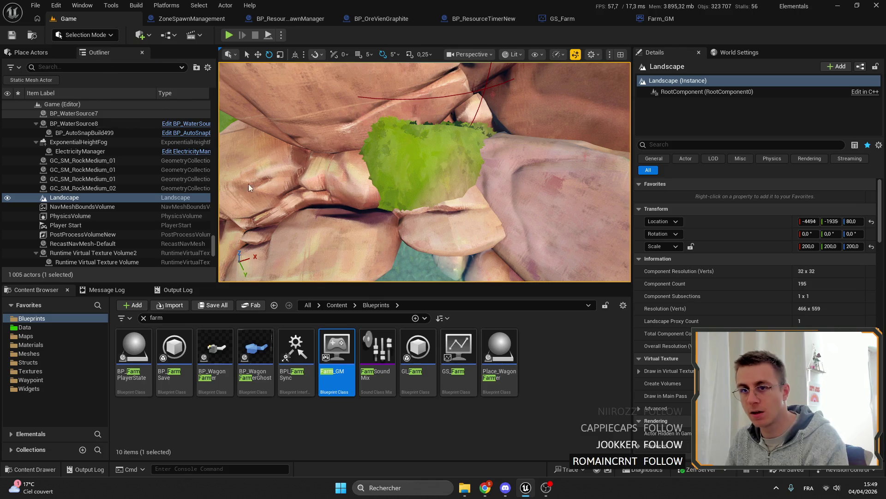
key(shift+2)
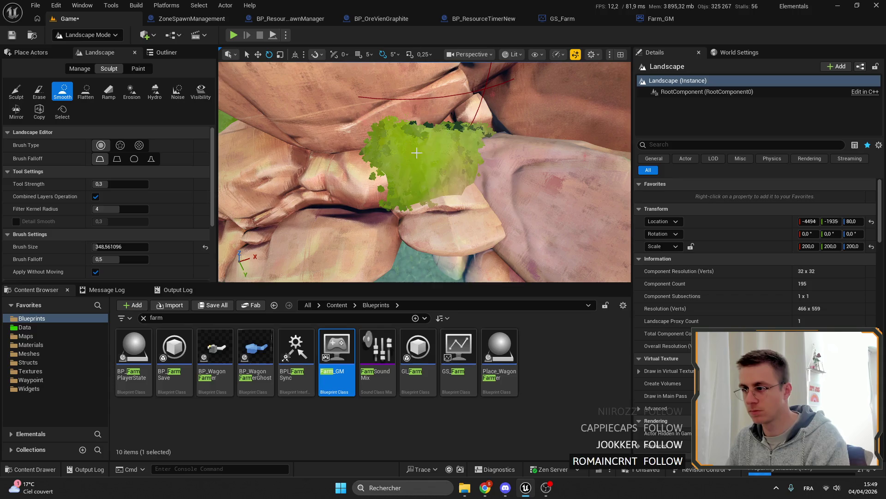
Apply a Smooth sculpt stroke at the rock seam by the green patch, then view it from overhead
drag(424, 172, 469, 175)
click(469, 176)
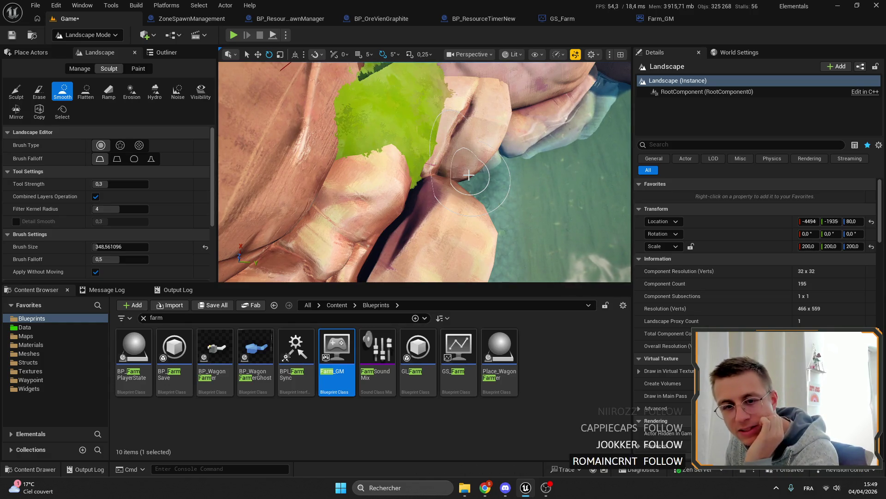
mouse_move(469, 176)
mouse_down()
mouse_move(400, 147)
mouse_move(437, 139)
mouse_up()
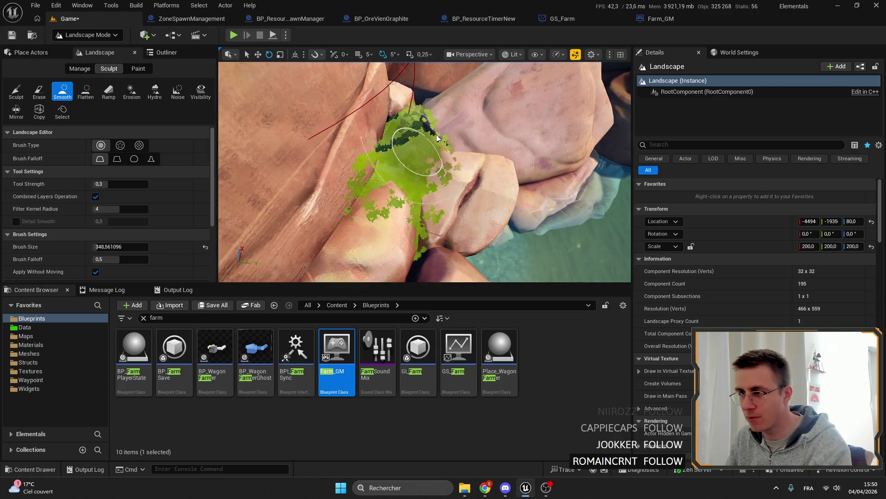
scroll(438, 138, up, 4)
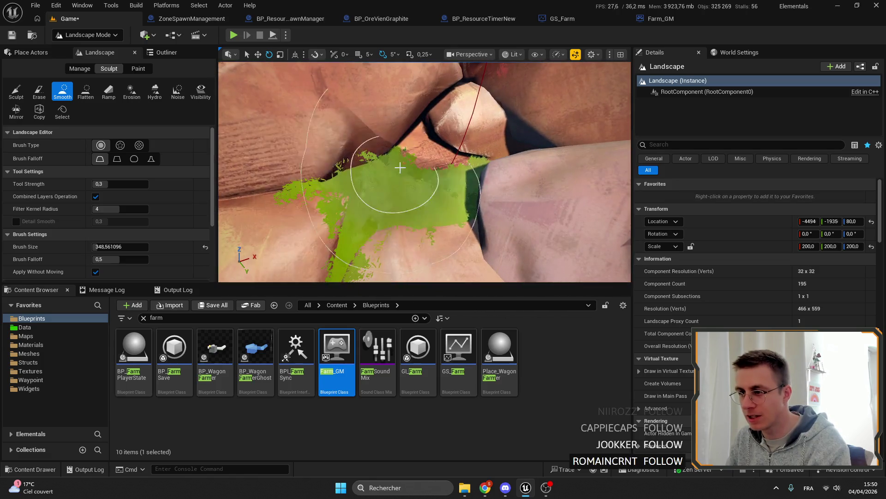
drag(401, 168, 360, 208)
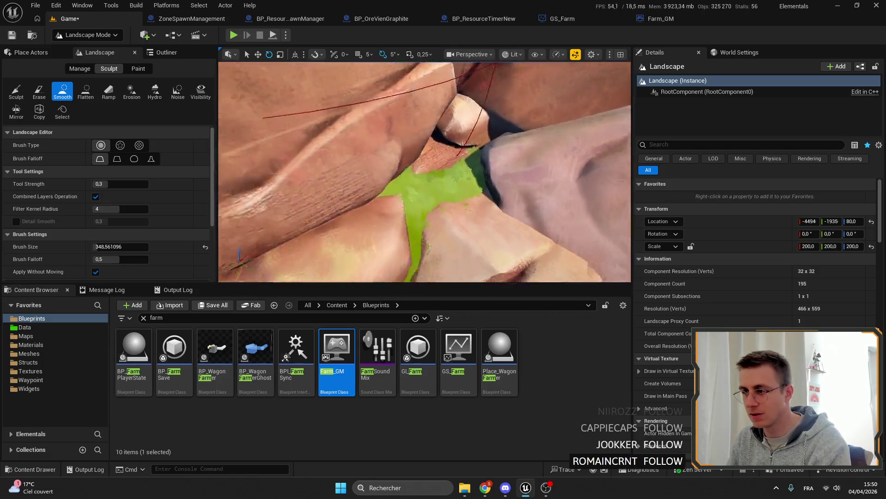
scroll(405, 167, down, 6)
drag(416, 173, 405, 167)
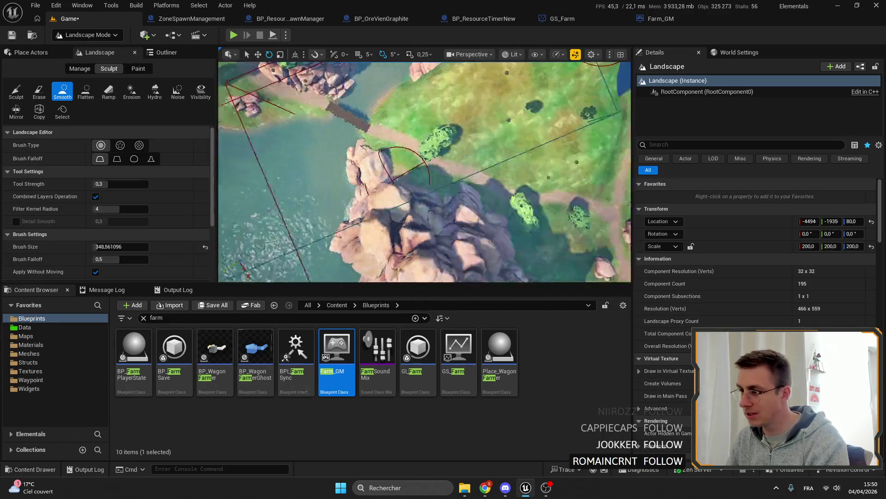
scroll(405, 167, down, 8)
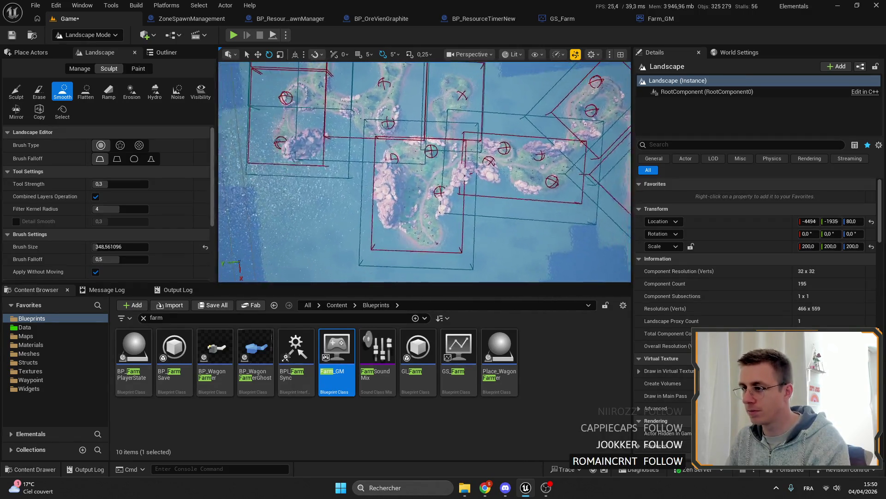
scroll(404, 168, down, 3)
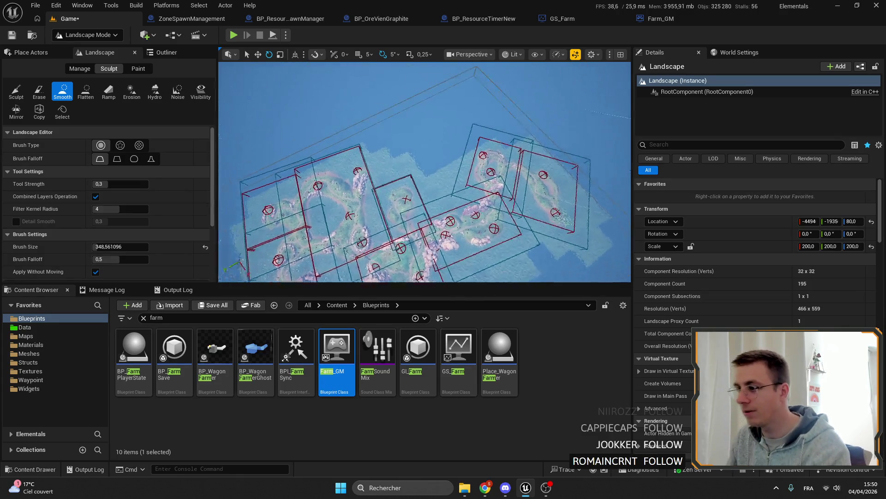
scroll(424, 172, up, 10)
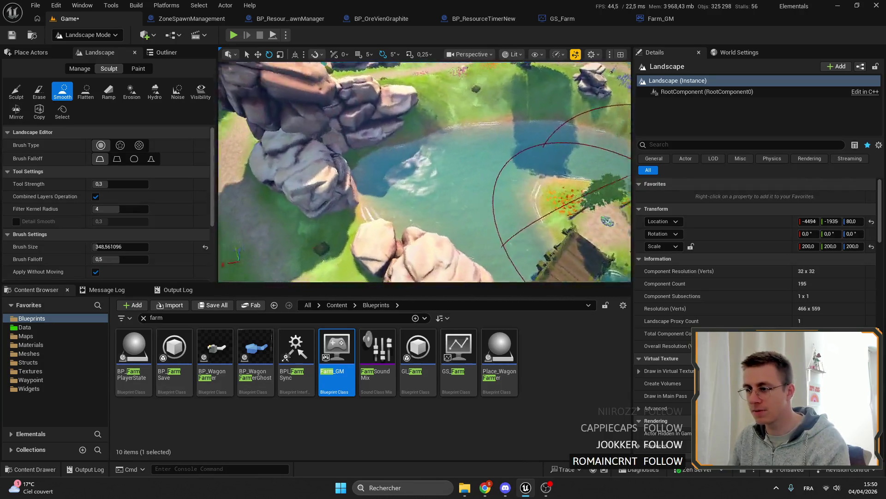
drag(424, 171, 485, 172)
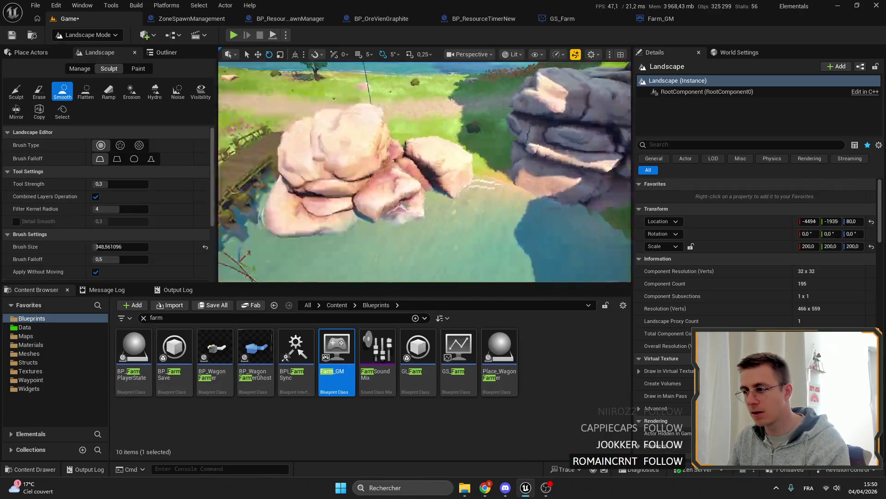
mouse_move(424, 172)
mouse_down()
mouse_move(457, 172)
mouse_move(443, 172)
mouse_move(452, 181)
mouse_move(444, 173)
mouse_up()
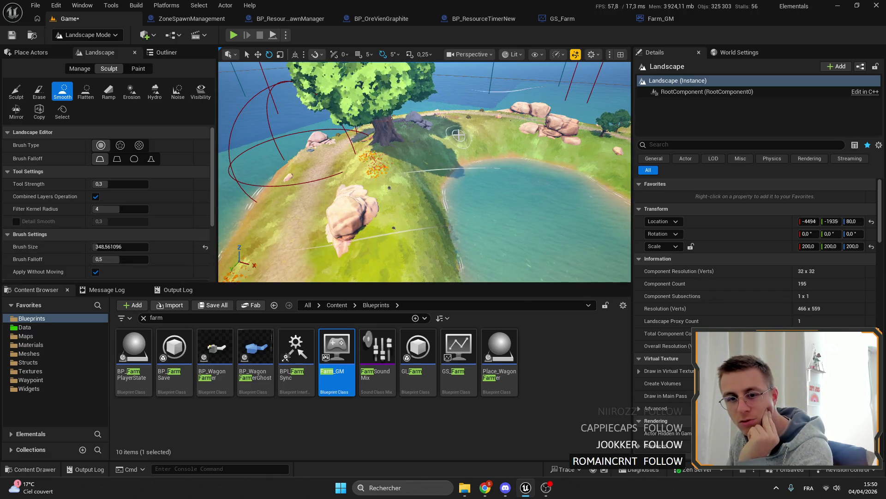
drag(418, 124, 443, 152)
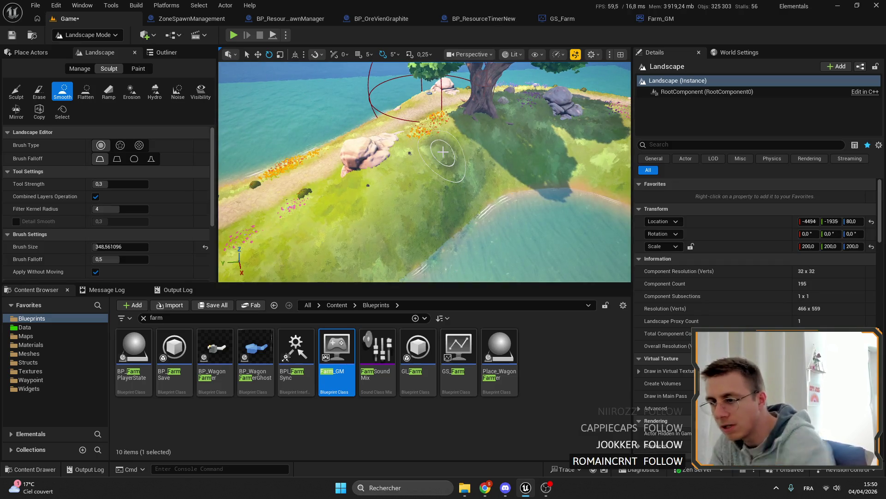
mouse_move(443, 151)
mouse_down()
mouse_move(415, 208)
mouse_move(430, 174)
mouse_up()
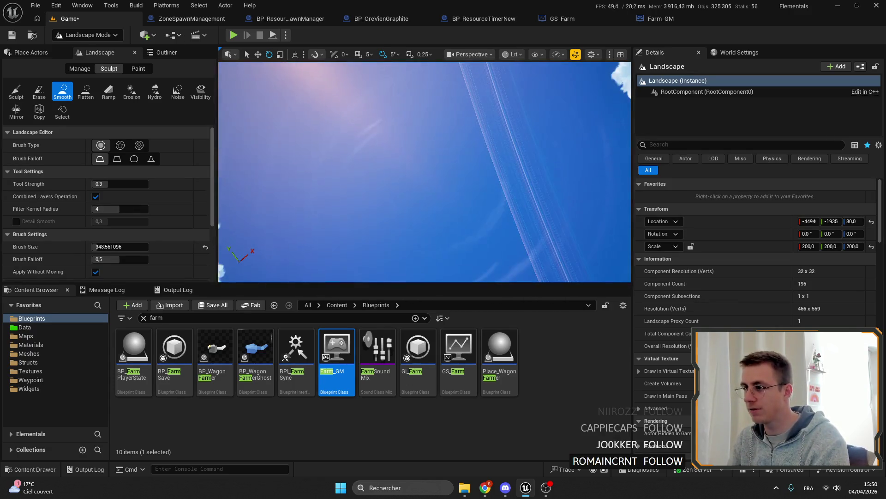
mouse_move(509, 108)
mouse_down()
mouse_move(430, 173)
mouse_move(416, 166)
mouse_move(395, 229)
mouse_up()
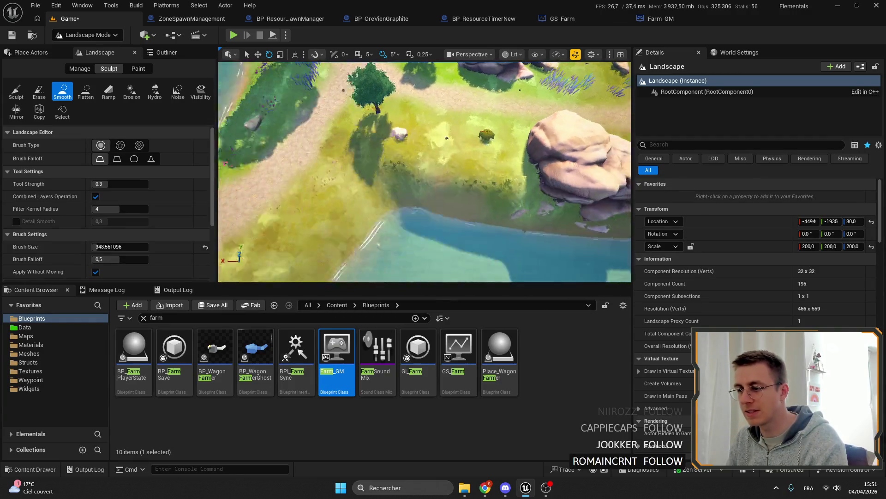
scroll(395, 229, down, 3)
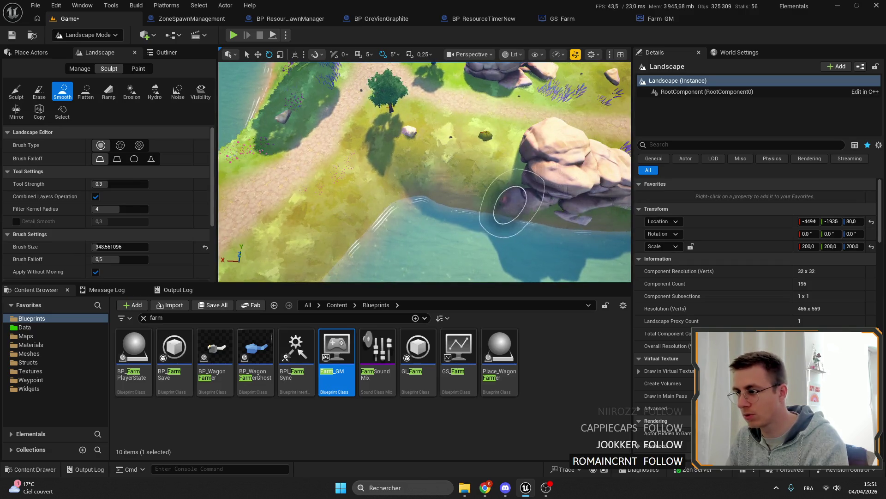
scroll(526, 187, down, 5)
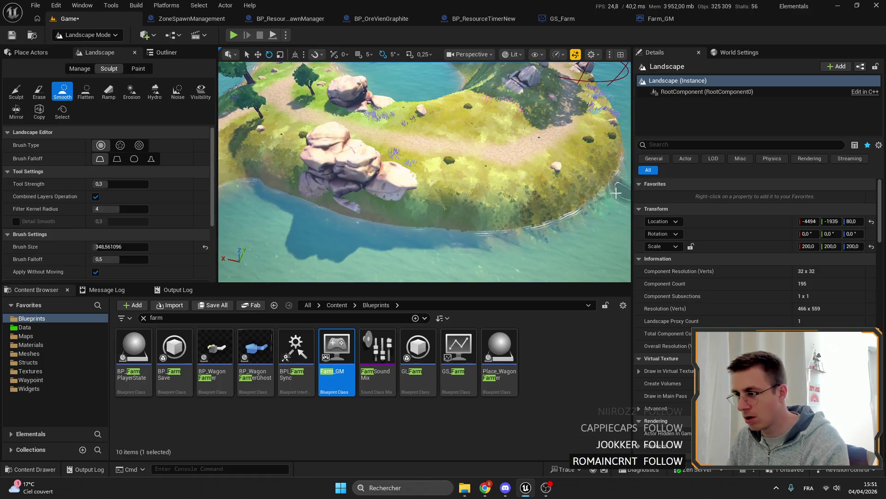
drag(585, 206, 481, 224)
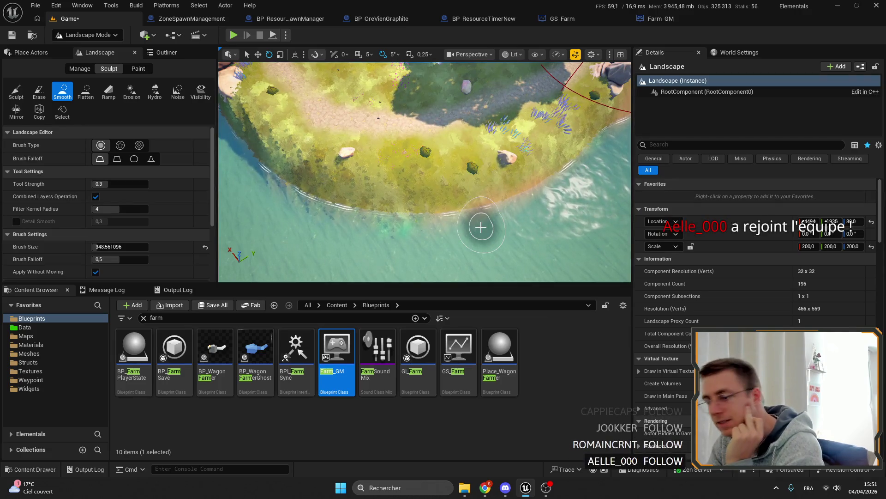
mouse_move(480, 227)
mouse_down()
mouse_move(478, 214)
mouse_move(441, 228)
mouse_up()
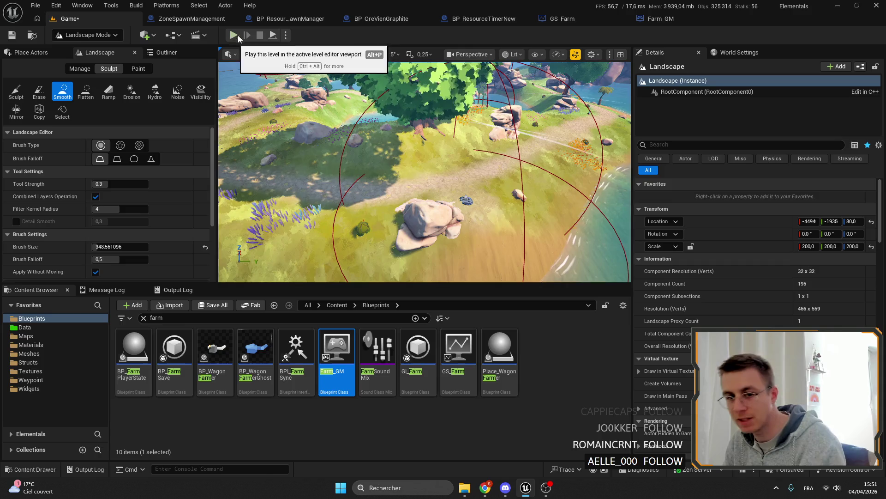
Fly around the island and rock arch, then leave Landscape Mode for Selection Mode
drag(415, 174, 484, 209)
drag(415, 174, 346, 208)
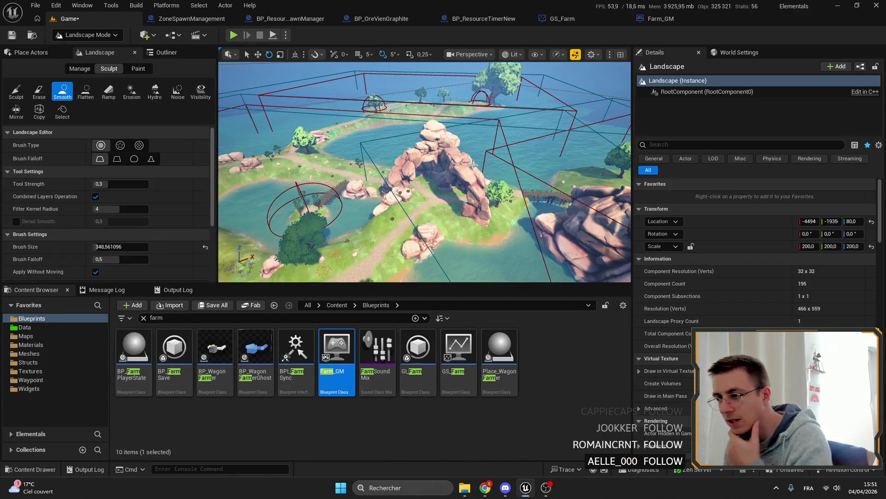
drag(436, 184, 388, 208)
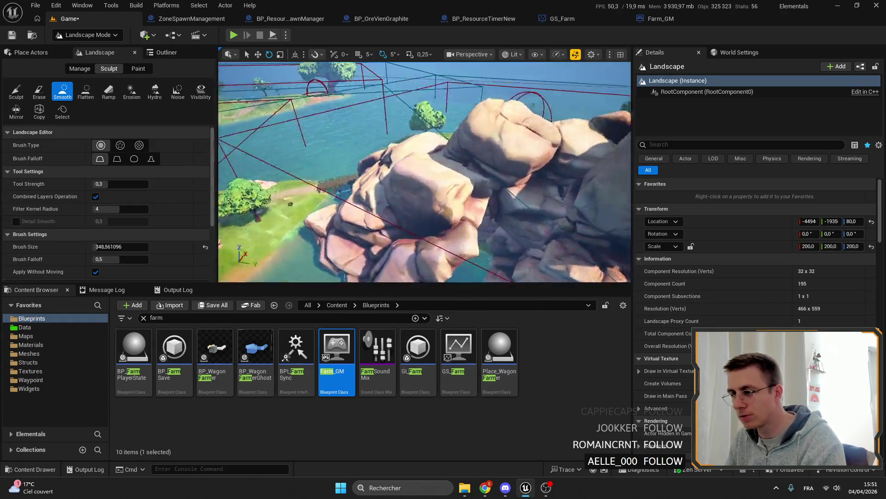
mouse_move(416, 173)
mouse_down()
mouse_move(463, 226)
mouse_move(485, 198)
mouse_move(450, 173)
mouse_up()
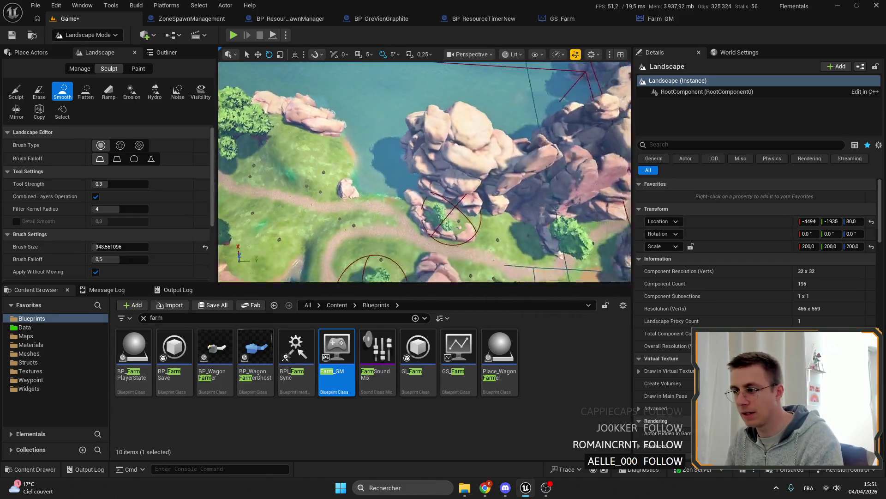
scroll(424, 170, down, 3)
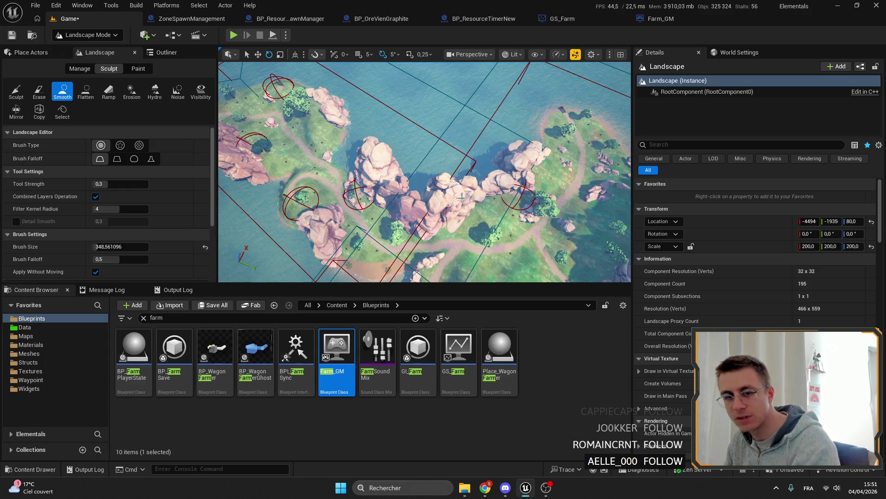
mouse_move(461, 198)
mouse_down()
mouse_move(416, 173)
mouse_move(424, 172)
mouse_up()
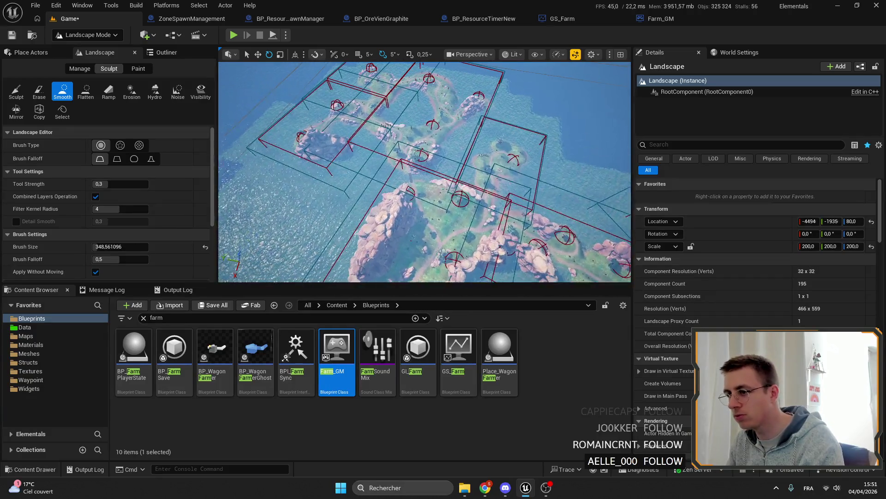
drag(423, 172, 424, 172)
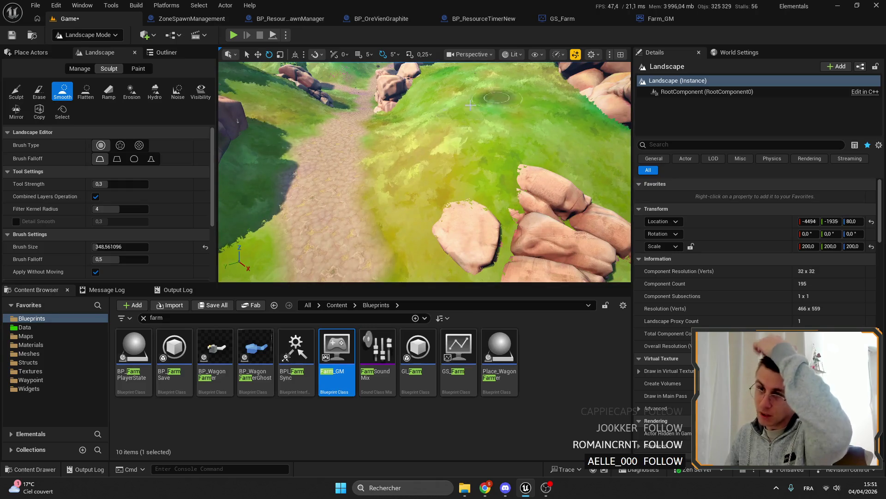
click(87, 35)
Return to the ZoneSpawnManagement Blueprint and jump to the DestroyAllElementals calls via Find Results
click(99, 53)
click(192, 18)
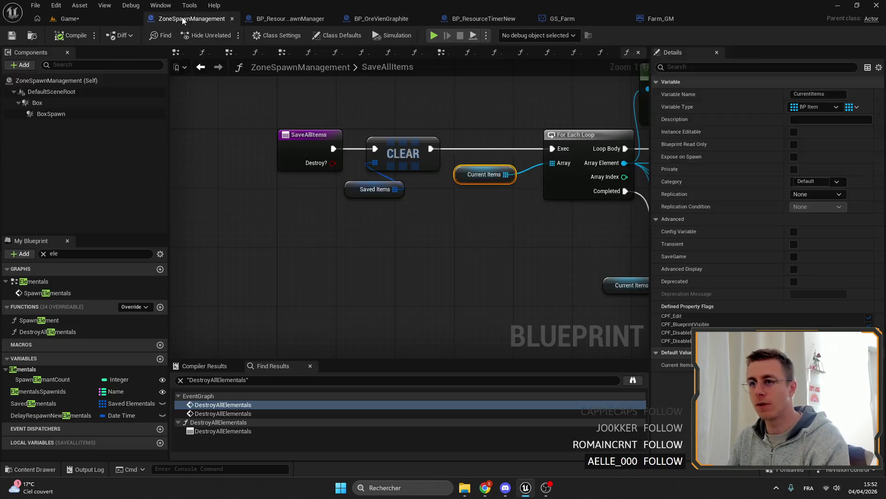
scroll(398, 142, down, 3)
scroll(398, 142, up, 3)
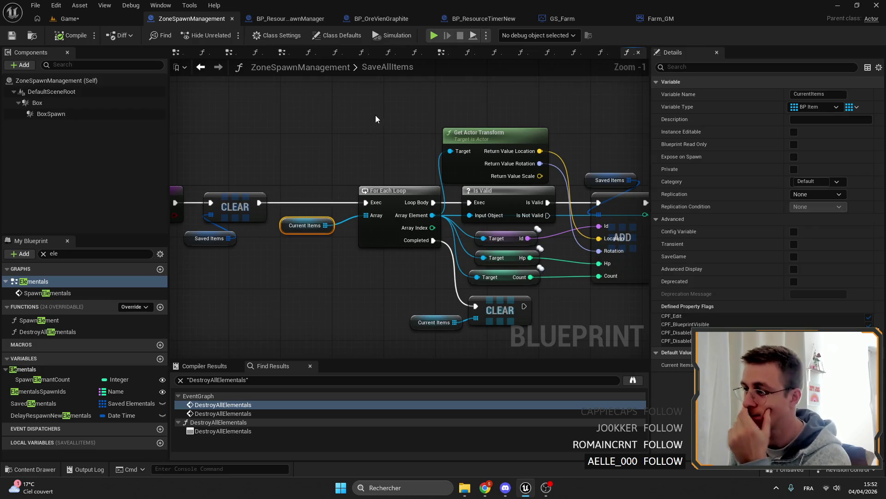
scroll(406, 142, down, 1)
drag(302, 159, 341, 150)
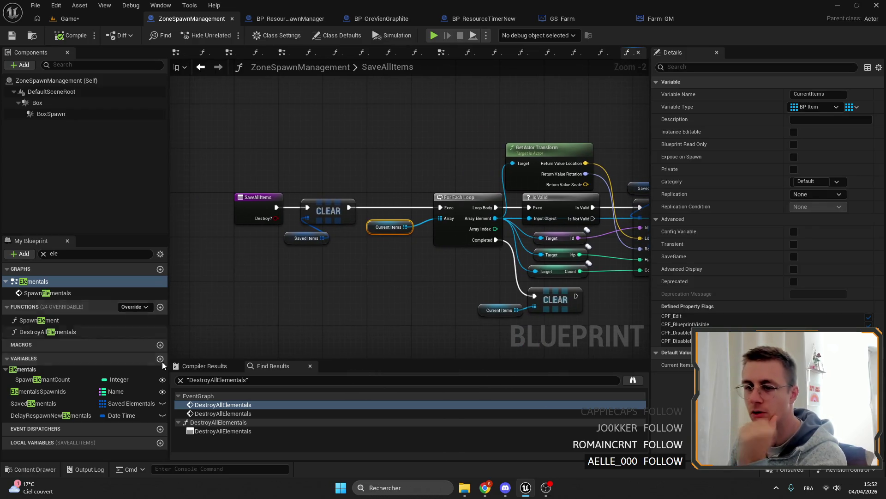
double_click(222, 413)
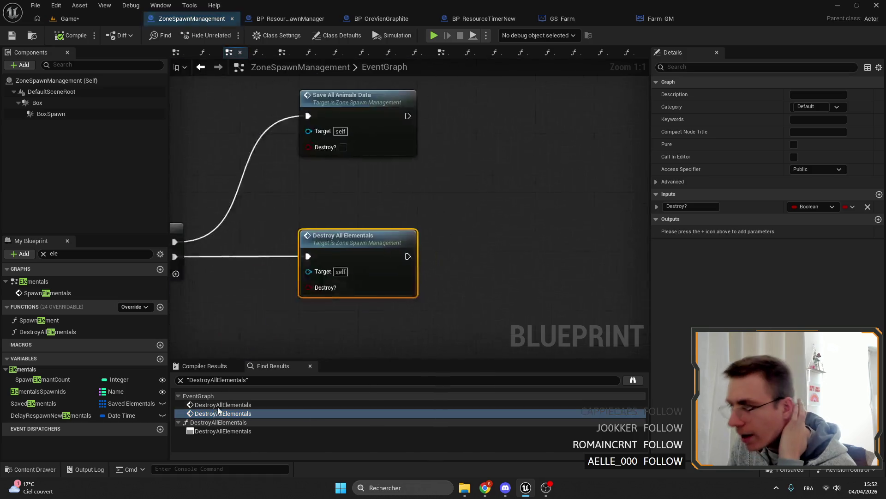
scroll(308, 251, down, 3)
double_click(223, 403)
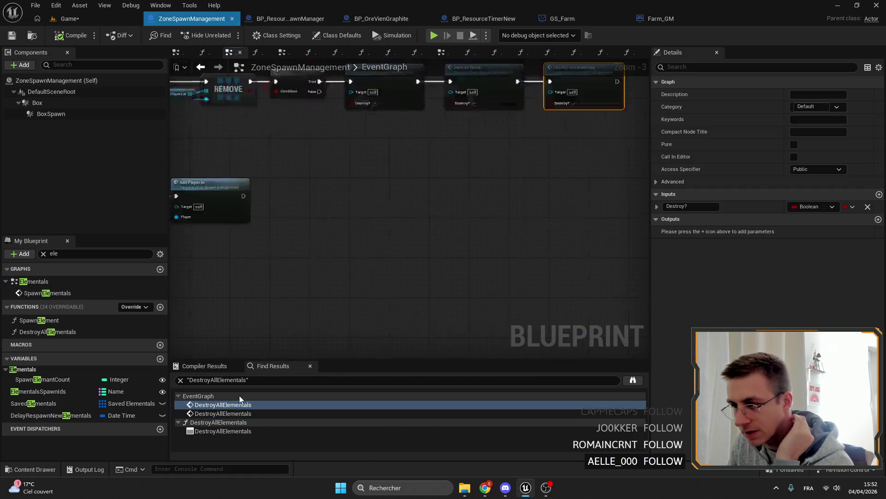
scroll(533, 243, down, 2)
scroll(497, 222, up, 3)
Follow the EventGraph save-call chain to Destroy All Elementals and enter its function graph, clearing the member search
click(333, 173)
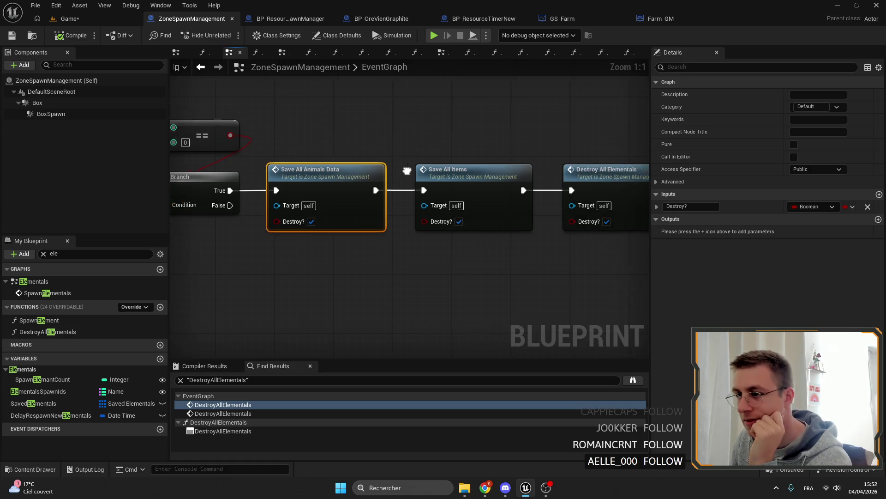
drag(416, 207, 455, 133)
drag(454, 97, 388, 173)
click(399, 244)
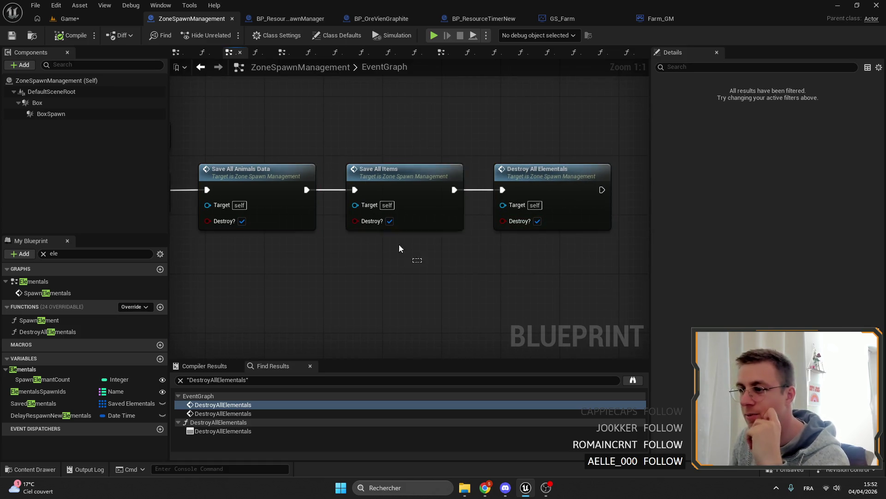
click(405, 179)
drag(554, 208, 351, 198)
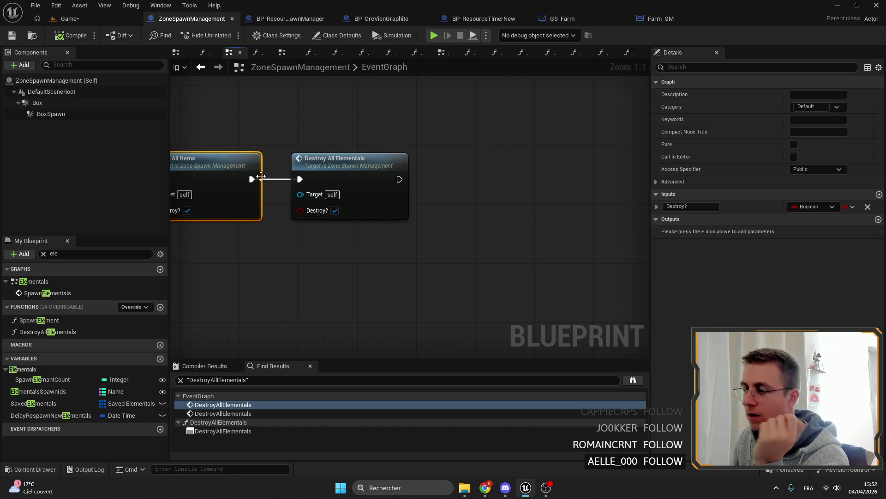
click(486, 208)
double_click(364, 166)
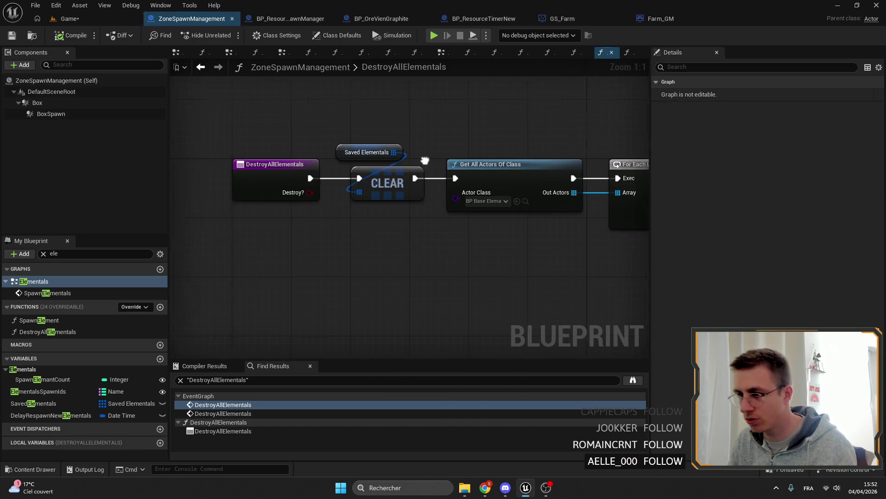
scroll(415, 193, down, 5)
click(43, 253)
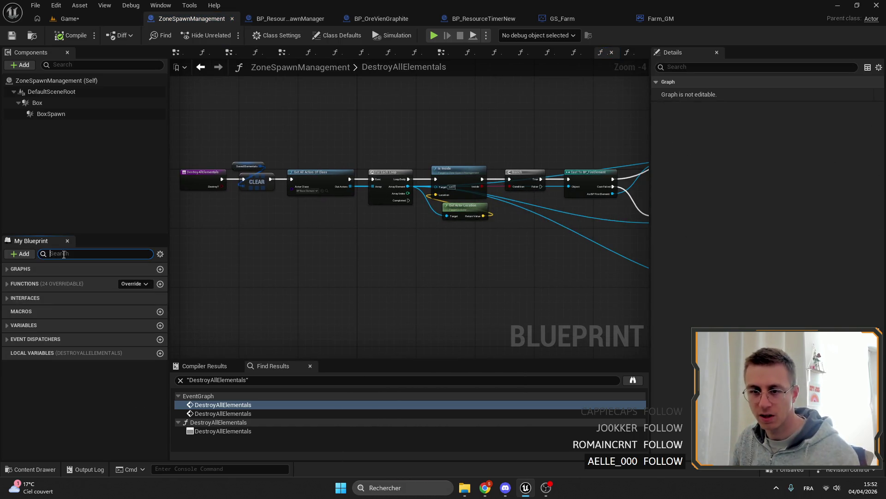
text(DESTROy)
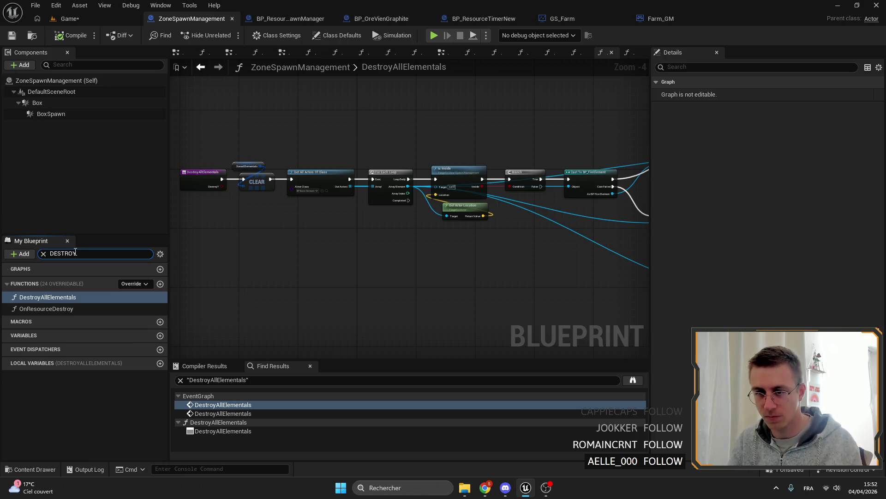
Duplicate the DestroyAllElementals function and rename the copy DestroyOres
click(63, 298)
key(ctrl+d)
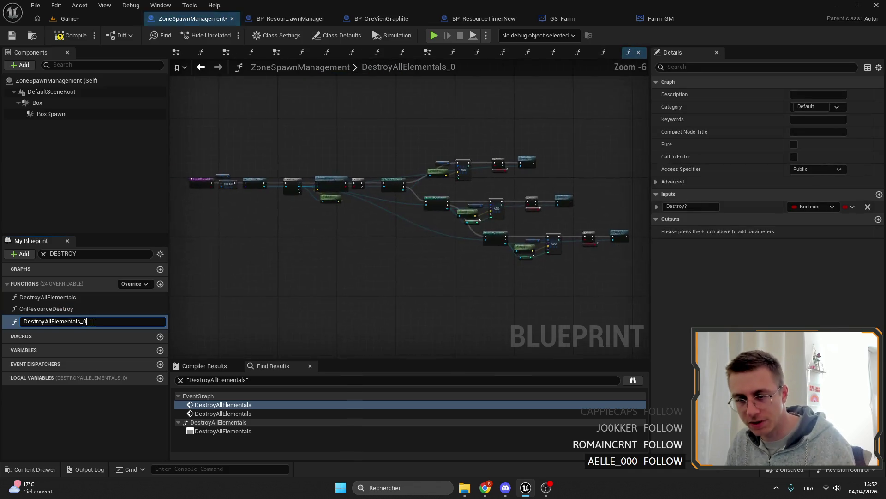
text(oRES)
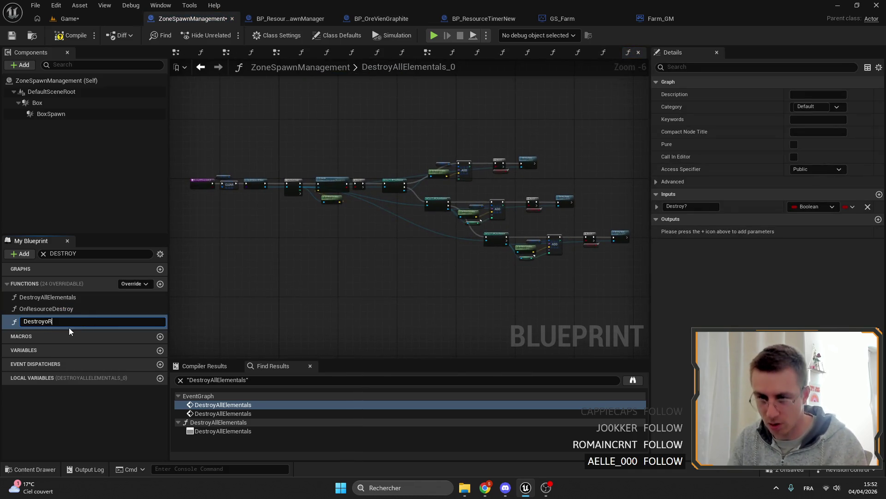
key(Return)
key(F2)
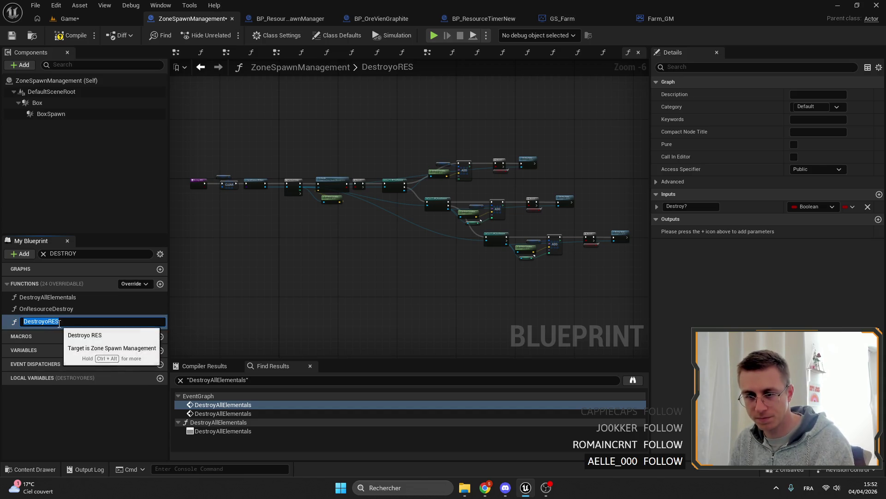
key(End)
key(BackSpace)
key(BackSpace)
key(BackSpace)
key(BackSpace)
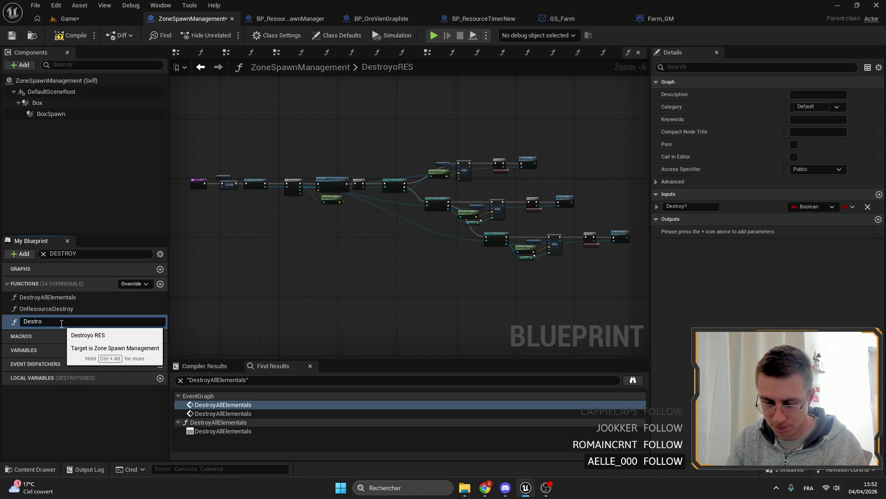
text(yOres)
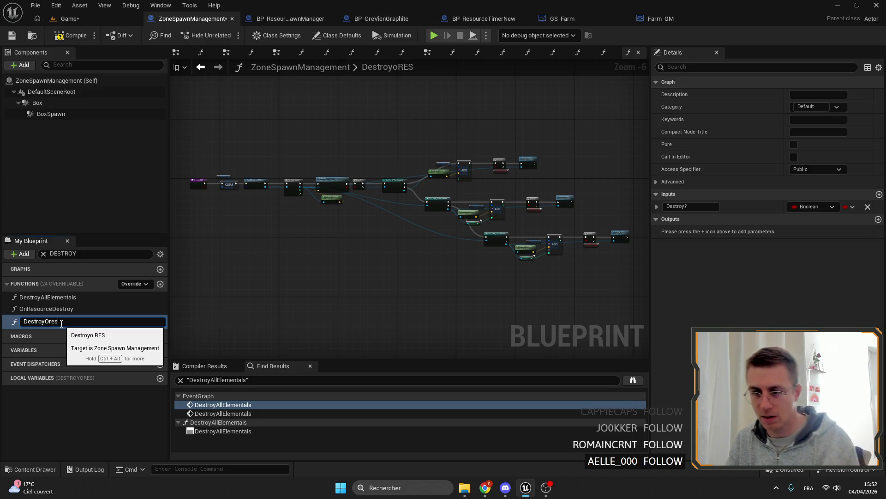
key(Return)
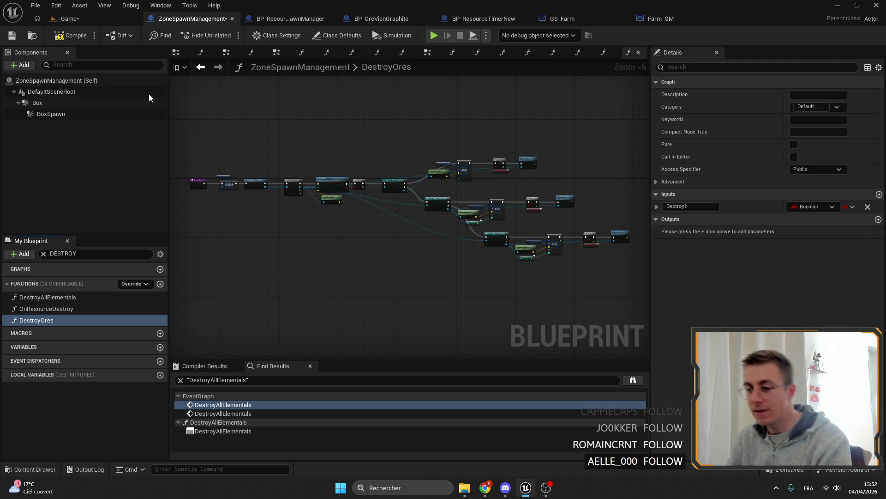
In the function graph, delete the Clear and Saved Elementals nodes before Get All Actors Of Class
drag(260, 244, 293, 247)
scroll(382, 183, up, 6)
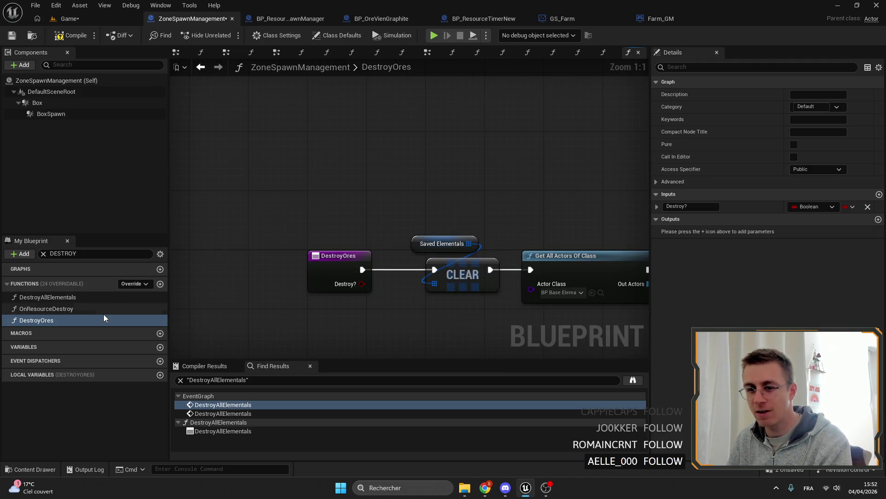
drag(380, 215, 318, 205)
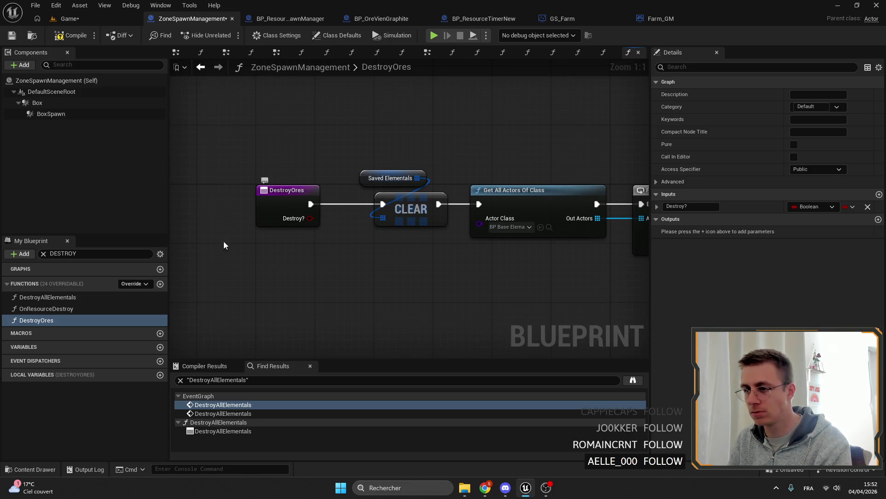
double_click(47, 298)
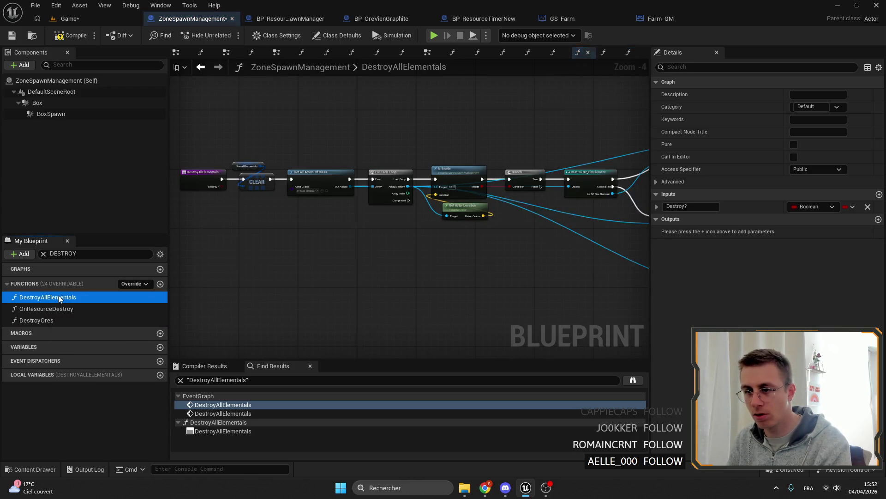
scroll(388, 187, up, 5)
click(374, 120)
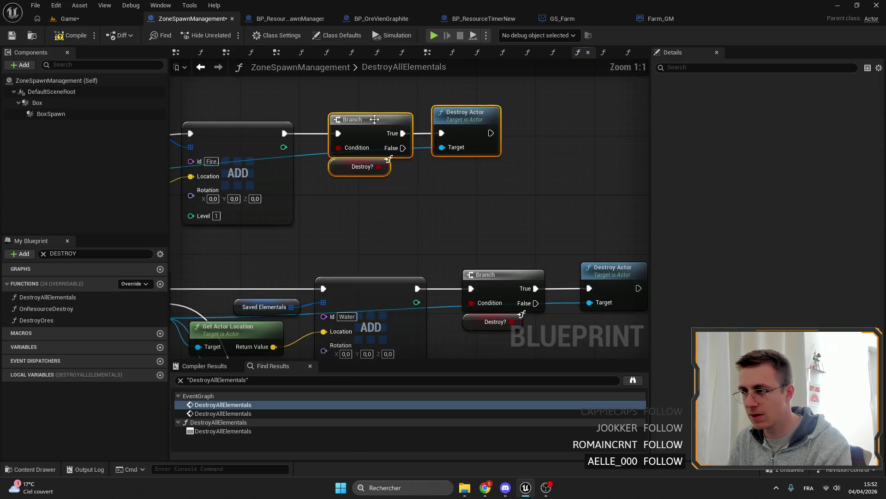
scroll(374, 139, down, 4)
scroll(360, 167, down, 3)
scroll(326, 236, up, 6)
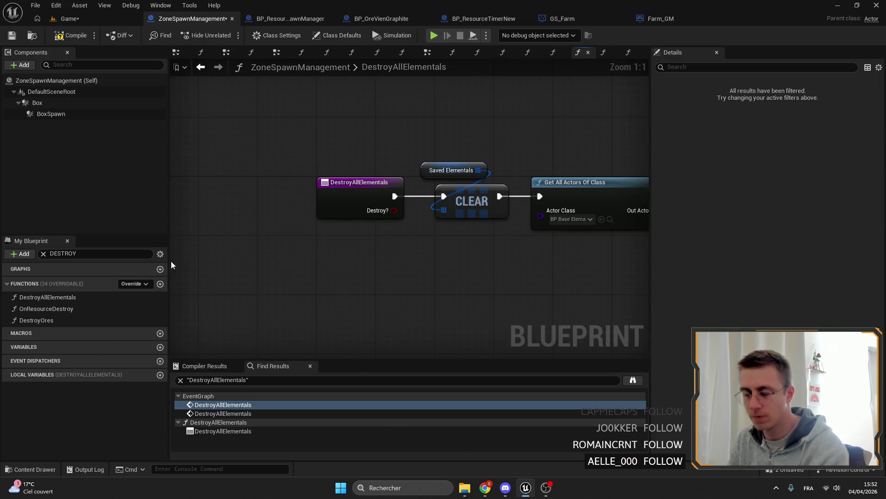
click(37, 320)
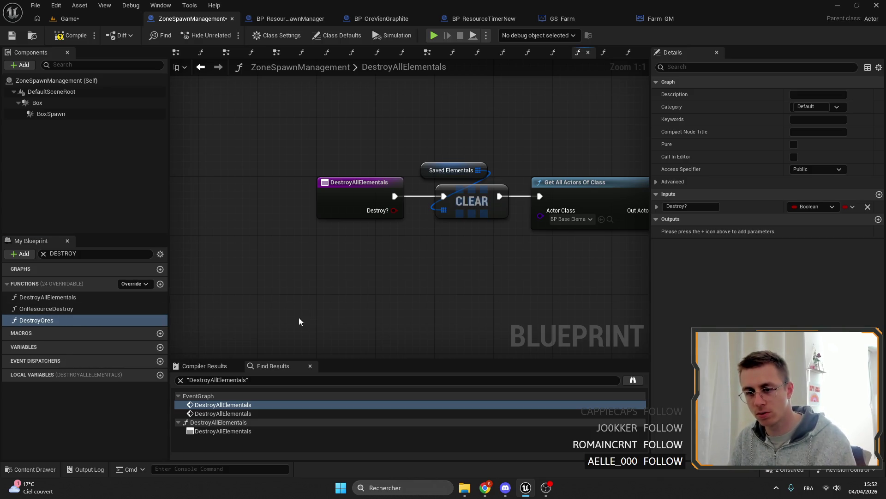
drag(268, 308, 244, 290)
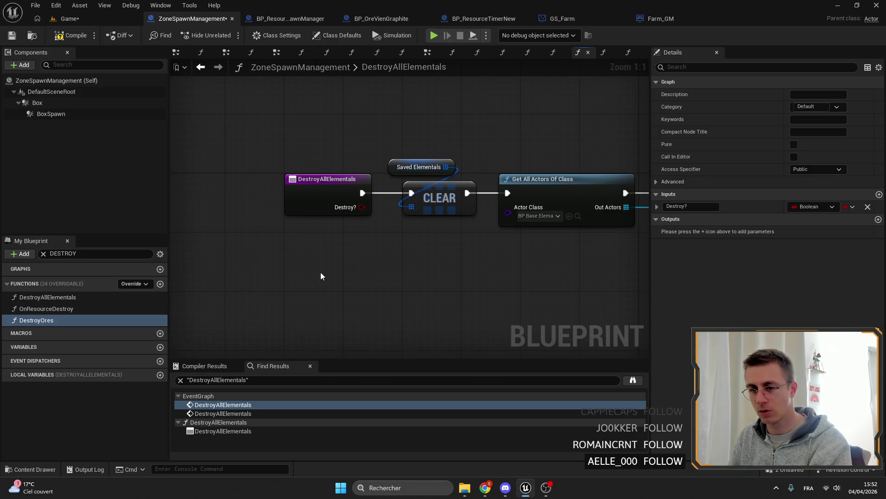
drag(322, 277, 503, 284)
click(480, 206)
key(Delete)
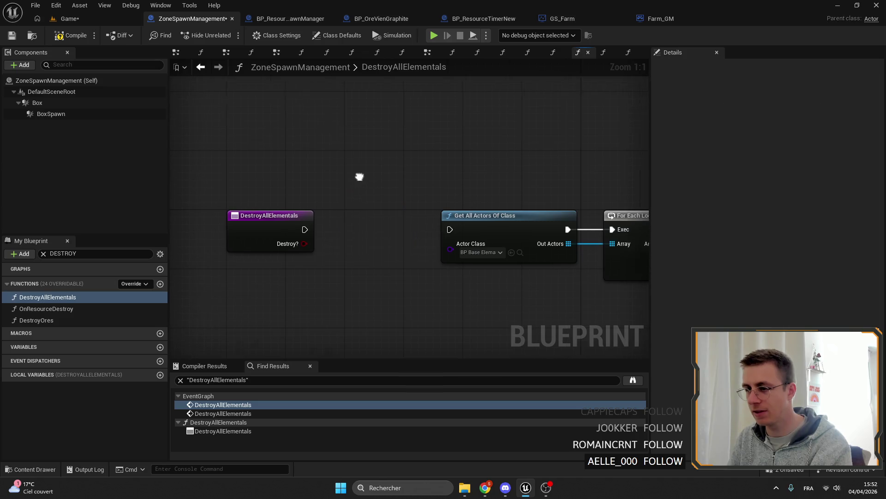
Duplicate the SavedElementals variable and name the copy SavedOres
drag(360, 174, 387, 201)
click(43, 254)
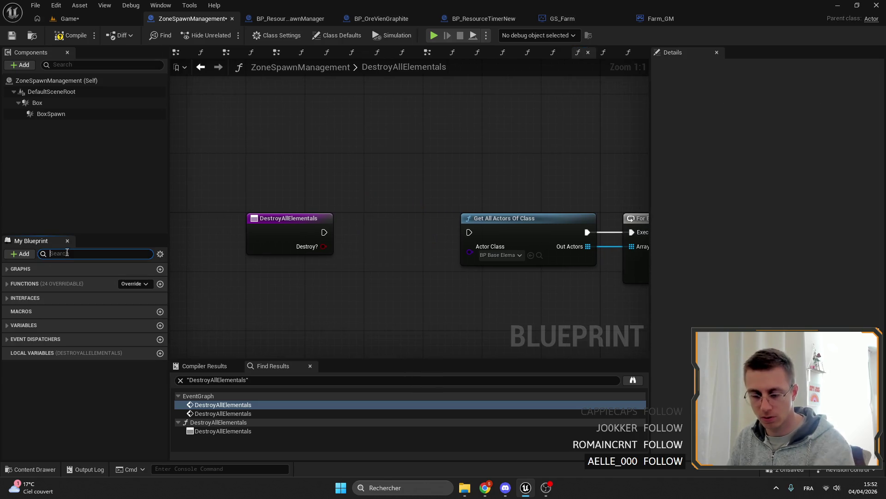
text(saved)
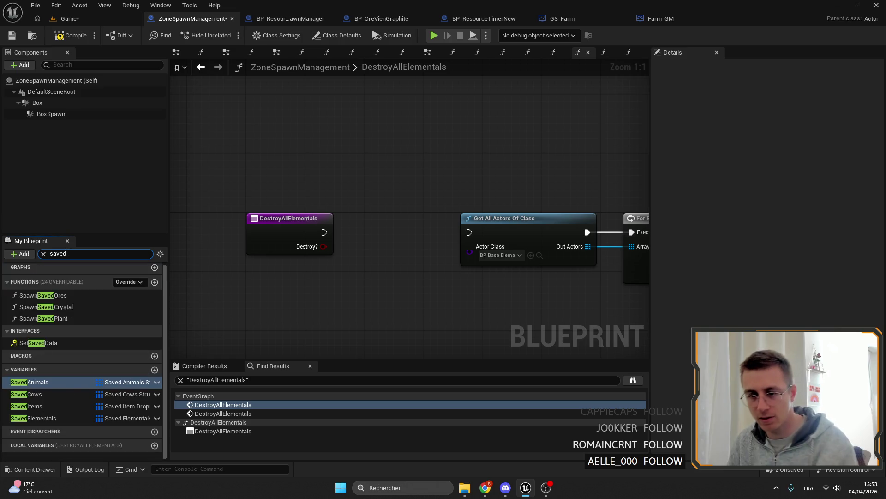
click(29, 382)
click(33, 419)
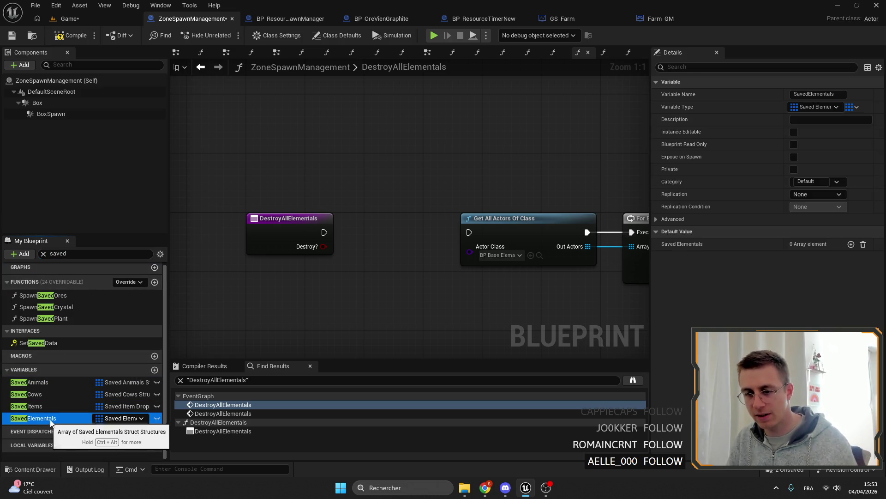
key(ctrl+d)
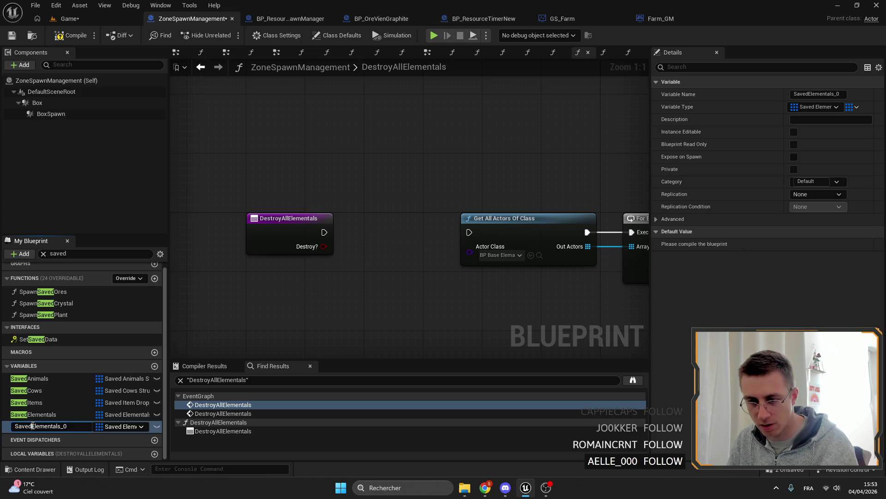
text(Ores)
key(Return)
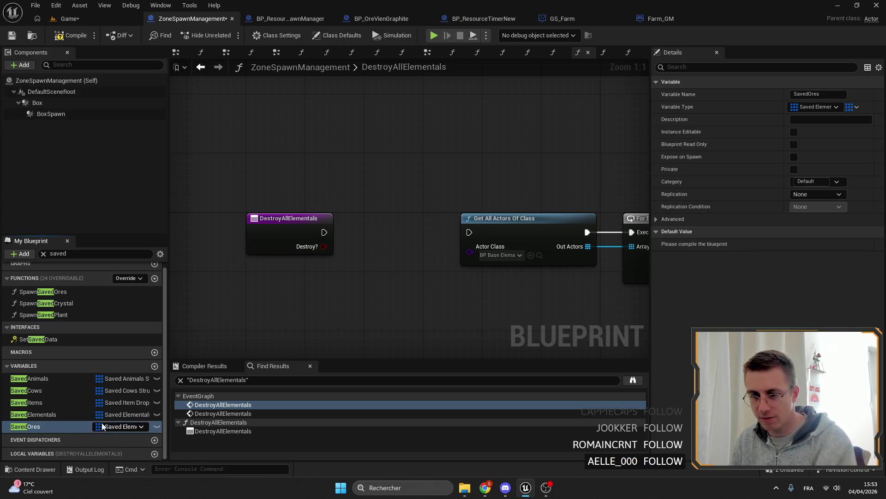
Place a Saved Ores getter above the entry node and change its type to Saved Ore Vien Struct
click(374, 160)
mouse_move(29, 426)
mouse_down()
mouse_move(367, 159)
mouse_move(415, 168)
mouse_up()
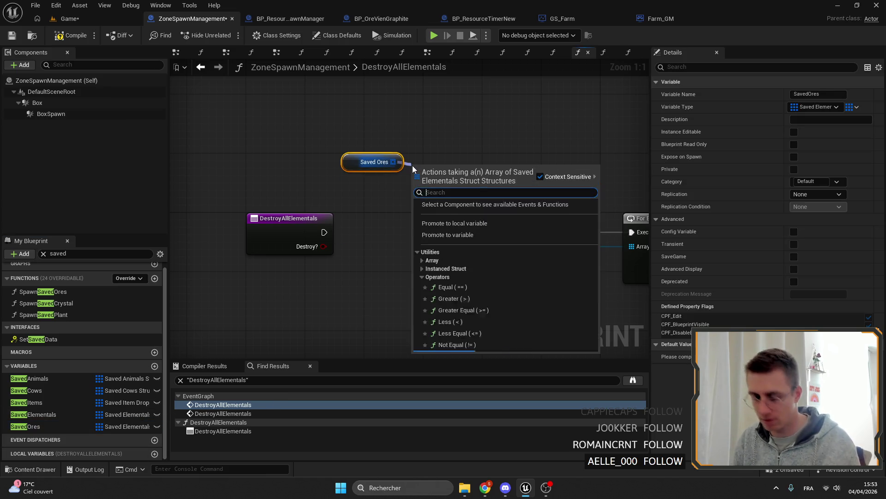
text(c)
click(340, 141)
click(28, 426)
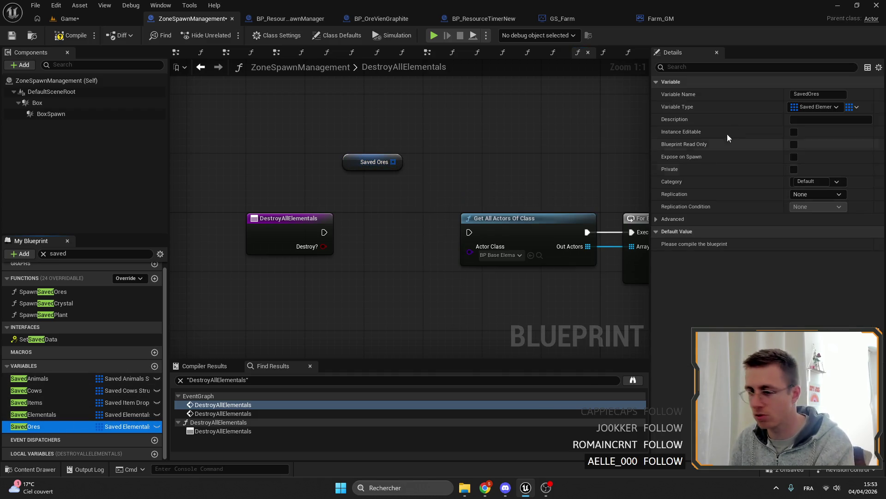
click(825, 106)
text(save)
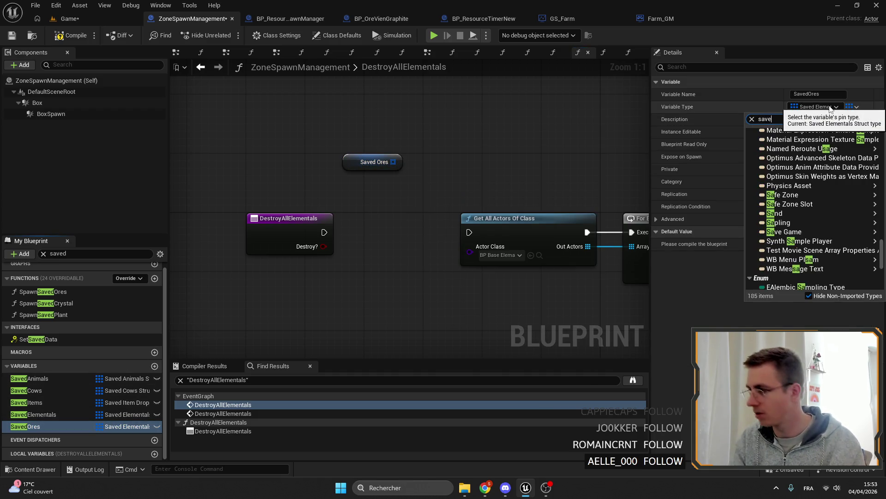
text(ds)
click(803, 143)
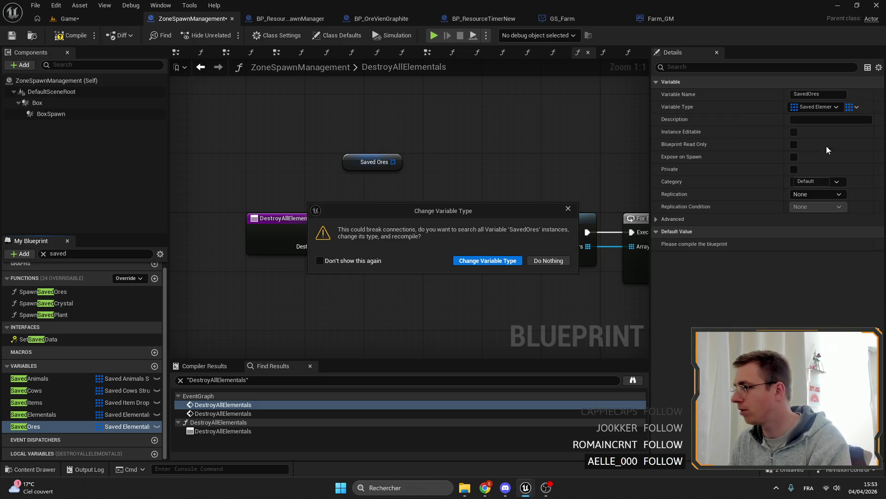
click(486, 261)
Add a Clear node on Saved Ores wired between the function entry and Get All Actors Of Class
drag(393, 161, 434, 183)
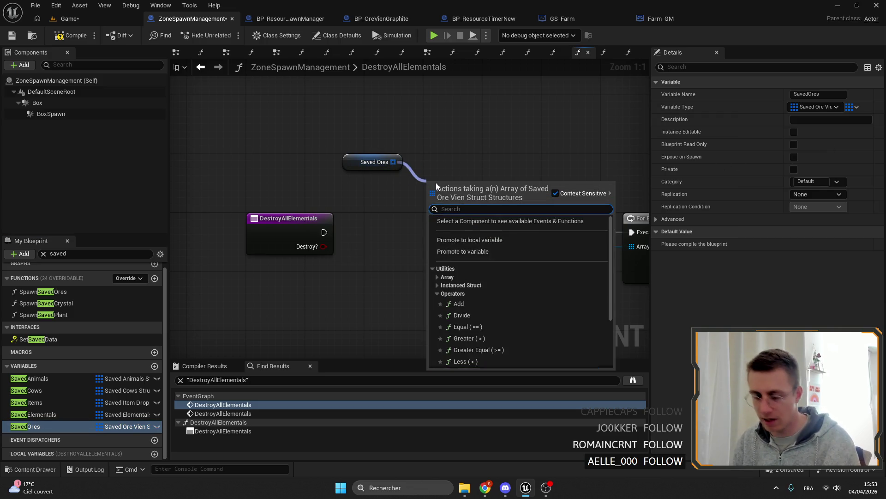
text(clear)
key(Return)
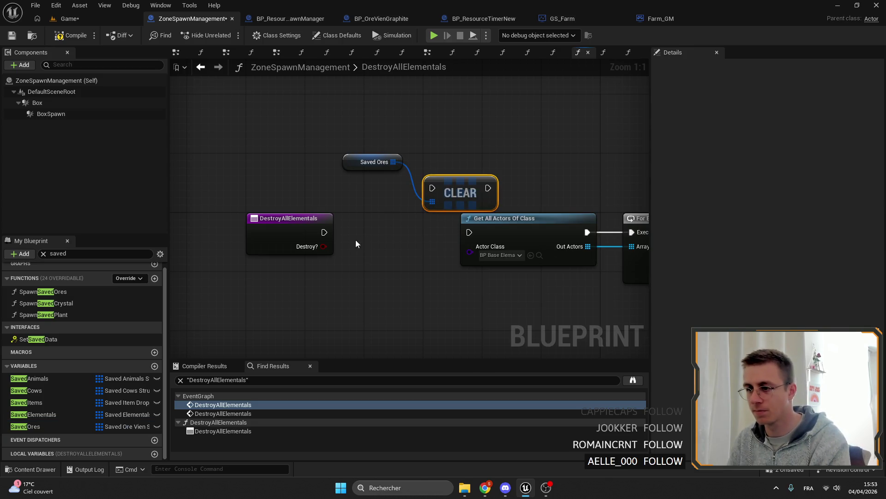
mouse_move(323, 232)
mouse_down()
mouse_move(470, 197)
mouse_move(394, 237)
mouse_up()
click(432, 188)
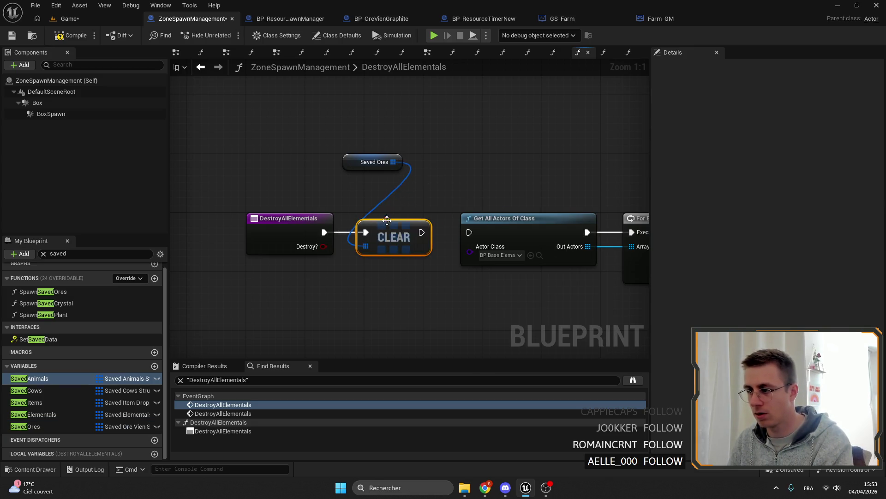
drag(374, 161, 388, 204)
scroll(416, 229, down, 1)
drag(374, 233, 422, 234)
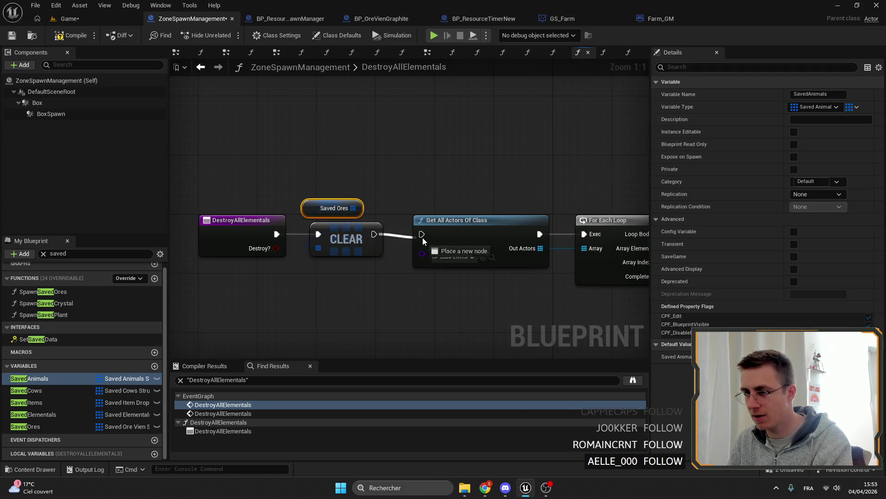
Delete the Get All Actors Of Class and For Each Loop nodes
right_click(460, 191)
mouse_move(460, 192)
mouse_down()
mouse_move(338, 161)
mouse_move(393, 153)
mouse_up()
scroll(422, 156, down, 2)
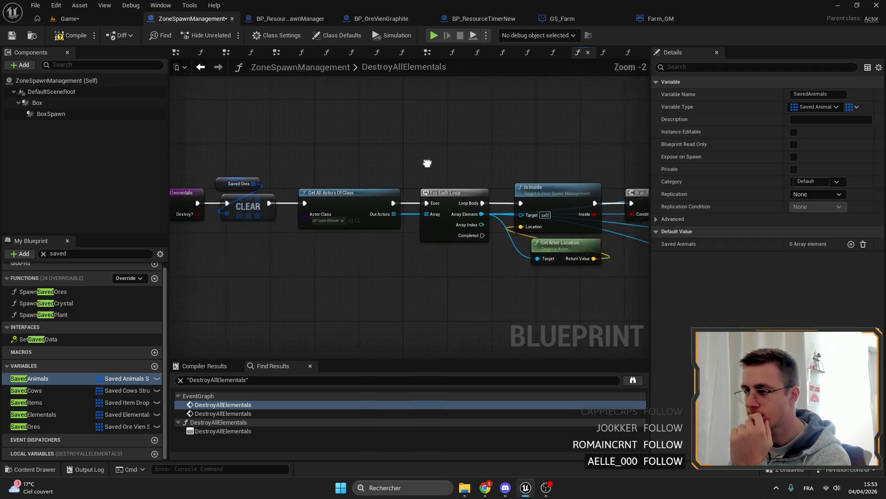
drag(446, 158, 313, 144)
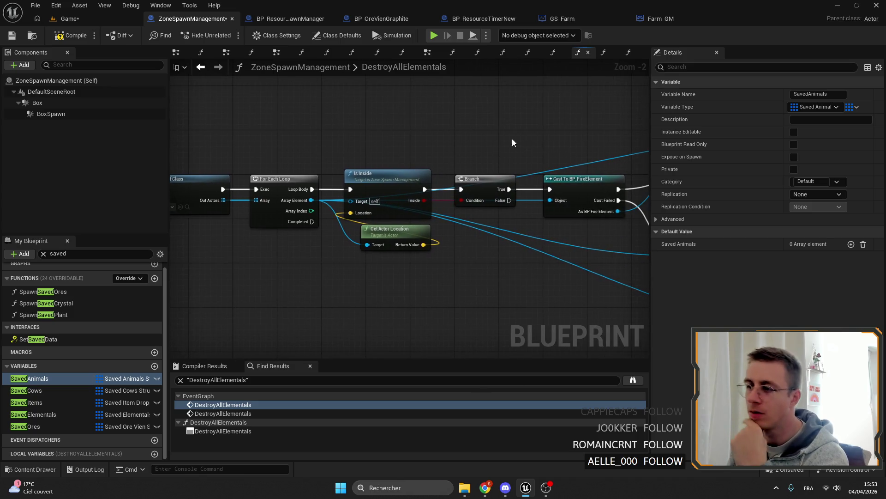
drag(512, 139, 589, 145)
drag(374, 132, 480, 270)
key(Delete)
scroll(69, 370, down, 3)
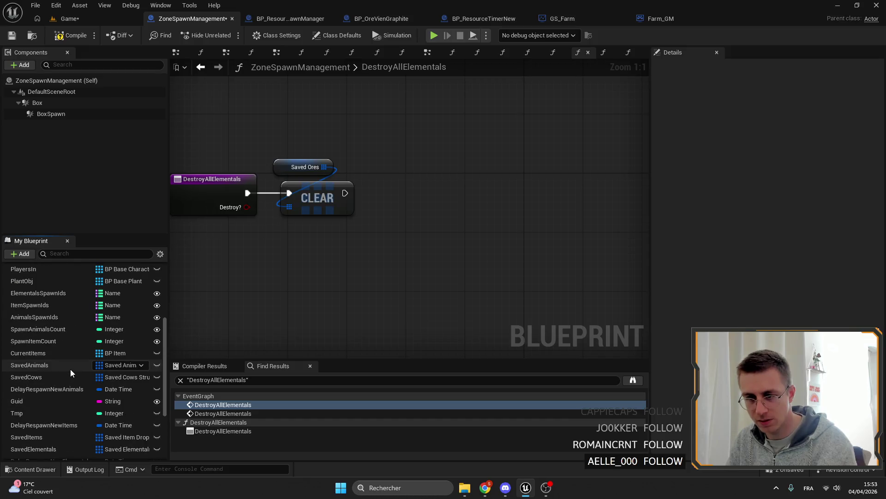
scroll(62, 360, down, 3)
click(49, 383)
right_click(49, 384)
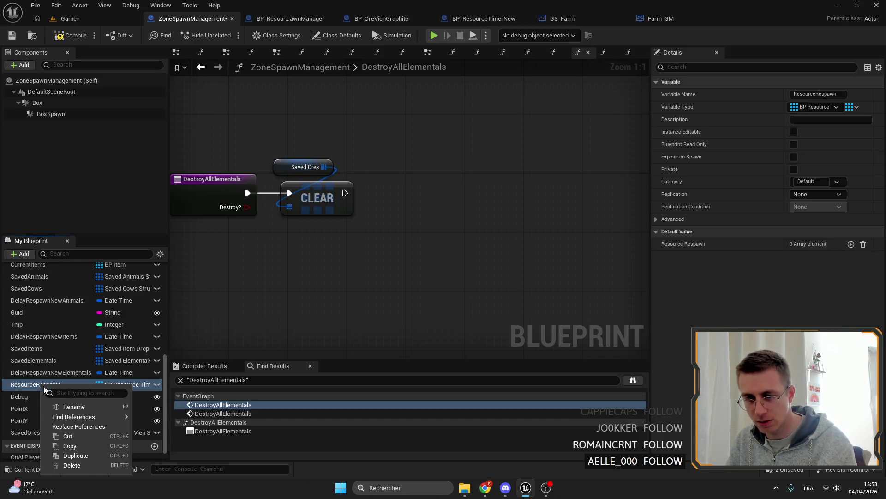
key(Escape)
click(43, 373)
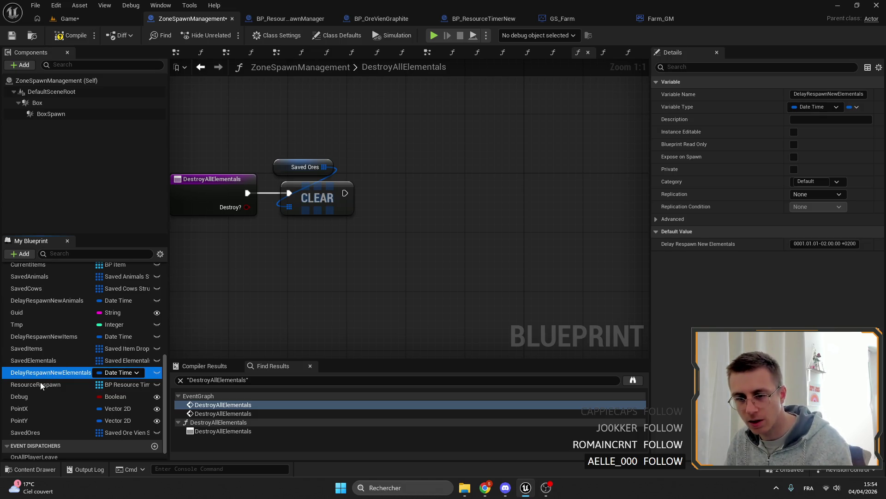
click(35, 384)
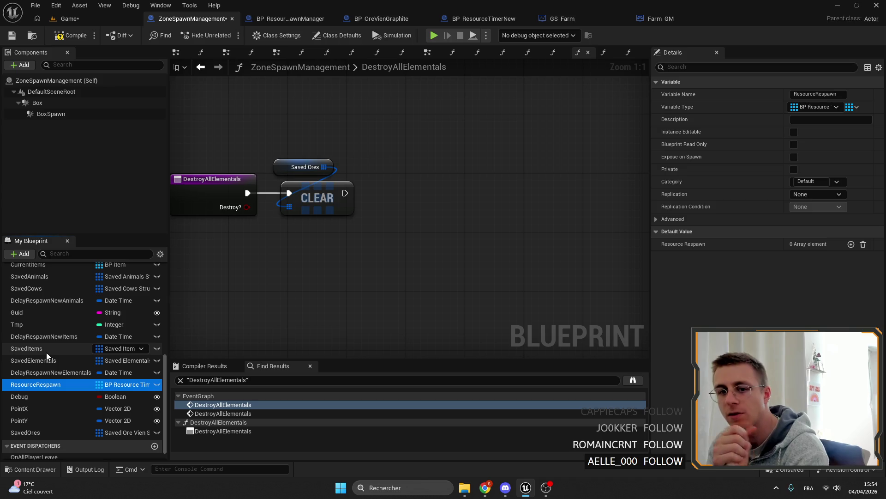
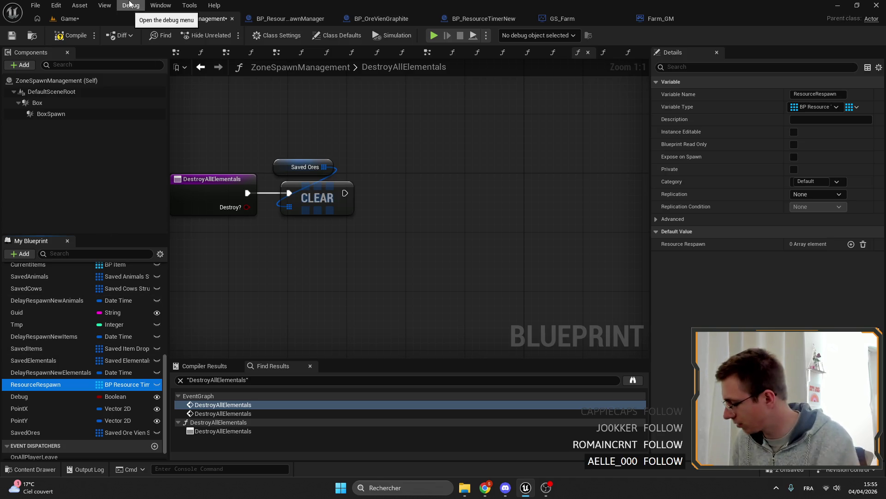
Compile and save the ZoneSpawnManagement blueprint, then return to the Game level
click(73, 35)
click(11, 35)
click(69, 18)
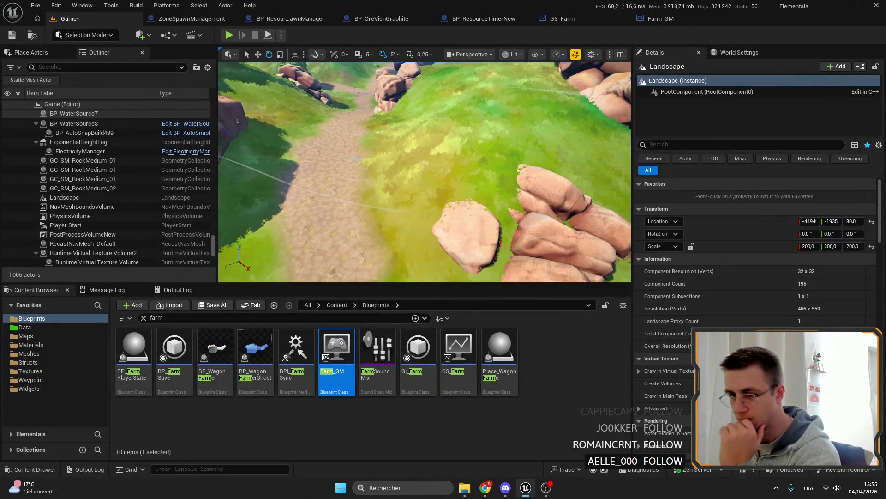
Near the tree, try the Player Collision and Visibility Collision view modes, then restore Lit
drag(358, 191, 358, 192)
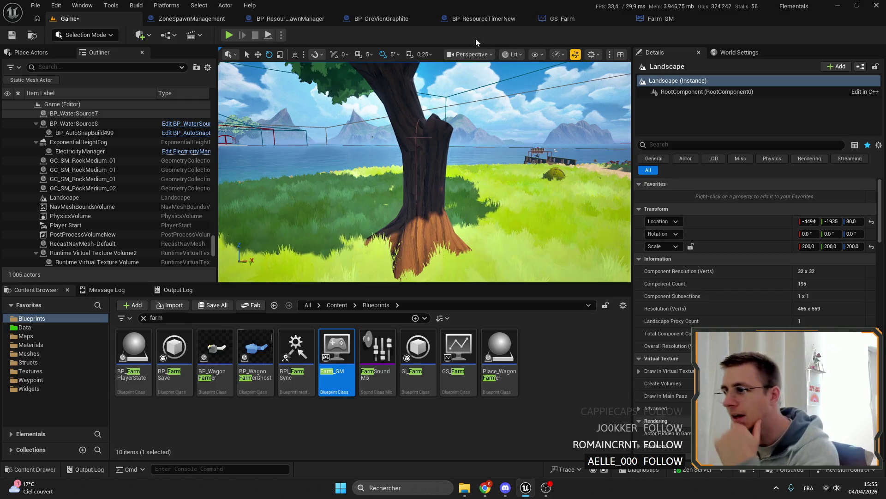
click(513, 54)
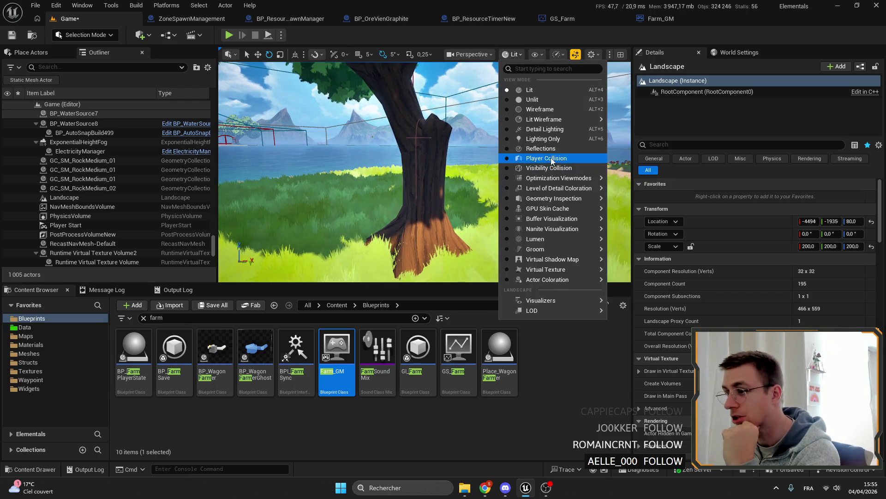
click(539, 208)
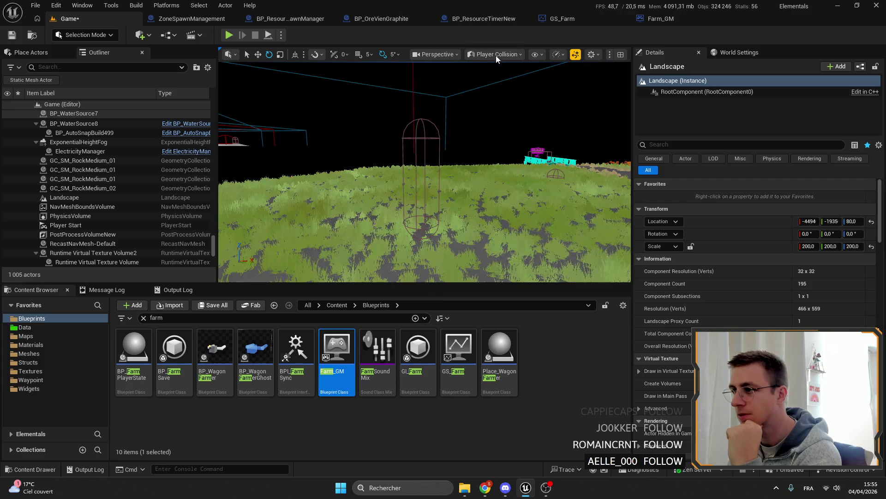
click(496, 54)
click(526, 168)
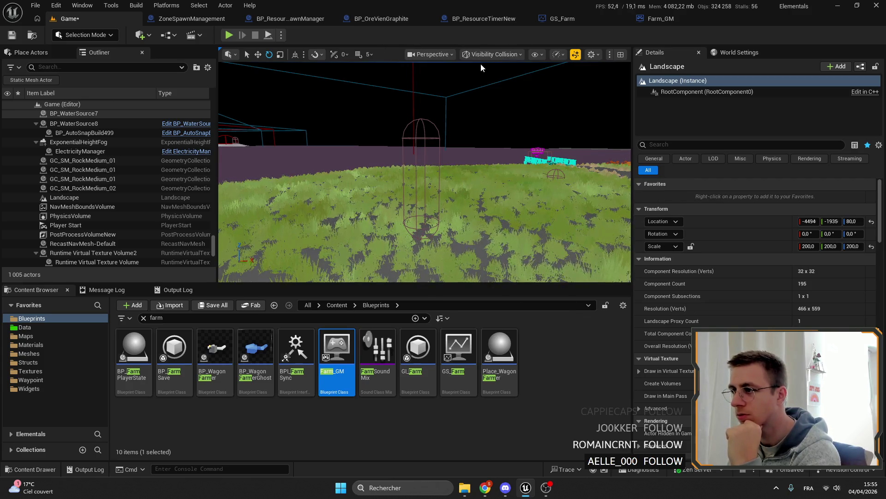
click(494, 54)
click(526, 158)
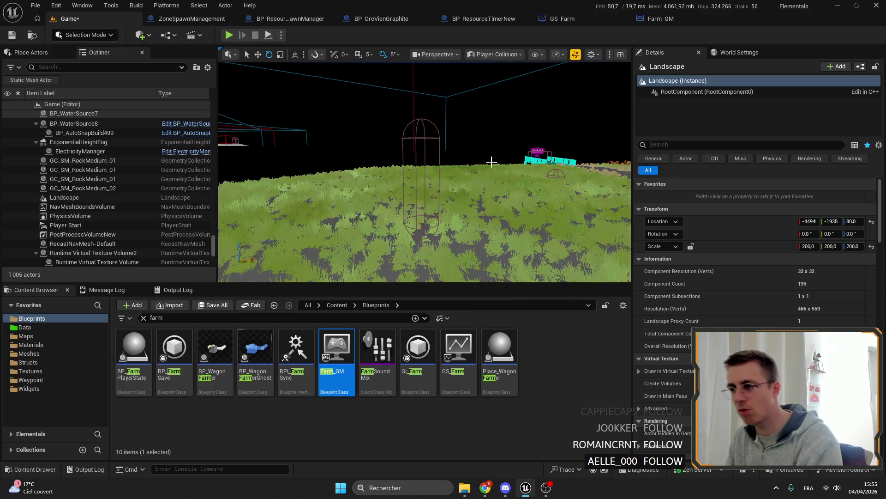
click(496, 54)
click(495, 89)
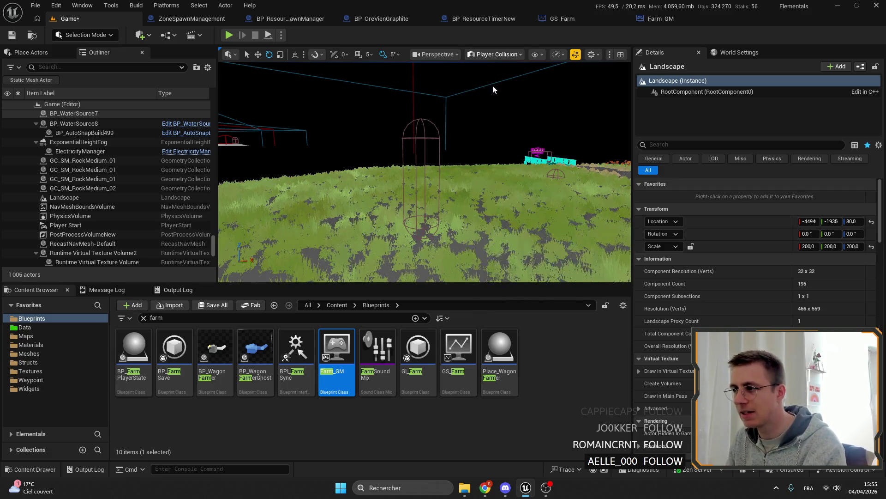
Inspect the tree canopy, trunk and surrounding grass, then bring up BP_OreVienGraphite's OnChildDestroy graph
drag(424, 73, 424, 207)
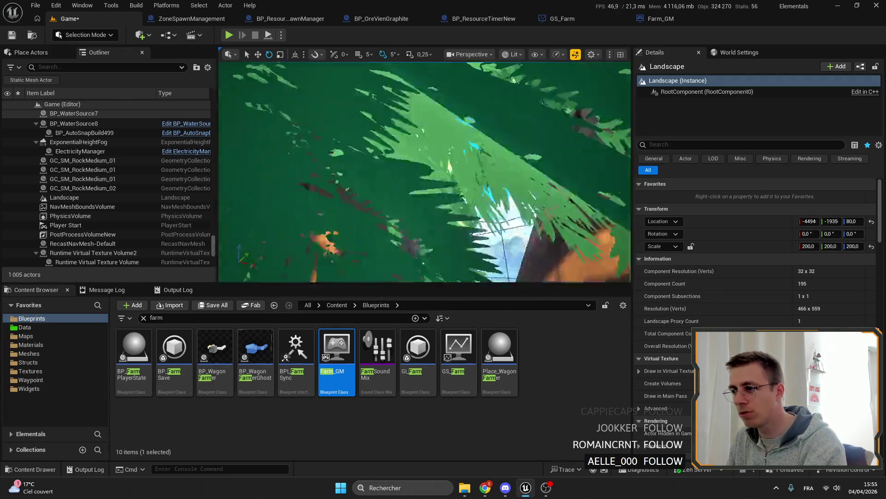
drag(424, 73, 423, 208)
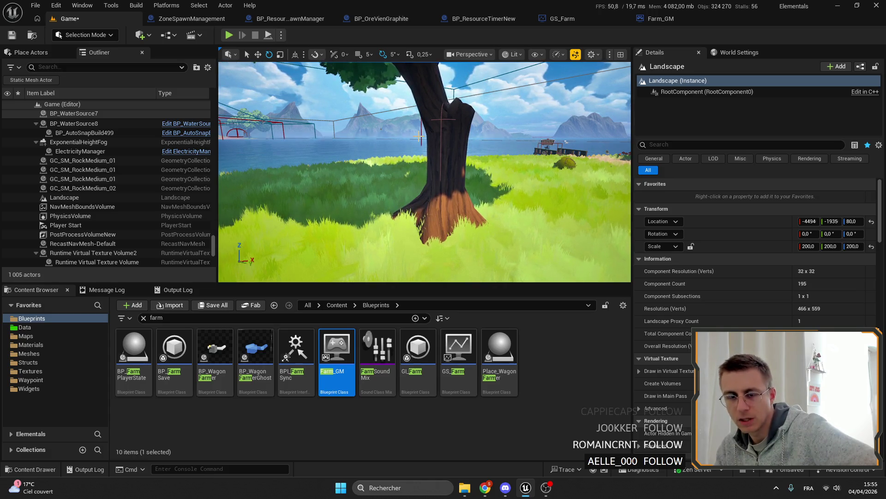
mouse_move(415, 173)
mouse_down()
mouse_move(396, 194)
mouse_move(347, 174)
mouse_move(389, 193)
mouse_up()
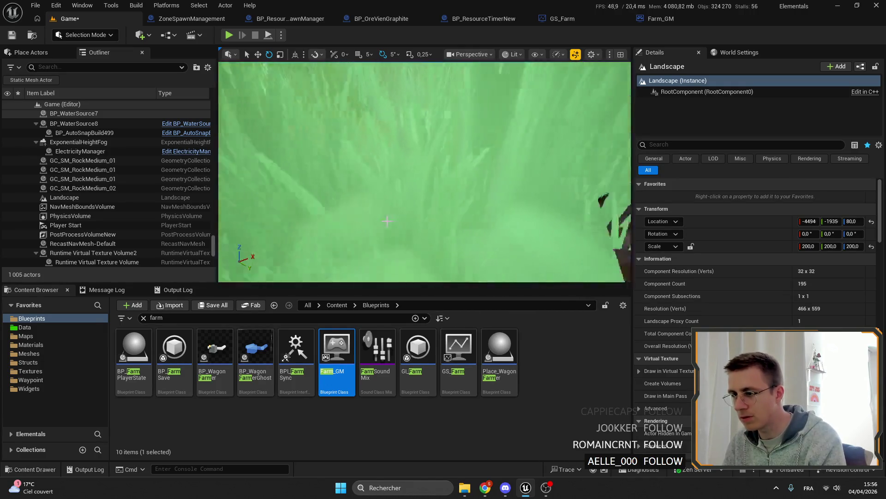
scroll(399, 216, down, 5)
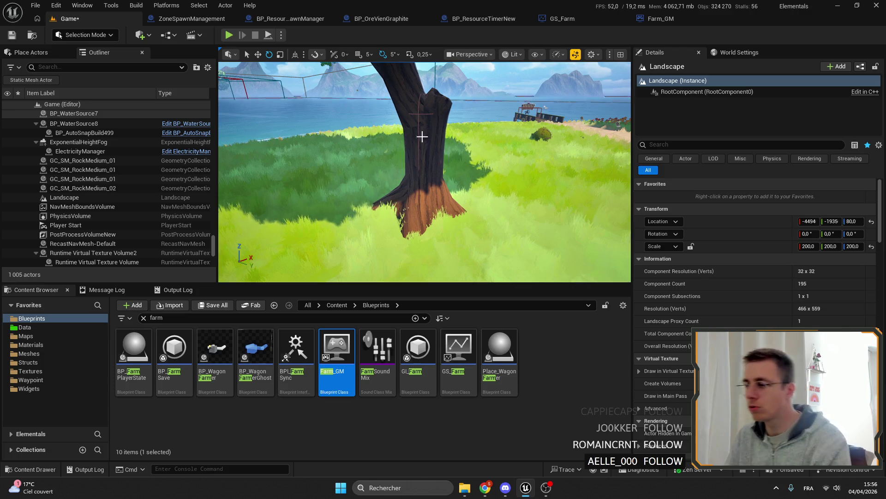
drag(400, 216, 444, 139)
drag(443, 174, 502, 182)
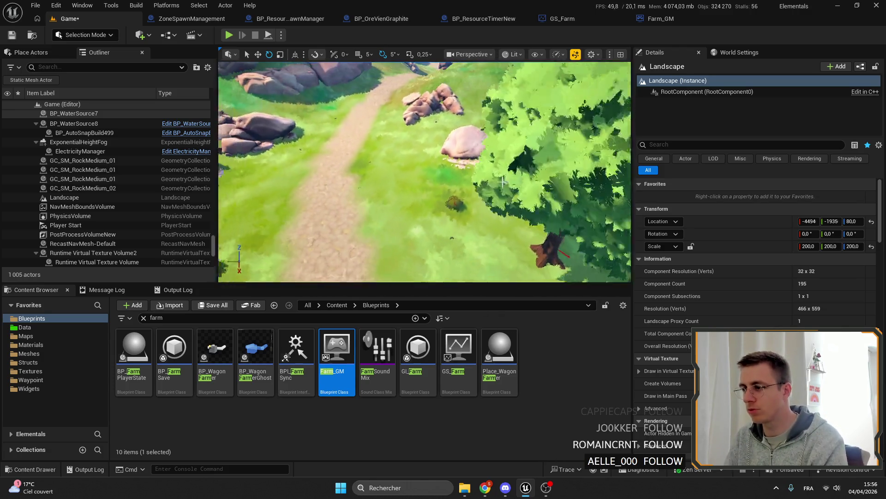
click(382, 18)
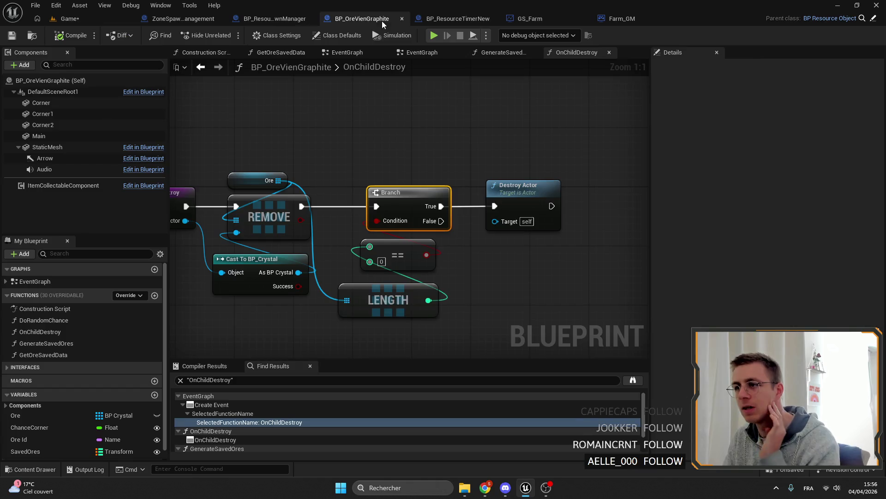
scroll(496, 118, down, 2)
scroll(507, 135, up, 2)
Review the OnChildDestroy nodes around Destroy Actor, peek at the action list, and return to the Game level
click(502, 173)
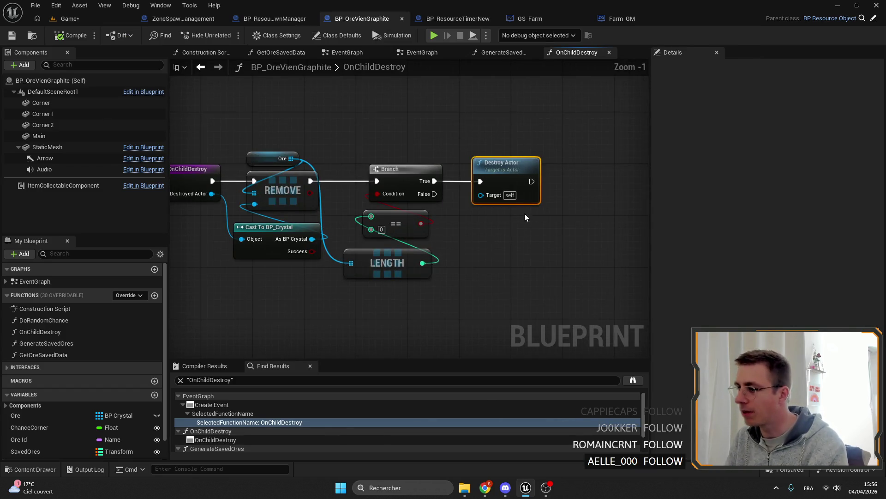
scroll(450, 109, down, 3)
click(382, 114)
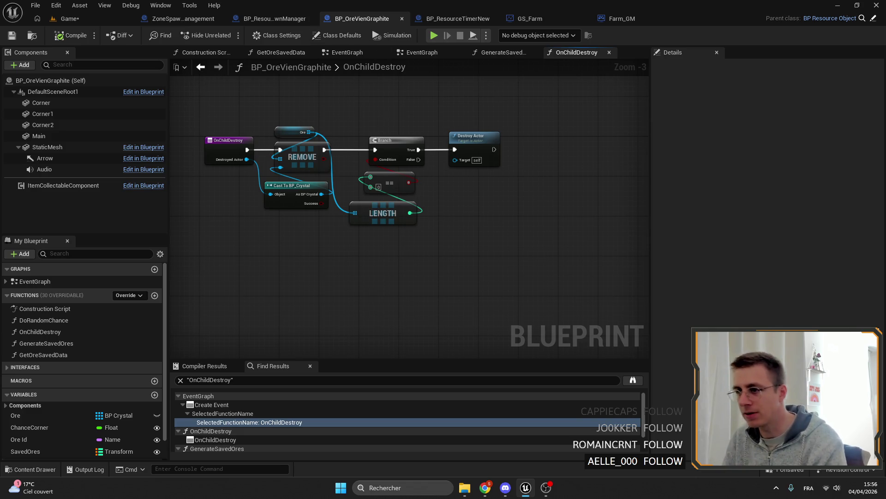
drag(499, 167, 462, 213)
right_click(456, 201)
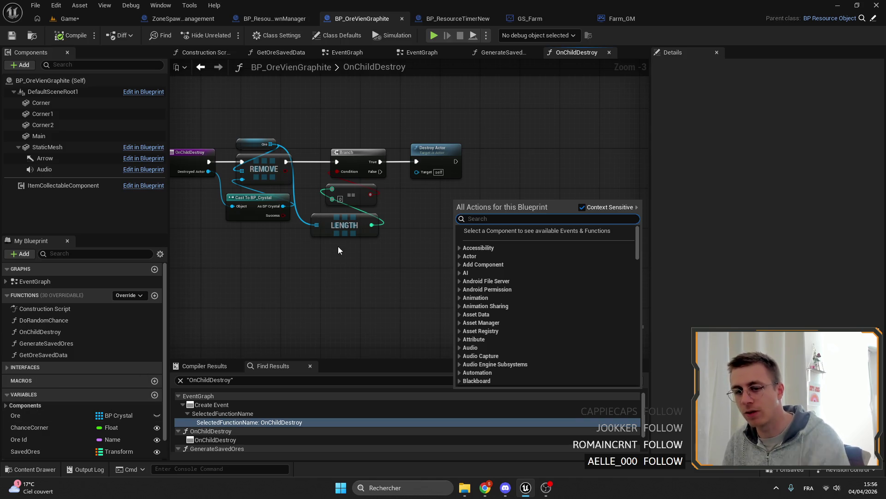
drag(338, 246, 329, 231)
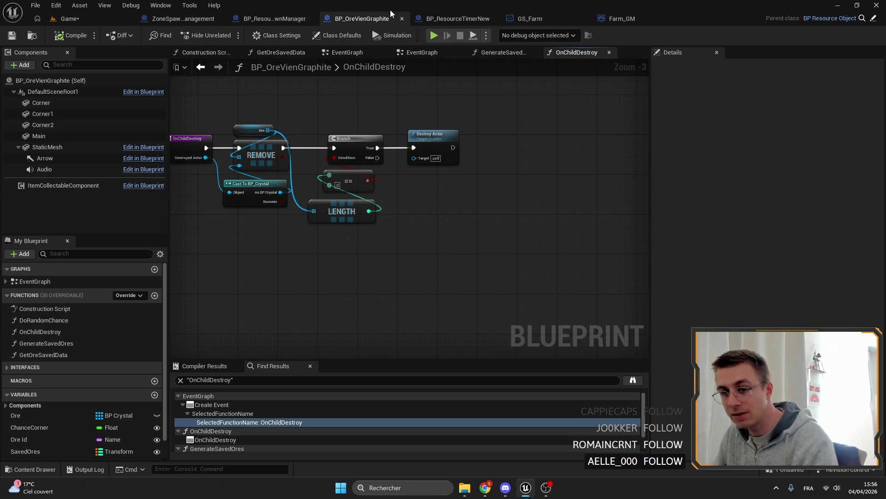
drag(401, 93, 405, 125)
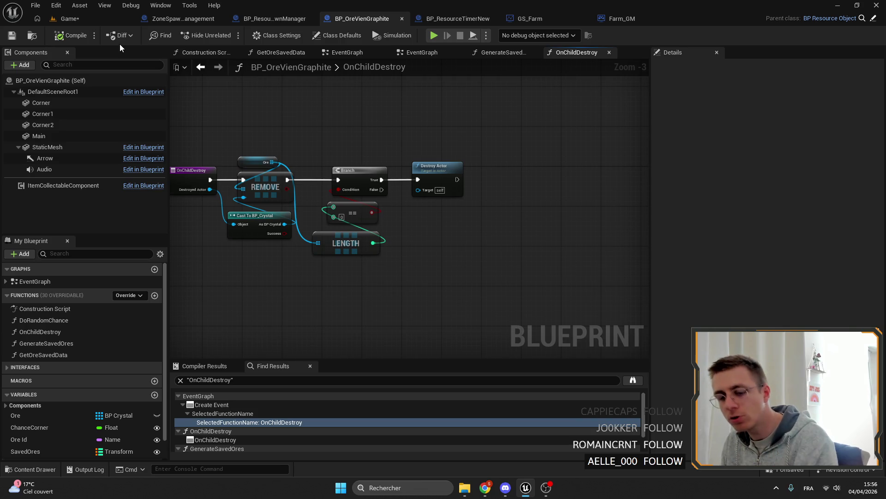
click(69, 19)
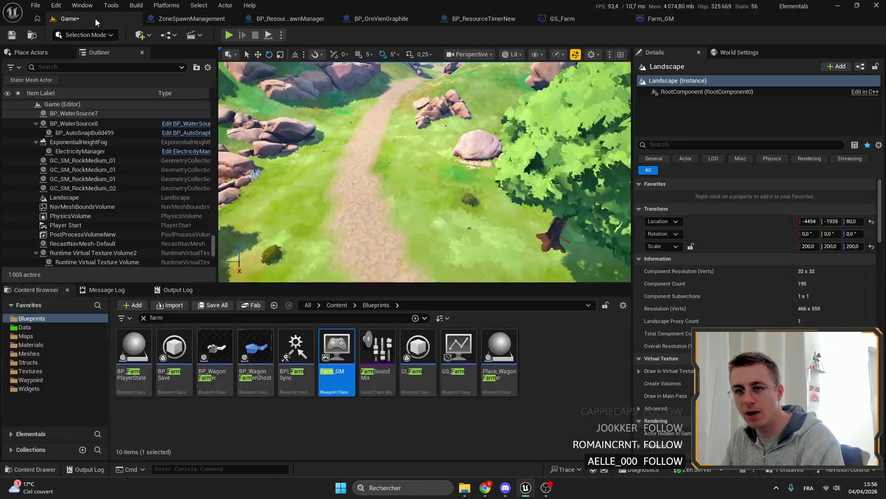
Fly past the dock toward the tree, then switch to the ZoneSpawnManagement blueprint
drag(424, 172, 424, 139)
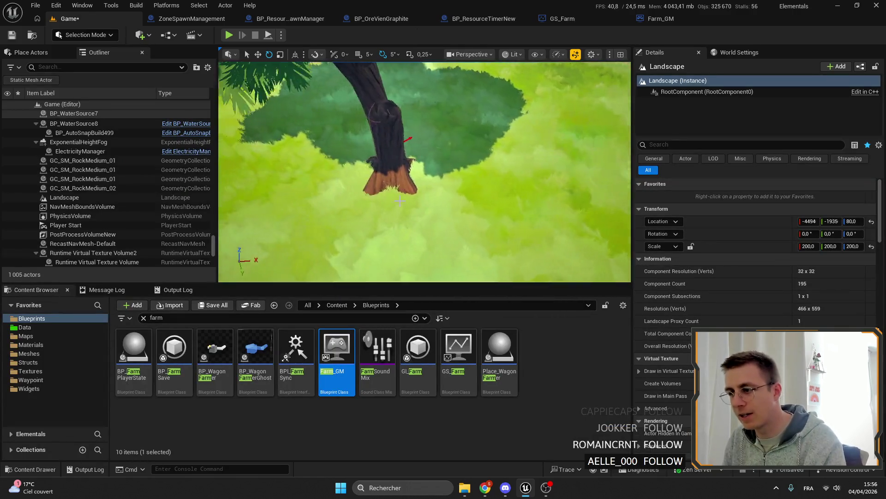
drag(424, 172, 388, 171)
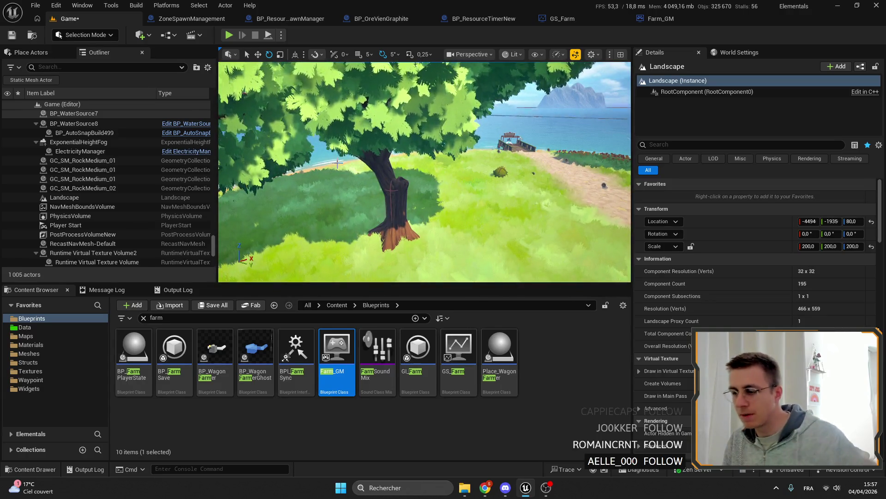
click(192, 18)
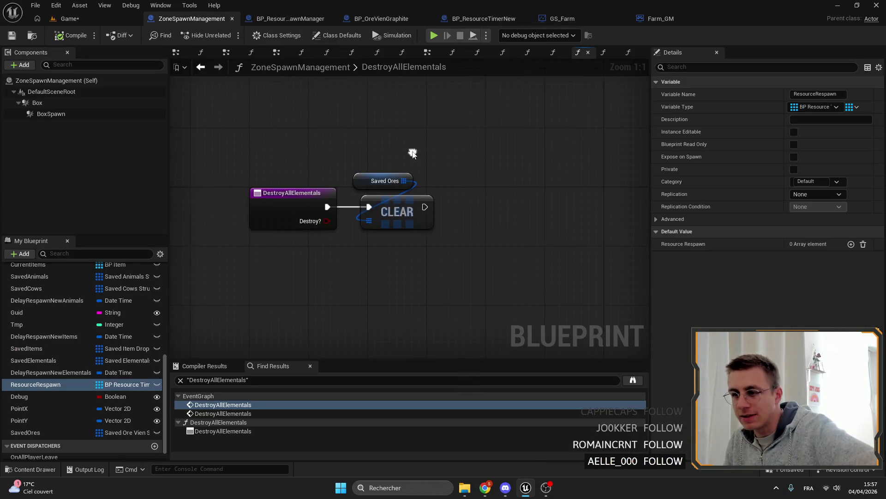
scroll(424, 152, down, 2)
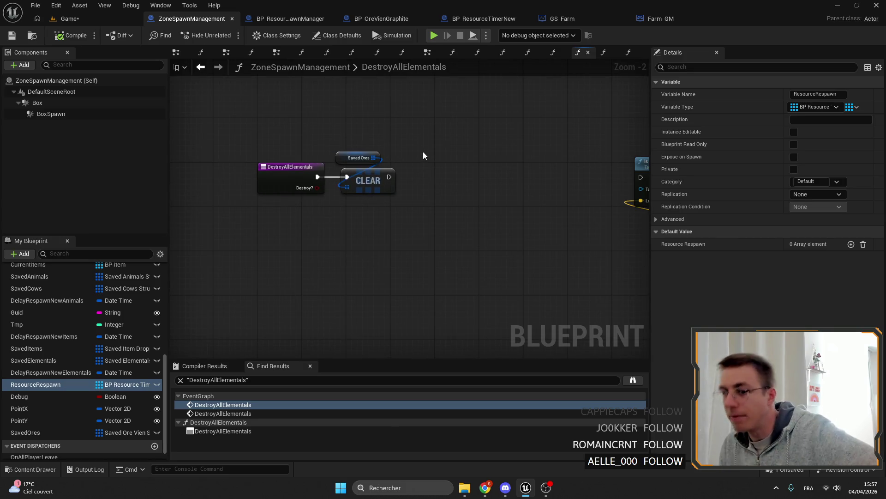
Delete the Is Inside and Get Actor Location nodes that followed the Saved Ores clear
drag(423, 152, 360, 132)
scroll(307, 124, up, 2)
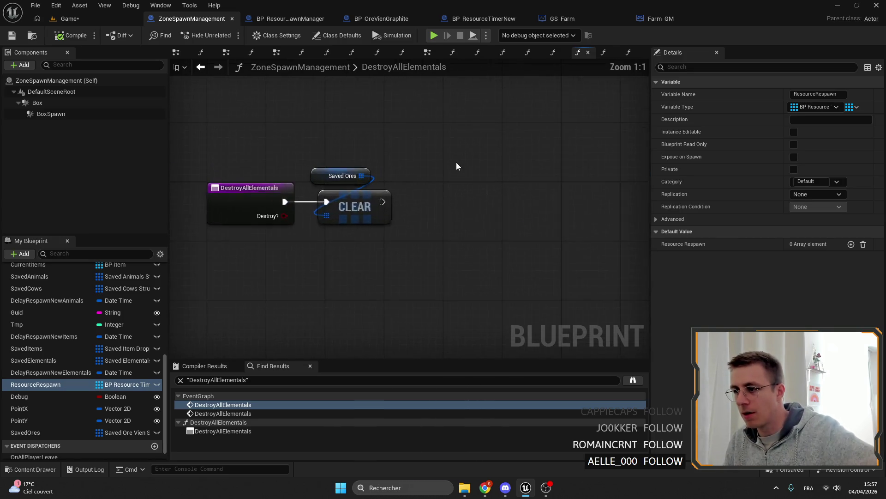
scroll(456, 164, down, 2)
mouse_move(447, 116)
mouse_down()
mouse_move(577, 183)
mouse_move(526, 125)
mouse_up()
scroll(570, 137, up, 2)
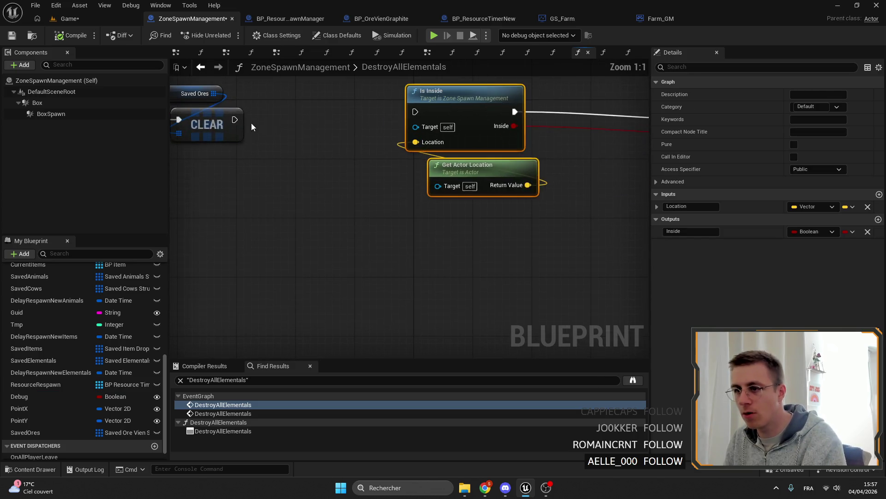
drag(235, 119, 415, 111)
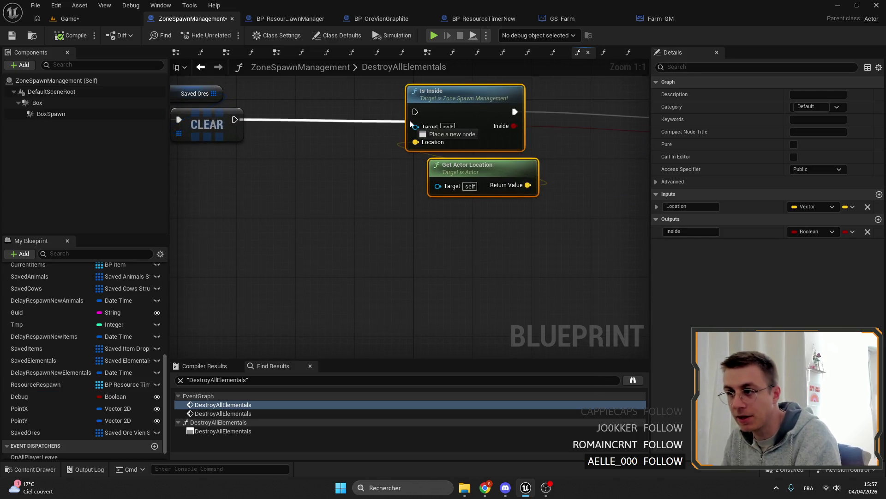
drag(474, 104, 401, 110)
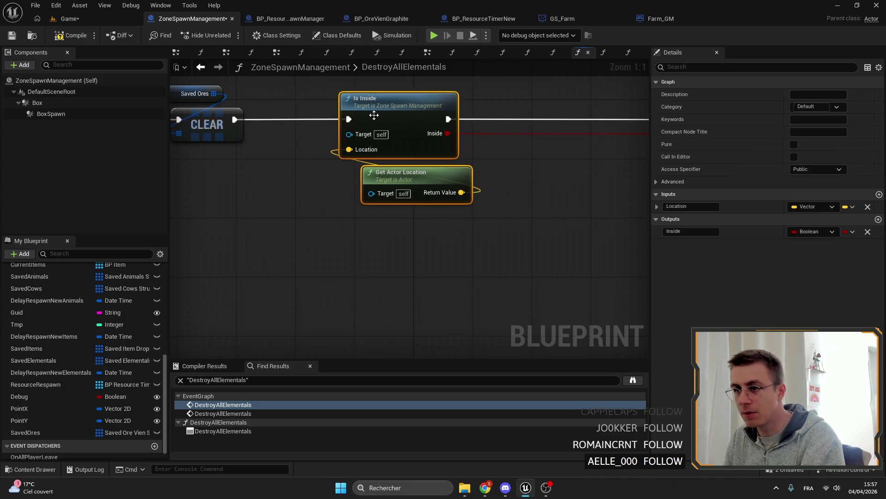
key(Delete)
drag(407, 140, 519, 146)
scroll(70, 387, up, 3)
scroll(150, 341, up, 3)
Glance at BP_OreVienGraphite's OnChildDestroy graph and come back to ZoneSpawnManagement
mouse_move(284, 194)
mouse_down()
mouse_move(208, 138)
mouse_move(312, 118)
mouse_move(442, 135)
mouse_up()
scroll(312, 118, down, 3)
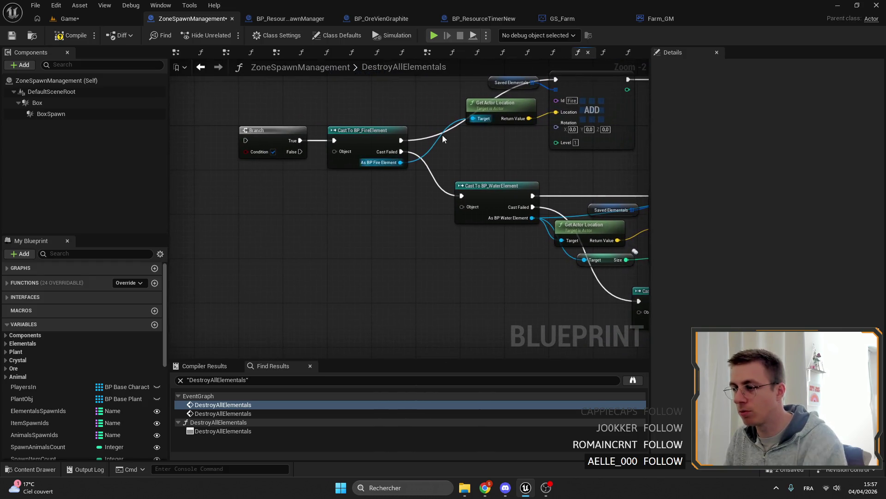
click(380, 18)
scroll(385, 153, down, 1)
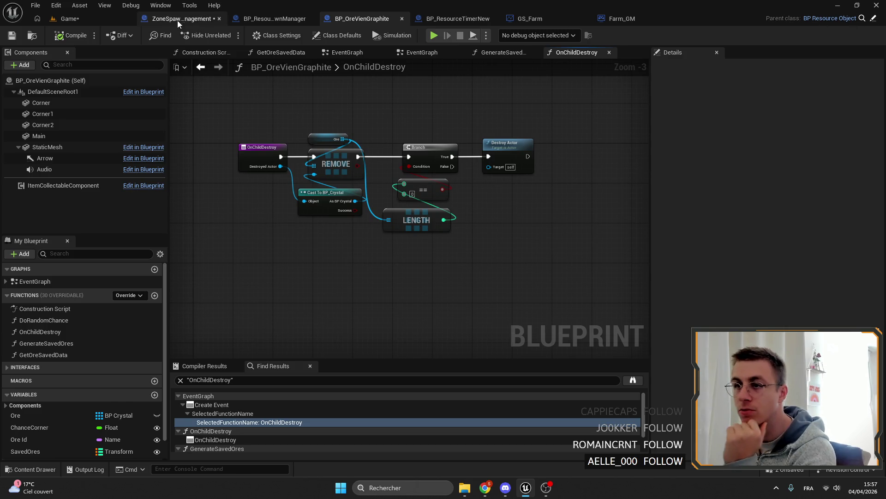
click(180, 18)
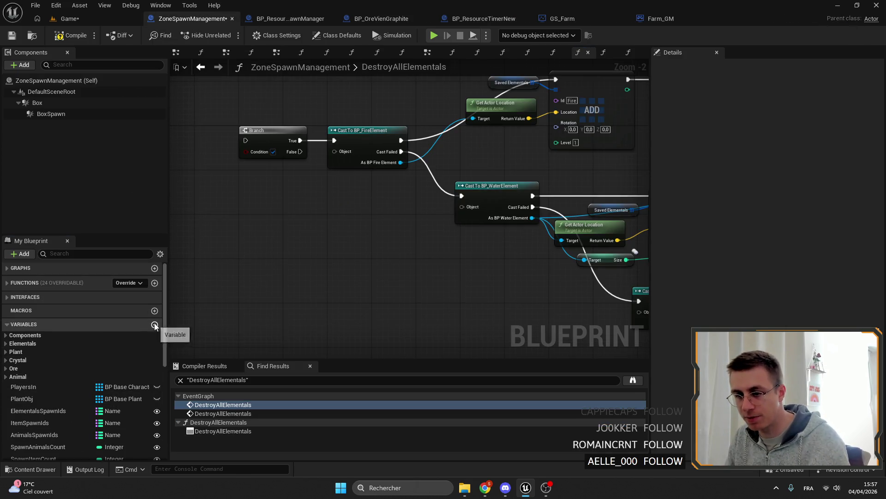
Create a new variable named CurrentOres in ZoneSpawnManagement
click(154, 324)
text(OrE)
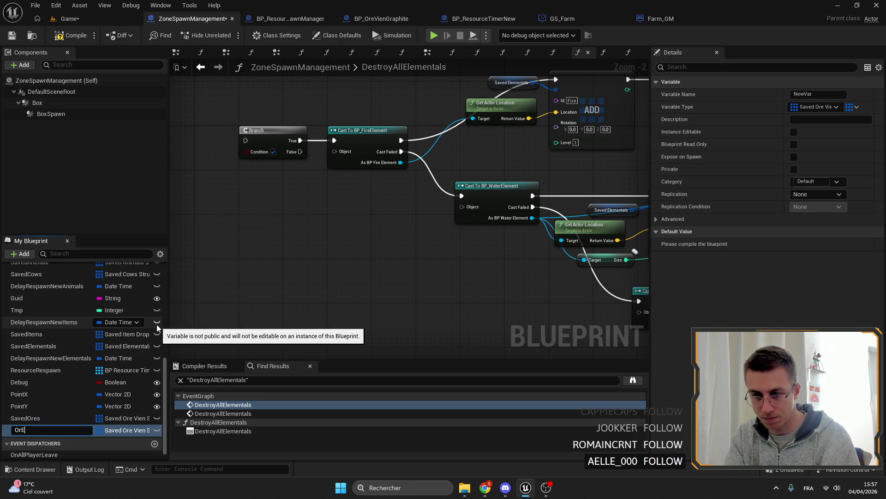
key(BackSpace)
key(BackSpace)
key(BackSpace)
text(cURREN)
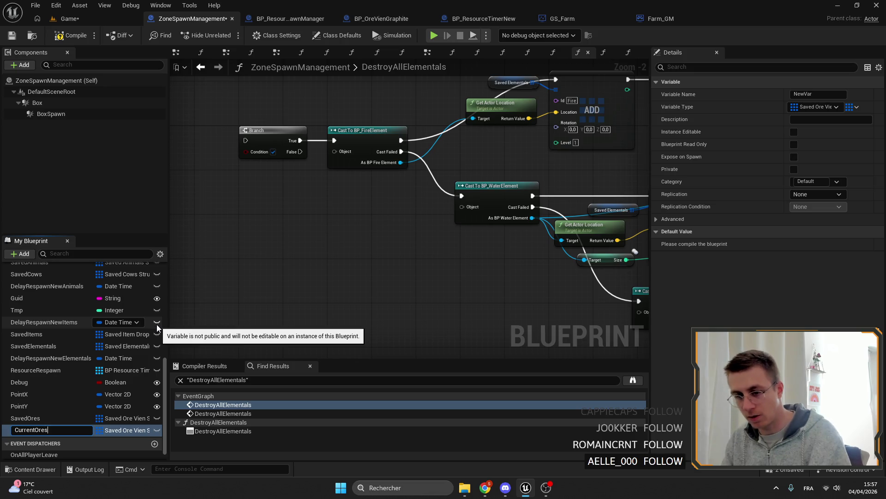
key(Return)
Make CurrentOres an array of BP Resource Object references
click(123, 431)
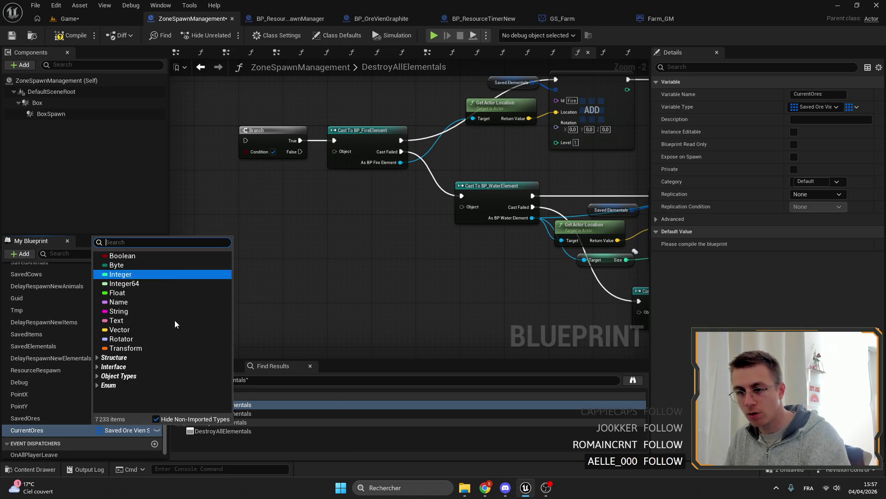
text(res)
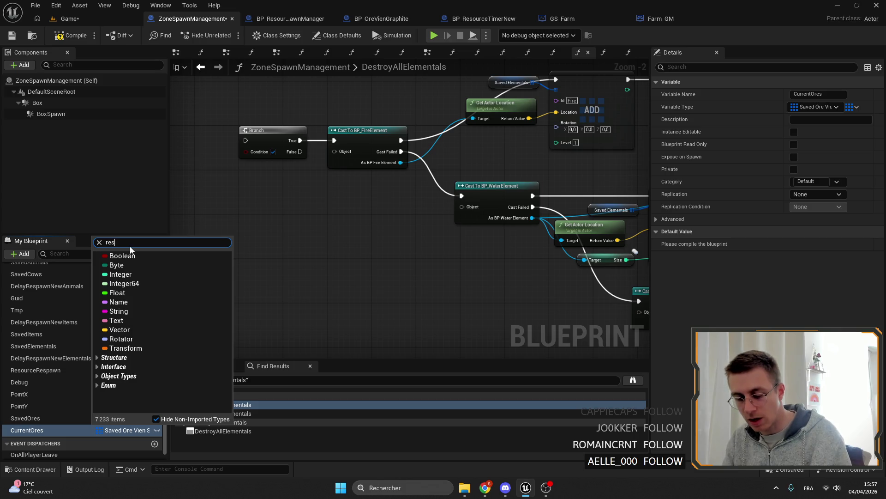
text(ou)
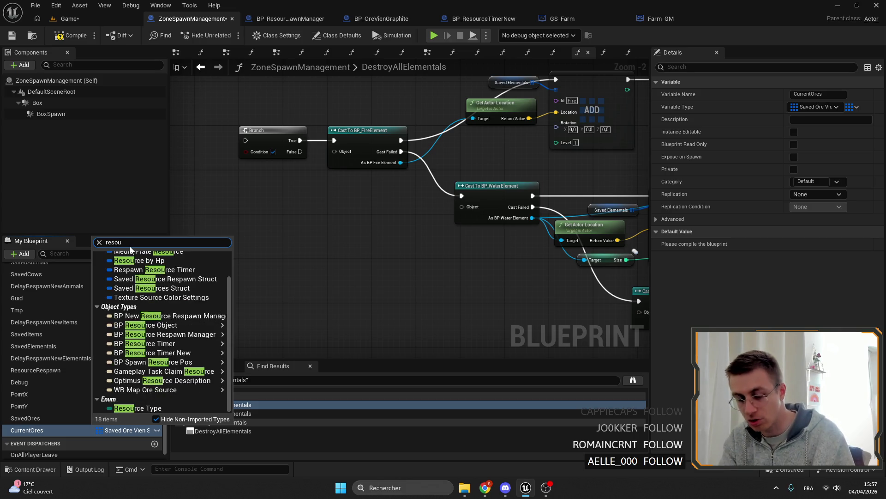
text(rce)
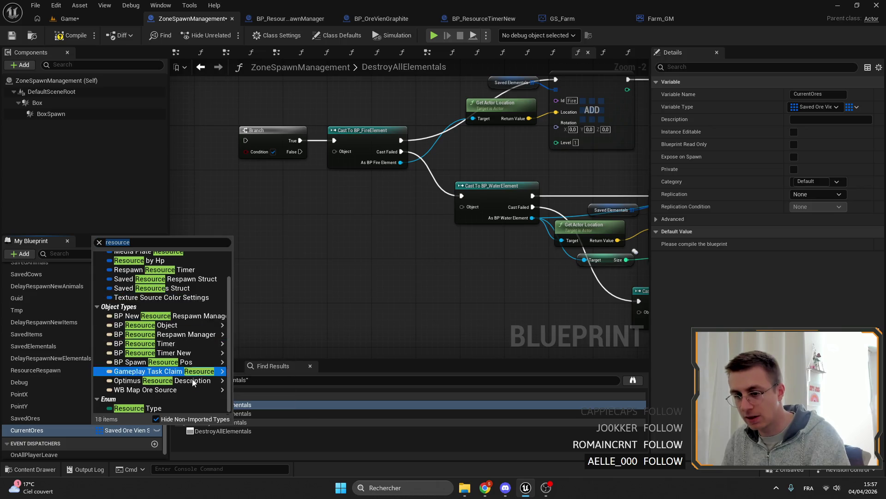
scroll(166, 312, up, 3)
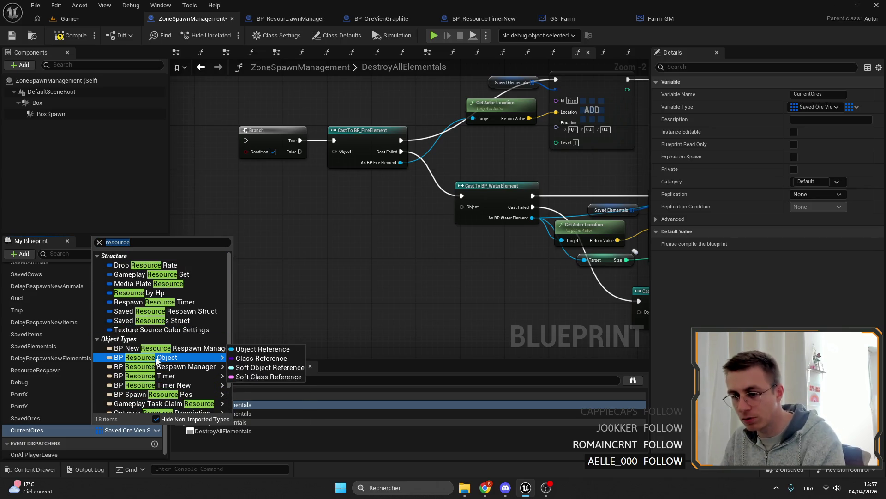
click(145, 357)
click(854, 107)
click(844, 134)
click(848, 107)
click(850, 134)
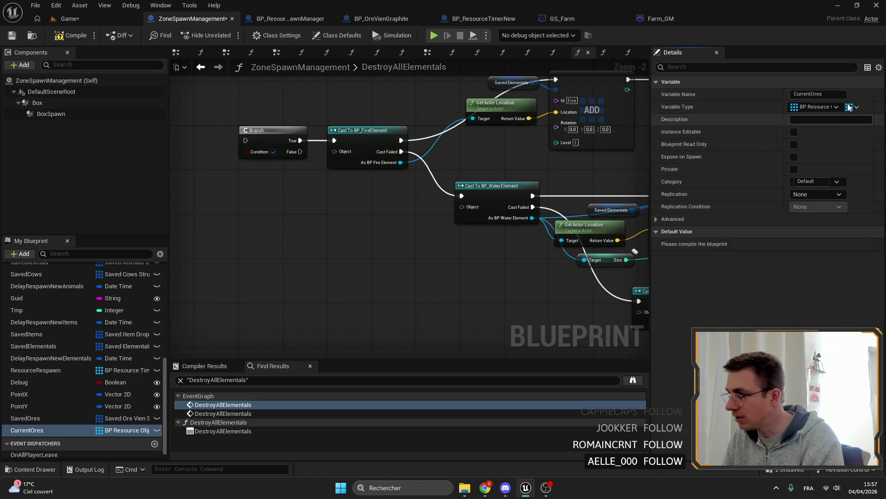
click(852, 107)
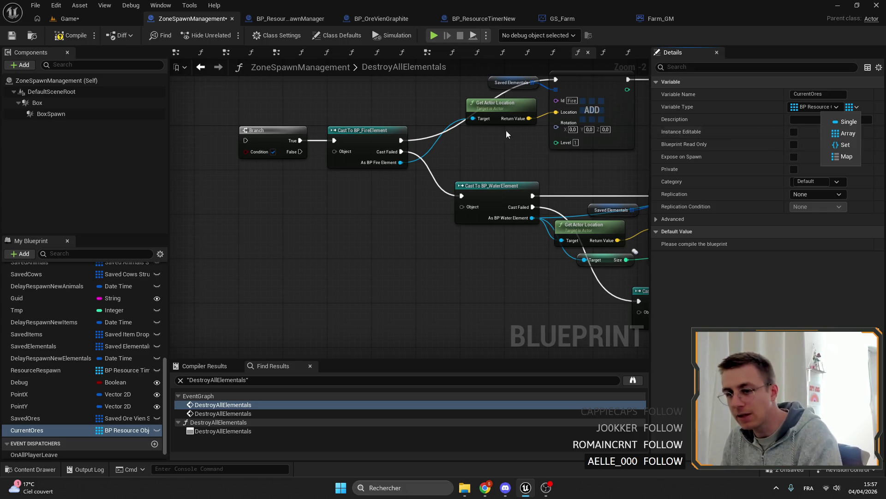
click(388, 208)
mouse_move(291, 139)
mouse_down()
mouse_move(407, 200)
mouse_move(383, 224)
mouse_up()
scroll(383, 225, up, 3)
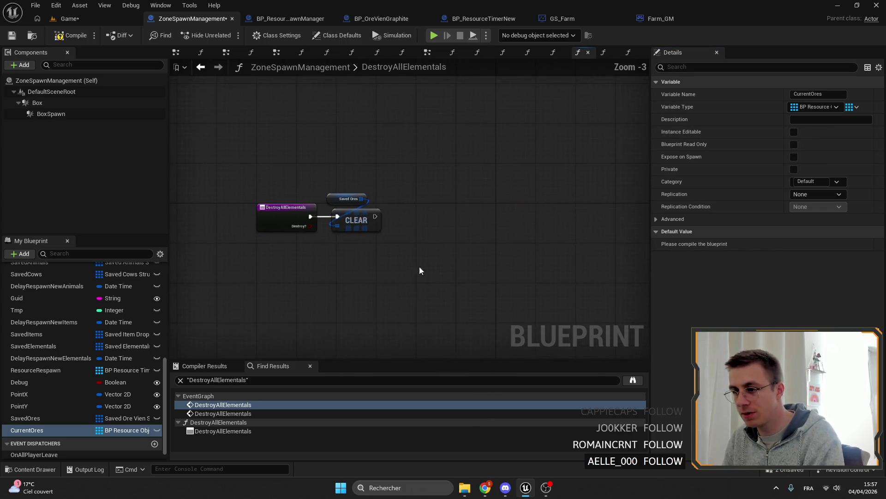
scroll(429, 257, up, 2)
Add a CurrentOres getter feeding a For Each Loop wired after the Saved Ores clear
mouse_move(28, 430)
mouse_down()
mouse_move(389, 186)
mouse_move(453, 193)
mouse_up()
click(398, 198)
text(for)
key(Return)
mouse_move(309, 200)
mouse_down()
mouse_move(474, 206)
mouse_move(416, 201)
mouse_up()
ctrl+click(391, 184)
mouse_move(484, 229)
mouse_down()
mouse_move(374, 173)
mouse_move(508, 199)
mouse_up()
click(369, 171)
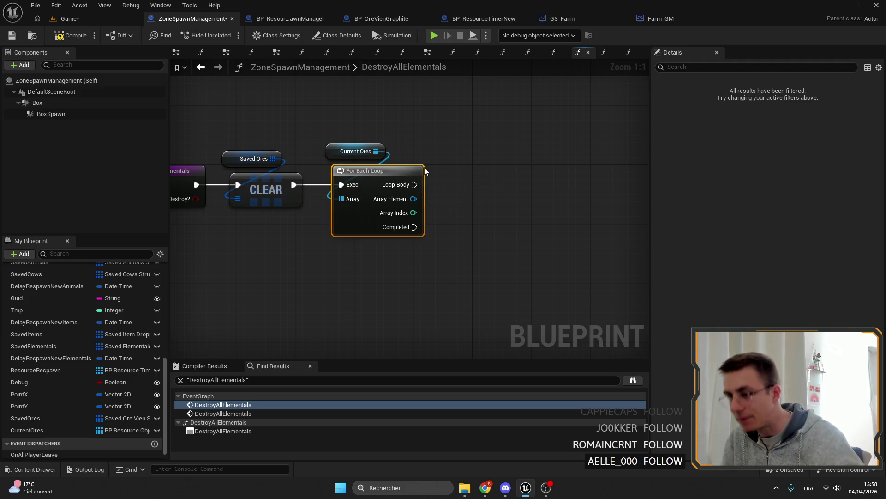
Browse actions for the loop's array element and body without adding anything
drag(378, 151, 434, 163)
text(loop)
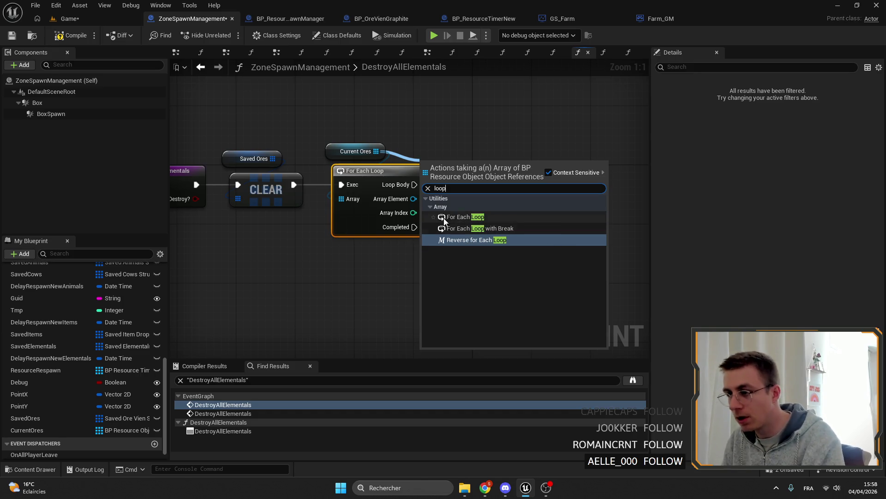
click(443, 184)
drag(416, 180, 442, 213)
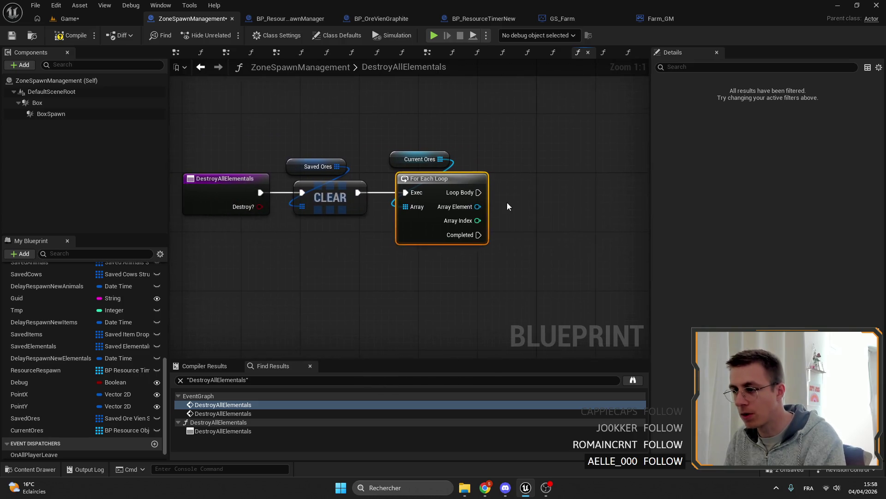
mouse_move(423, 179)
mouse_down()
mouse_move(492, 175)
mouse_move(311, 196)
mouse_move(554, 207)
mouse_up()
key(Escape)
scroll(478, 156, down, 2)
scroll(329, 177, up, 1)
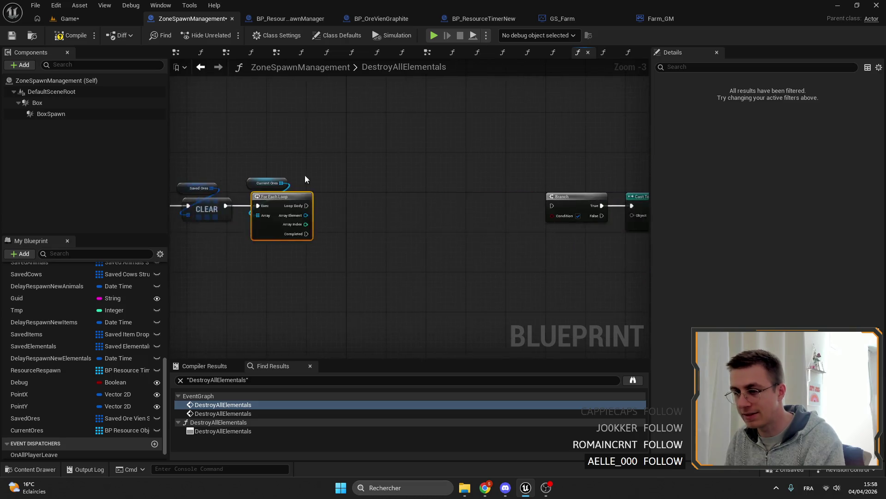
Hop to the Game level and back to the ZoneSpawnManagement blueprint
click(313, 196)
click(69, 18)
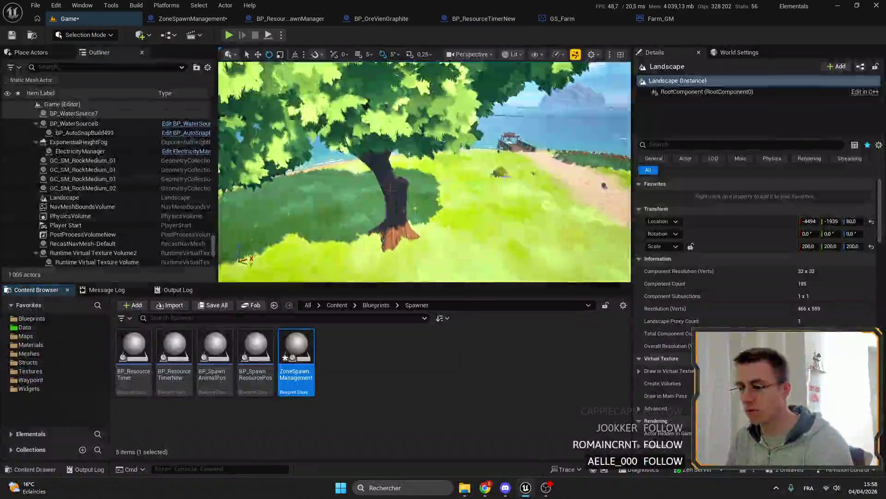
click(193, 18)
Place a Saved Ores getter with an array Add node beside the loop
drag(73, 138, 527, 148)
text(add)
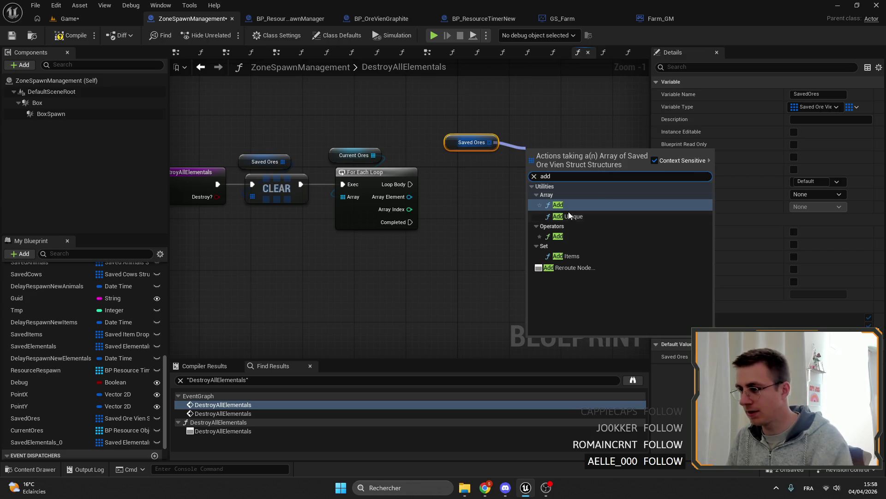
click(558, 205)
right_click(540, 181)
click(486, 229)
scroll(456, 172, up, 1)
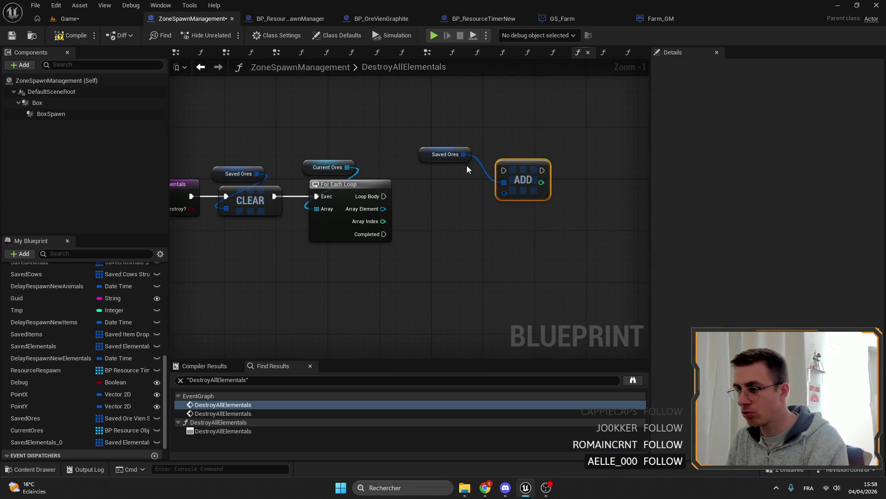
drag(446, 152, 520, 144)
Split the Add node's New Item pin into its separate struct fields
right_click(517, 199)
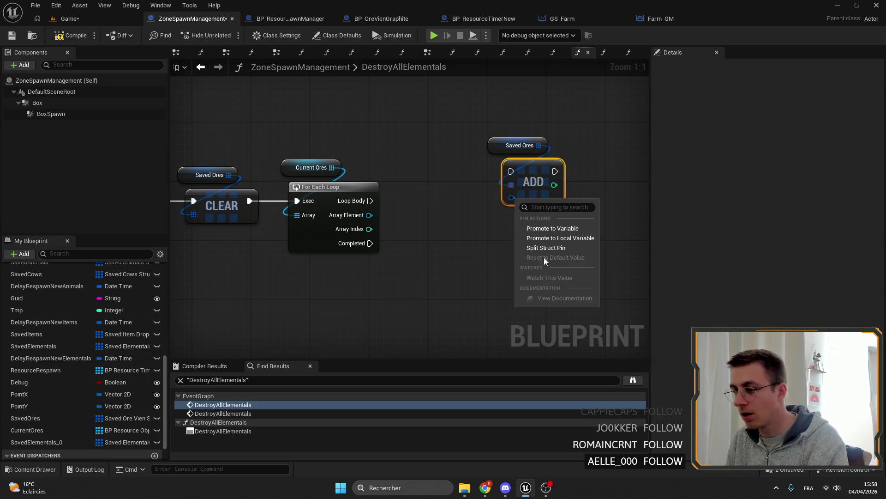
drag(526, 263, 503, 205)
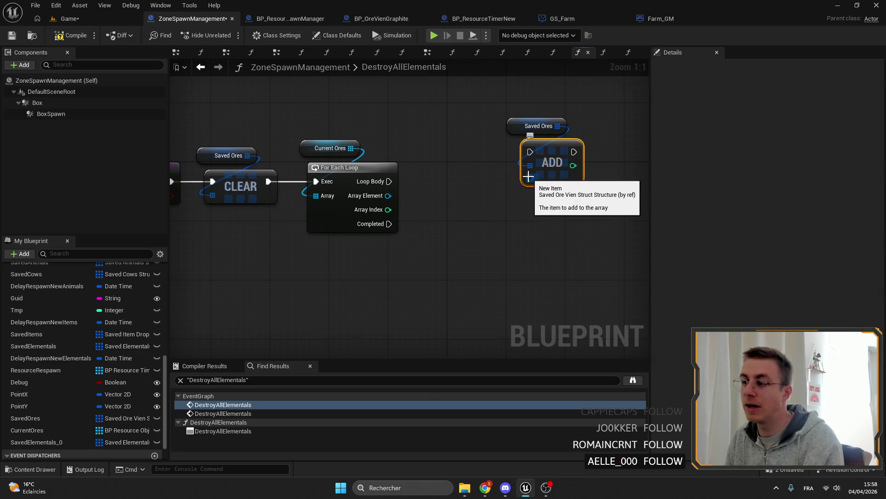
right_click(530, 177)
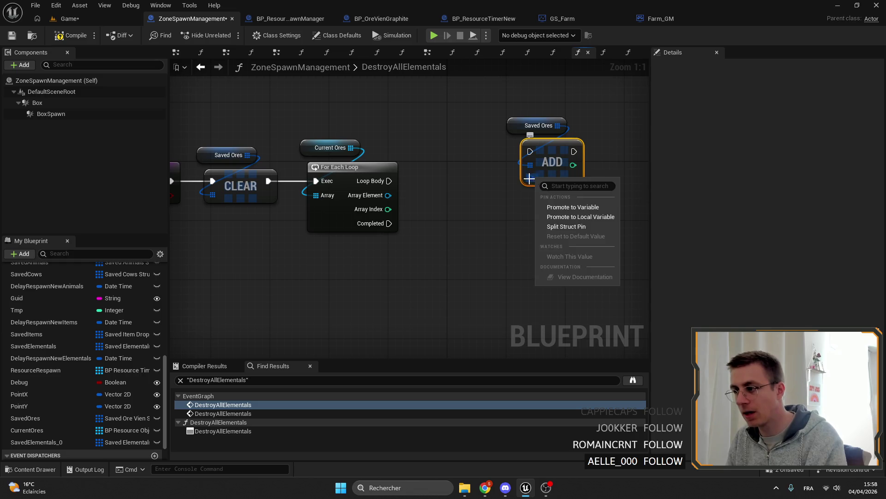
click(564, 229)
Arrange the Add and Saved Ores nodes and start searching actions from the loop's array element
drag(485, 208, 478, 229)
mouse_move(385, 214)
mouse_down()
mouse_move(528, 179)
mouse_move(547, 215)
mouse_up()
click(528, 179)
click(527, 197)
mouse_move(493, 158)
mouse_down()
mouse_move(544, 193)
mouse_move(619, 209)
mouse_up()
drag(428, 216, 465, 220)
text(id)
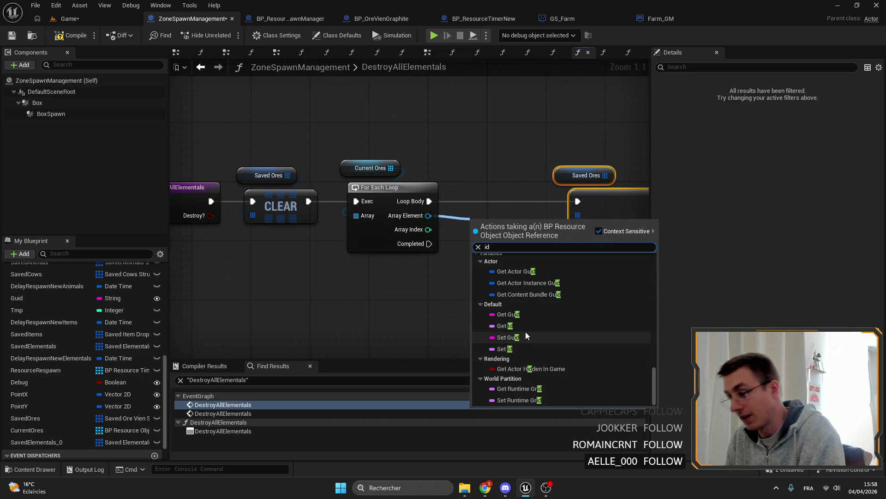
Feed each loop element's Id into the Add node's Id Ore field
click(525, 332)
drag(525, 227, 579, 229)
mouse_move(490, 227)
mouse_down()
mouse_move(513, 220)
mouse_move(485, 215)
mouse_move(466, 194)
mouse_up()
right_click(514, 222)
click(498, 243)
Feed each loop element's Guid into the Guid Spawn field
drag(390, 175, 436, 200)
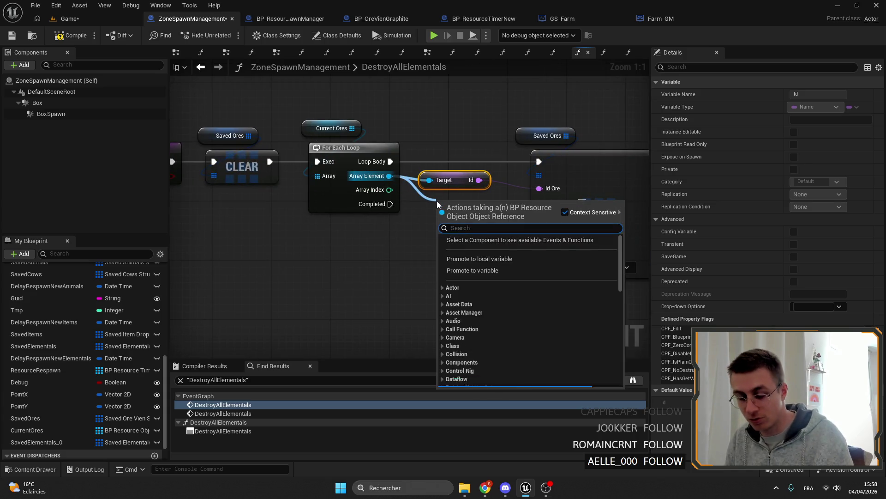
text(guid)
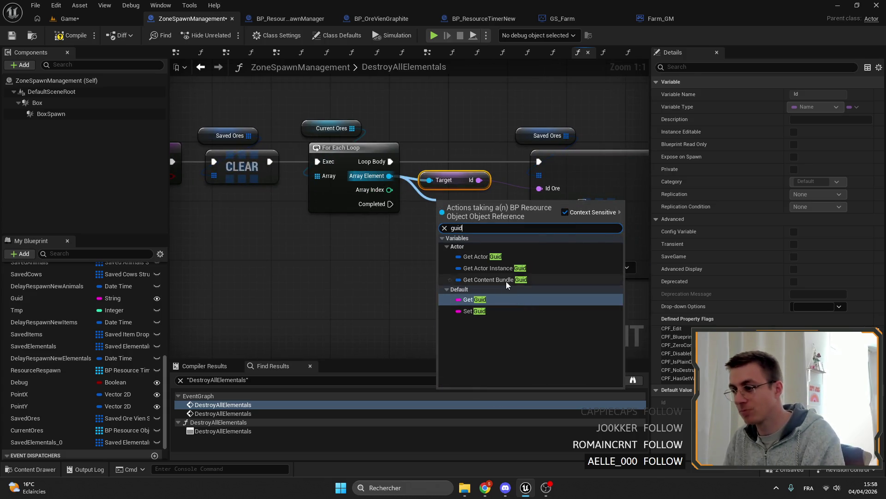
click(507, 282)
drag(501, 201, 540, 203)
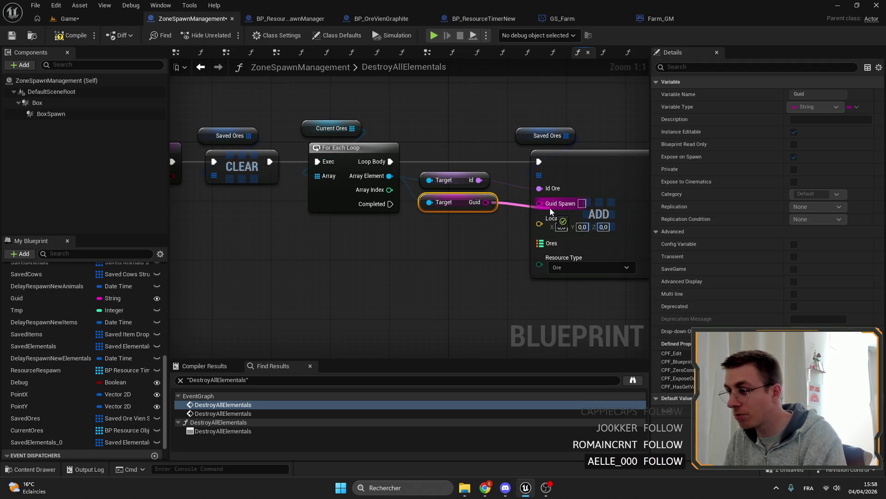
drag(443, 229, 516, 241)
Feed each loop element's actor location into the Location field
drag(464, 189, 489, 240)
text(loc)
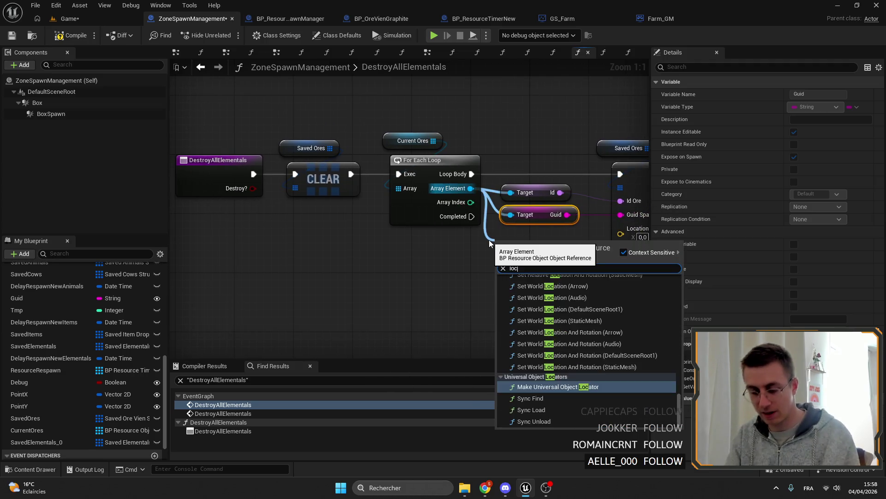
text(ation)
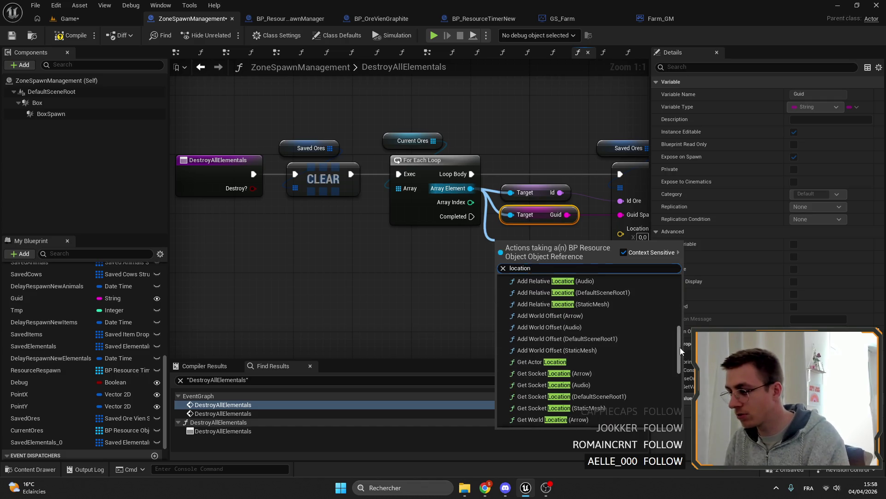
scroll(635, 388, up, 3)
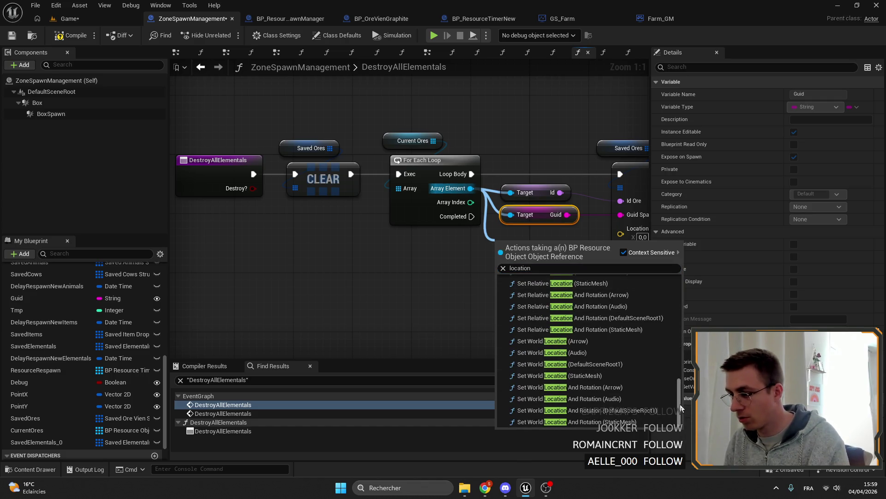
scroll(635, 387, up, 3)
scroll(578, 346, up, 2)
scroll(578, 346, up, 3)
scroll(578, 340, up, 2)
click(543, 335)
mouse_move(531, 236)
mouse_down()
mouse_move(509, 236)
mouse_move(627, 238)
mouse_move(614, 229)
mouse_up()
drag(457, 181, 561, 263)
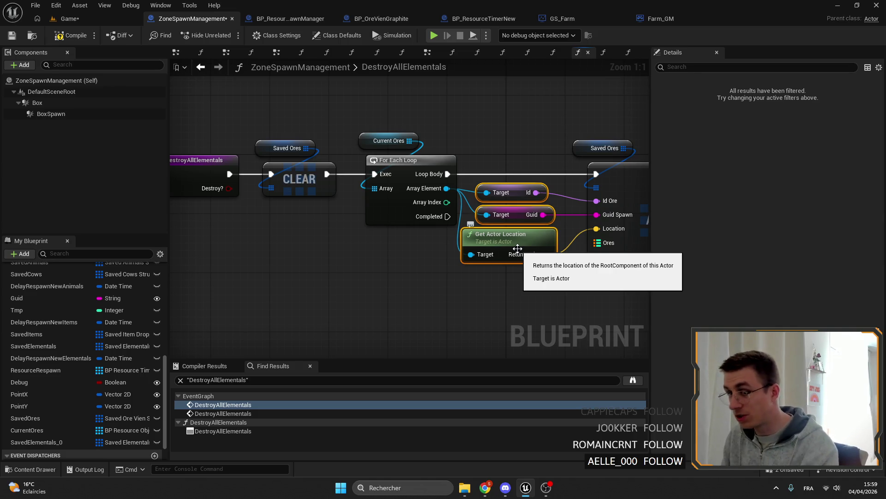
mouse_move(518, 248)
mouse_down()
mouse_move(543, 216)
mouse_move(516, 205)
mouse_move(558, 240)
mouse_up()
Check the Add node's Resource Type choices and start another connection from the array element
click(575, 236)
click(416, 263)
drag(374, 156, 390, 238)
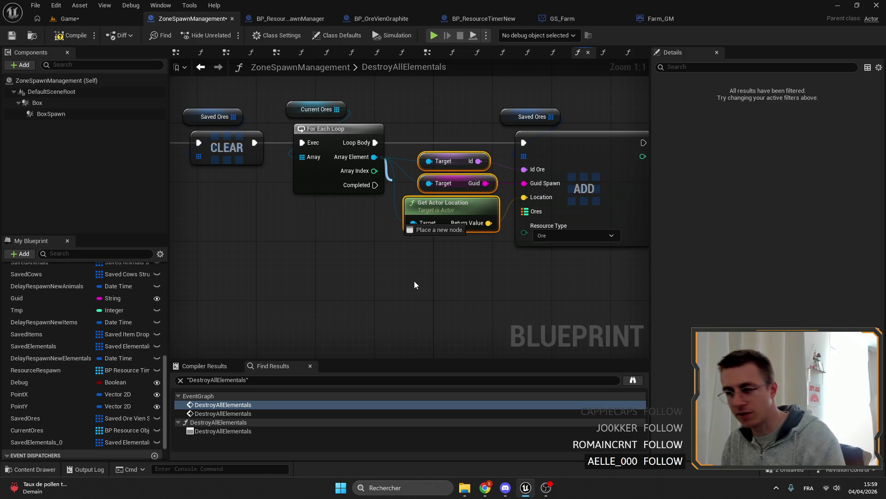
drag(406, 229, 371, 281)
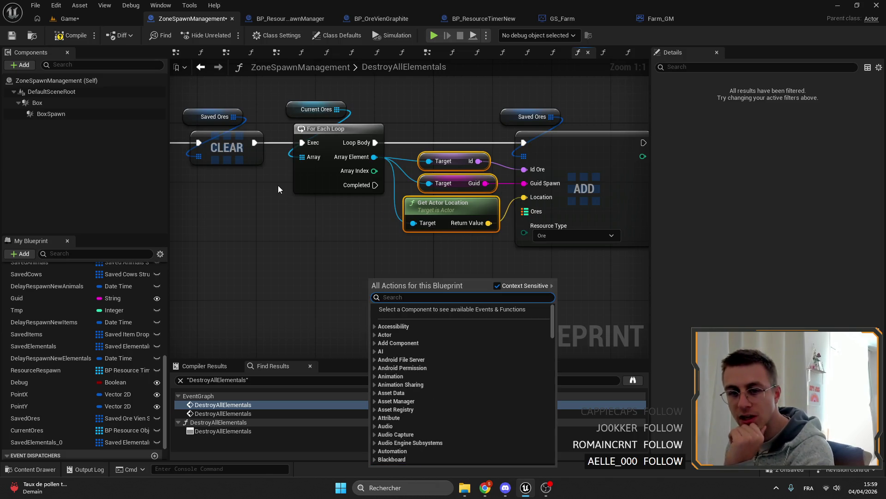
Add a Get Type node on the array element wired into the Add node's Resource Type
click(362, 210)
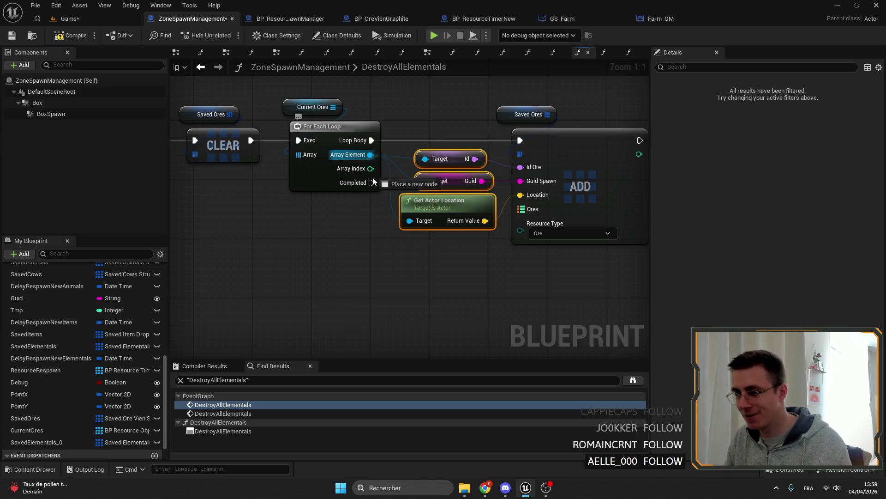
drag(350, 155, 360, 250)
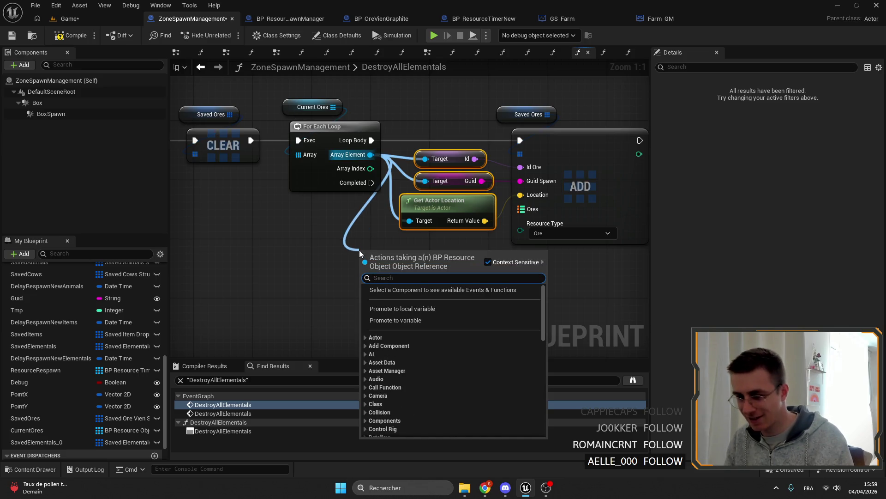
text(type)
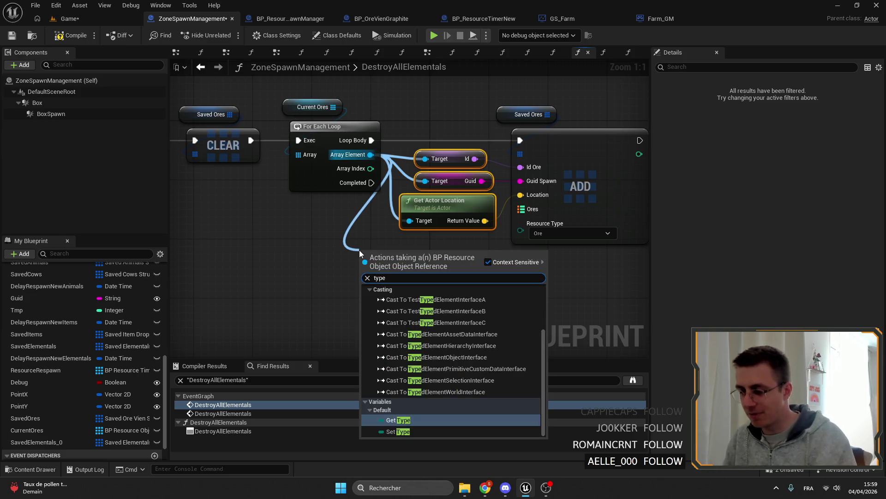
key(Return)
drag(423, 254, 521, 223)
Tidy the Type, Id, Guid and location getter nodes around the Add node
drag(413, 258, 466, 270)
drag(388, 284, 498, 146)
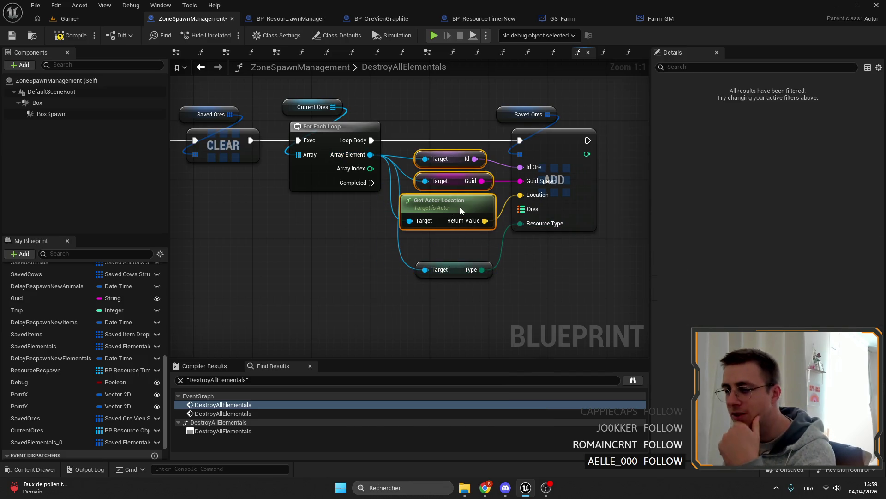
drag(460, 207, 457, 200)
mouse_move(333, 126)
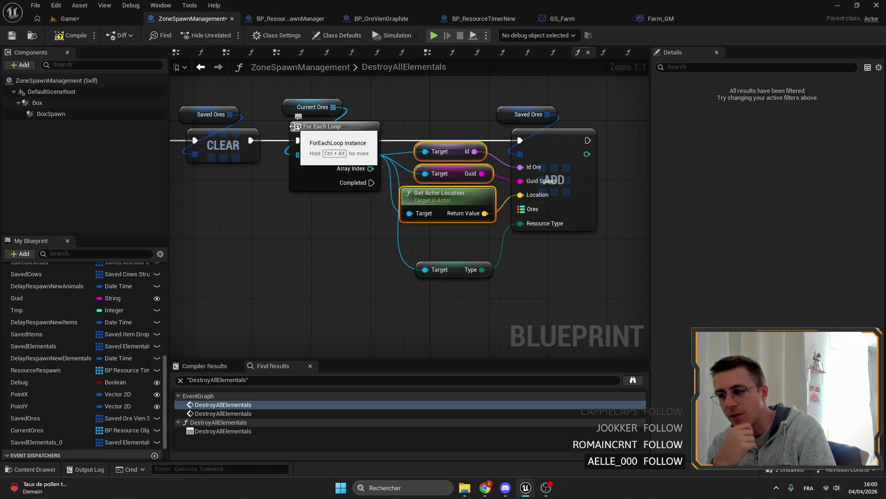
Dismiss a stray node search and bring up the GetValidSpawn function graph
drag(370, 155, 380, 235)
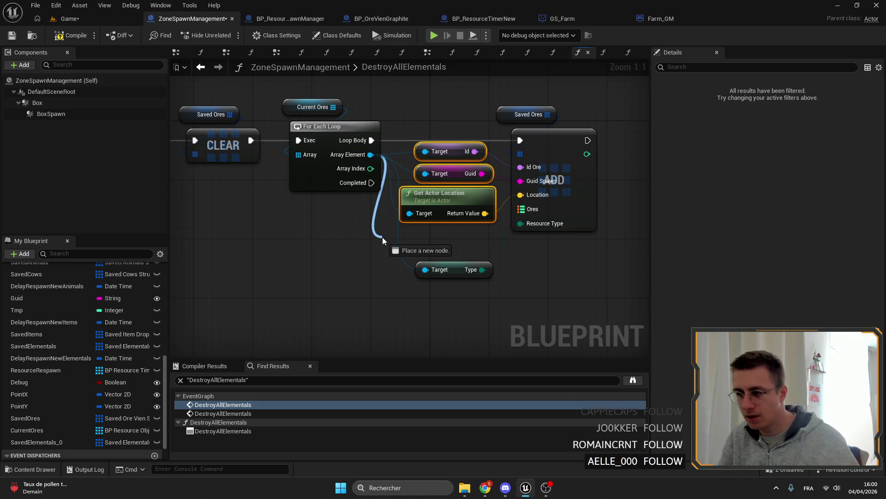
text(get type)
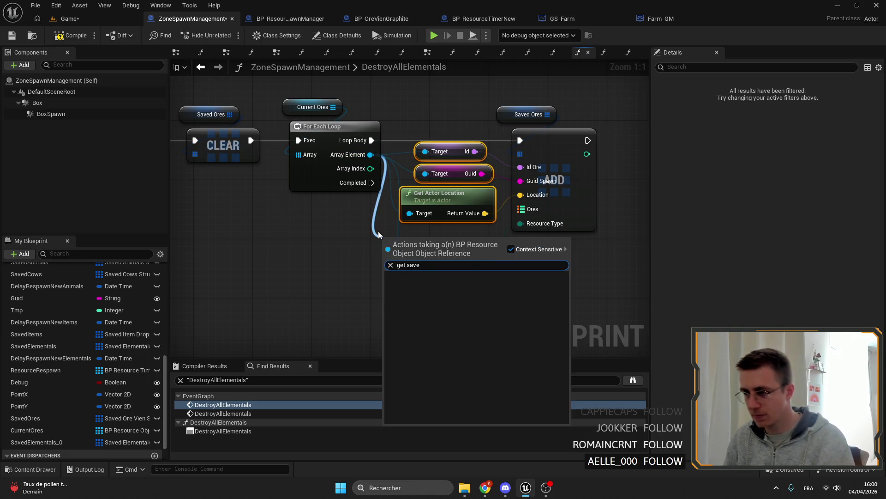
key(Return)
click(357, 52)
right_click(377, 131)
key(Escape)
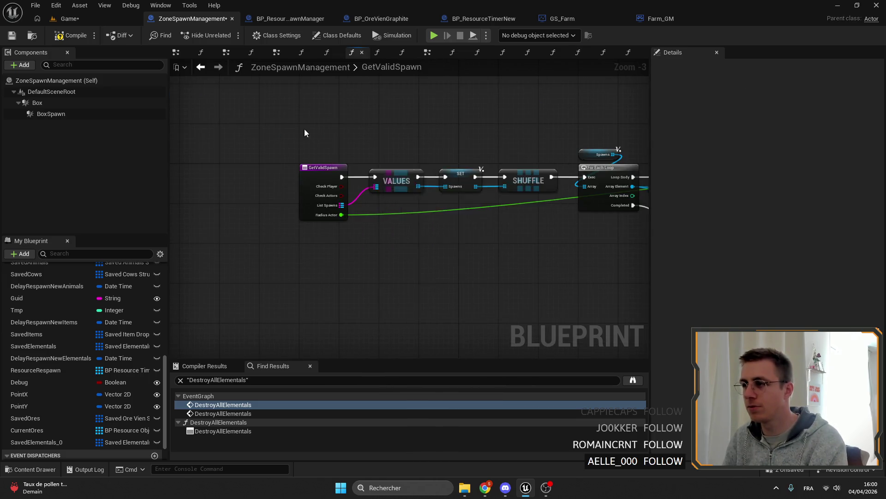
scroll(293, 133, down, 2)
In BP_OreVienGraphite's event graph, find references to SavedOres and jump to its getter
click(381, 18)
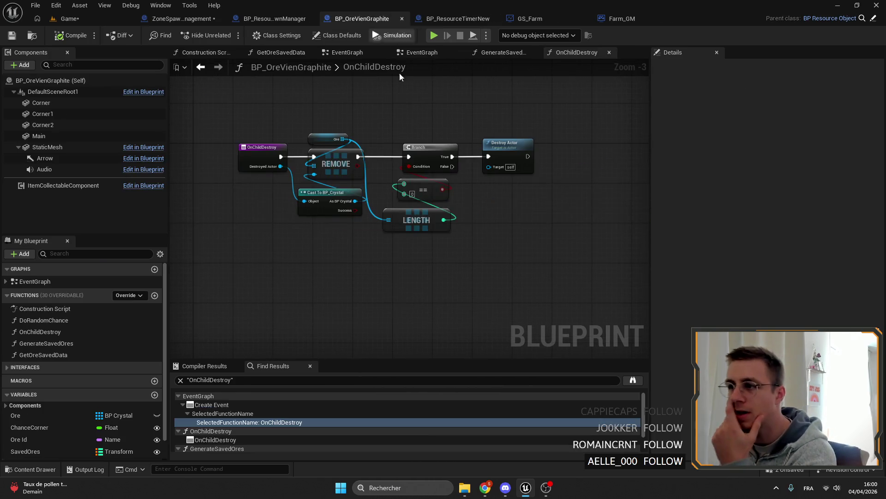
drag(346, 229, 287, 231)
double_click(35, 281)
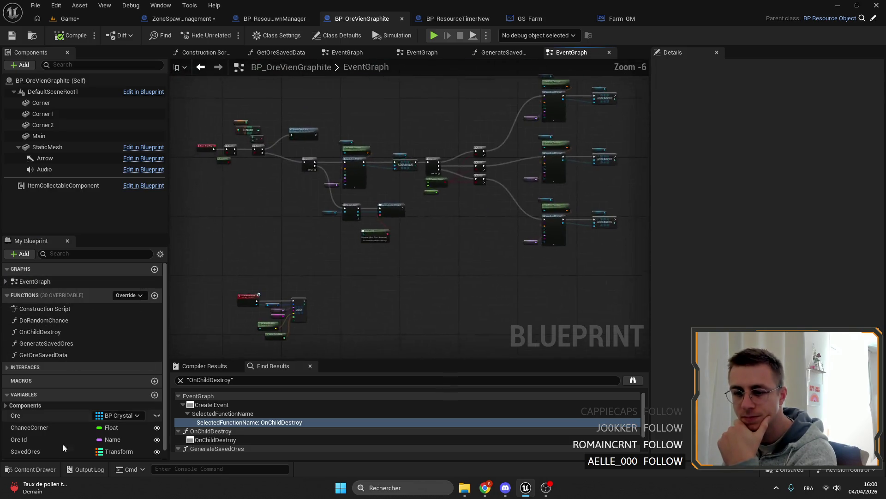
click(25, 451)
right_click(38, 452)
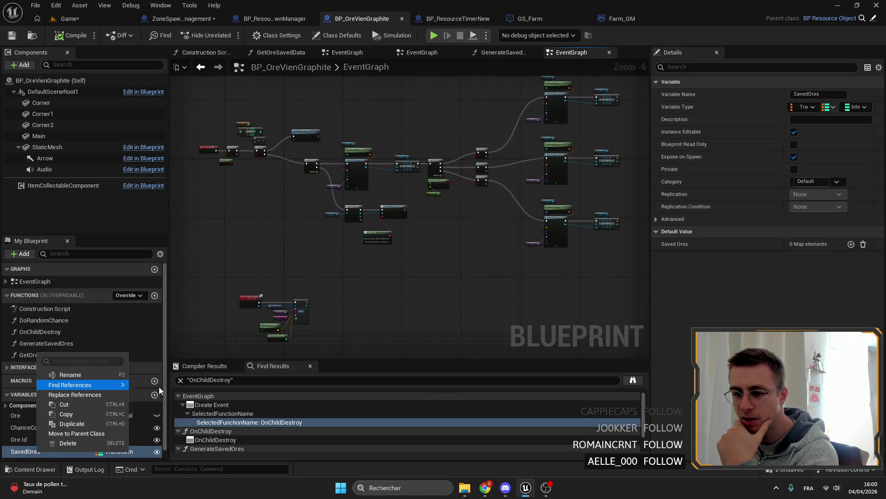
click(159, 386)
scroll(231, 408, up, 2)
double_click(231, 413)
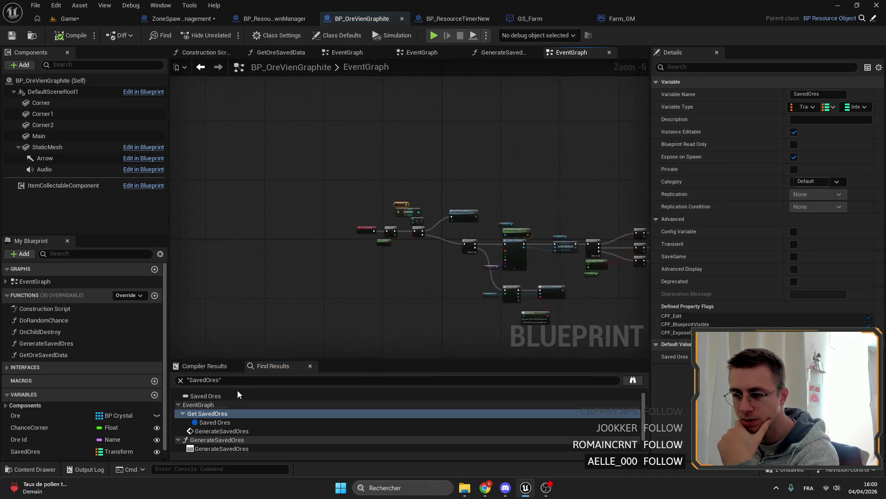
Locate Event RequestSave and open its GetOreSavedData function
click(343, 274)
scroll(501, 228, up, 4)
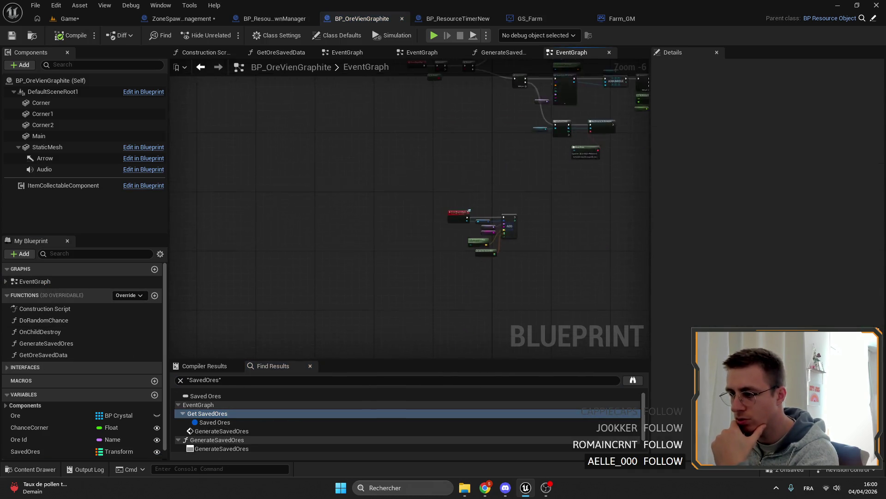
scroll(440, 142, up, 3)
drag(439, 142, 460, 288)
click(421, 250)
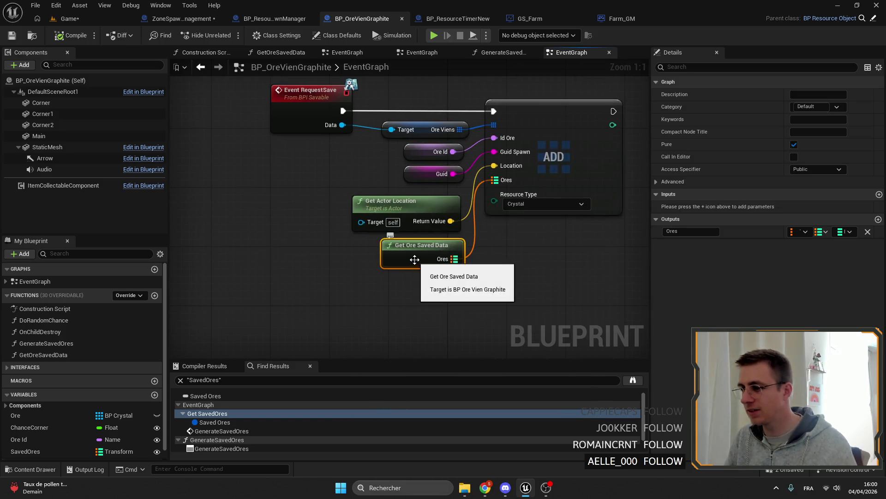
drag(555, 192, 503, 186)
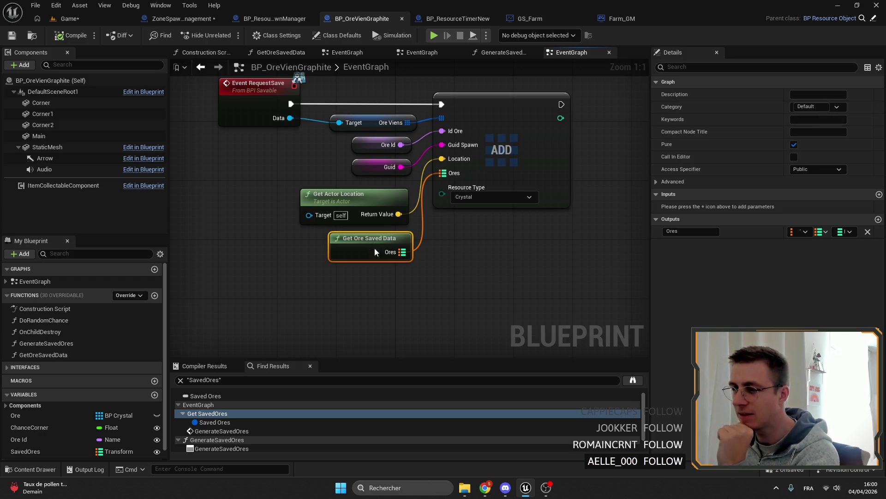
double_click(391, 244)
Review the GetOreSavedData graph, then switch back to ZoneSpawnManagement
mouse_move(573, 196)
mouse_down()
mouse_move(425, 173)
mouse_move(441, 183)
mouse_up()
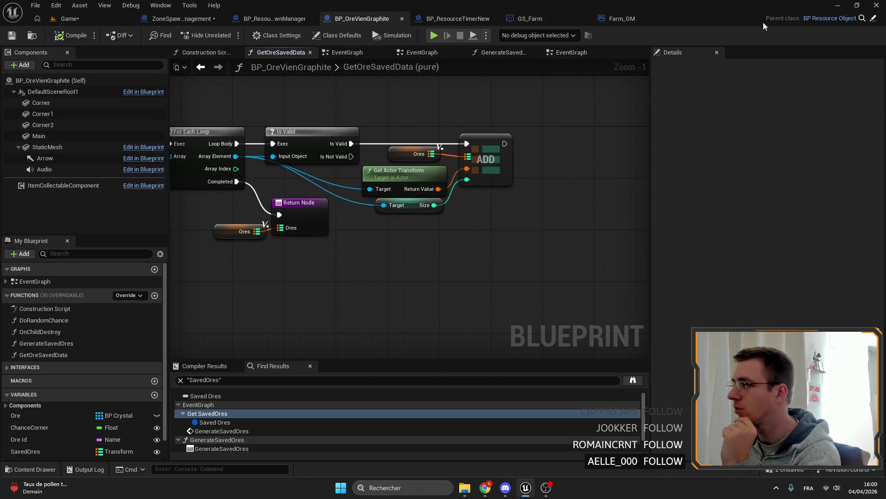
drag(325, 134, 363, 131)
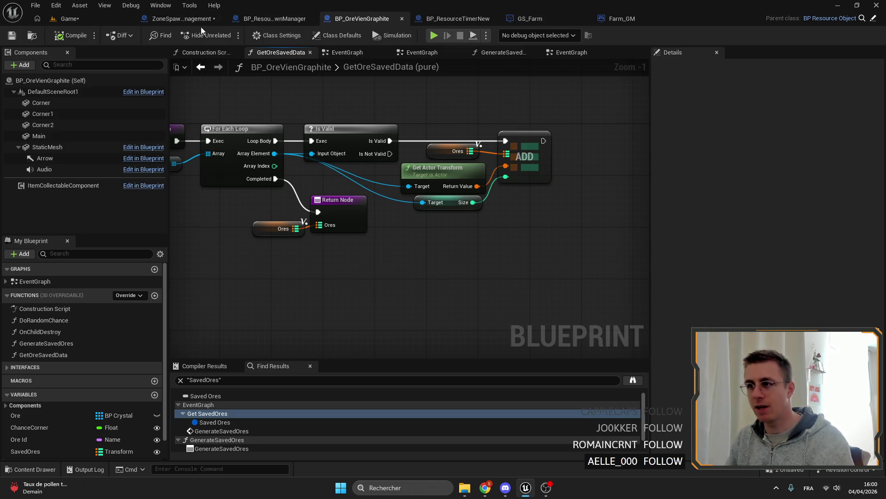
click(182, 19)
Look over GetValidSpawn, glance at BP_ResourceRespawnManager, then bring up ZoneSpawnManagement's DestroyOres graph
drag(385, 118, 361, 97)
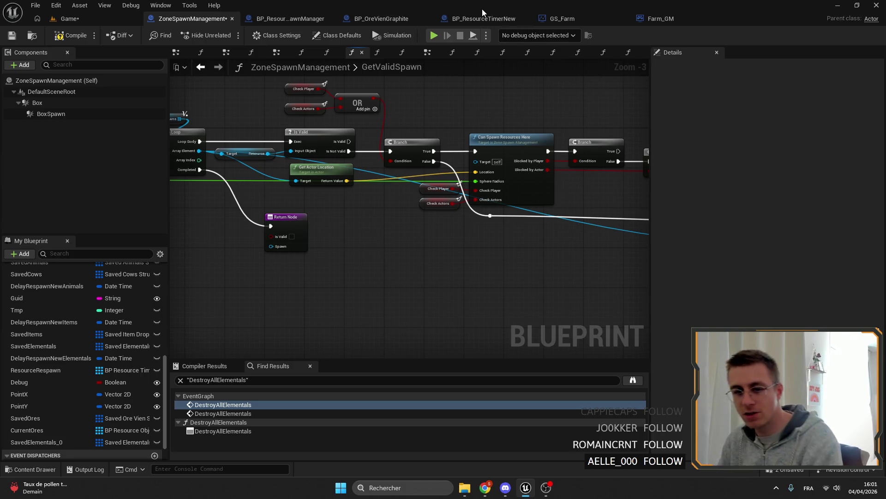
drag(463, 139, 383, 138)
scroll(416, 139, down, 3)
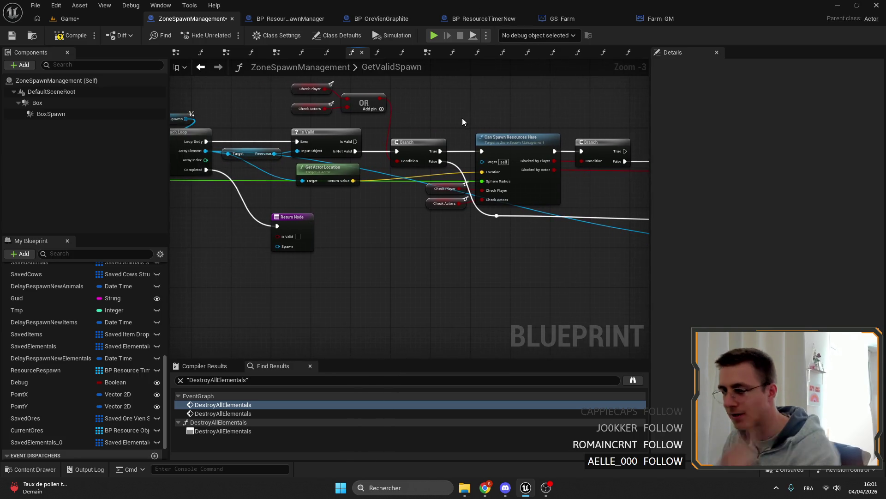
drag(462, 119, 467, 223)
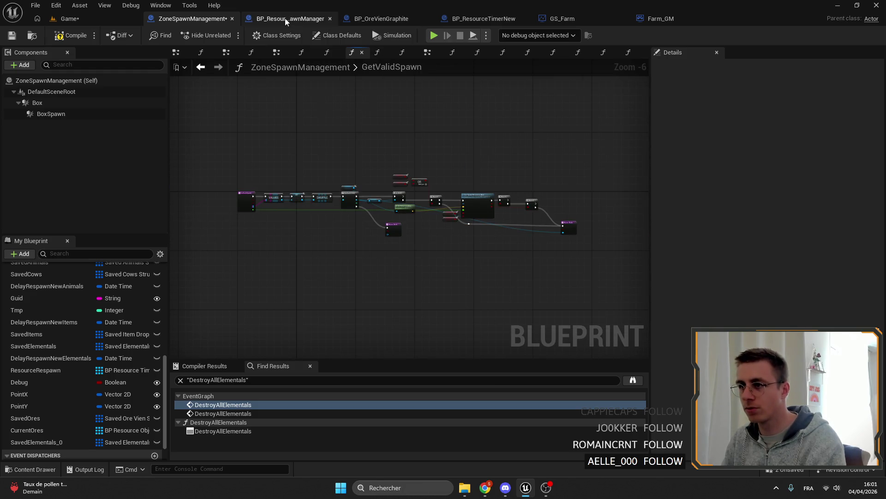
click(289, 18)
click(182, 18)
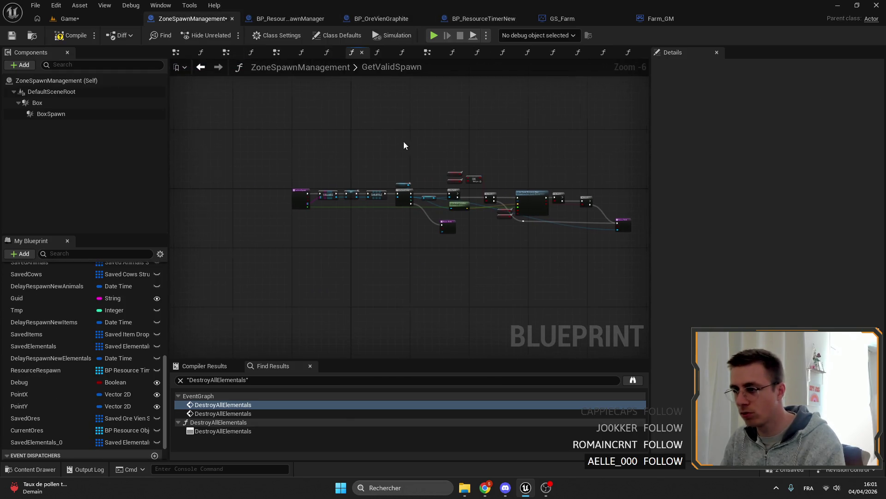
click(627, 53)
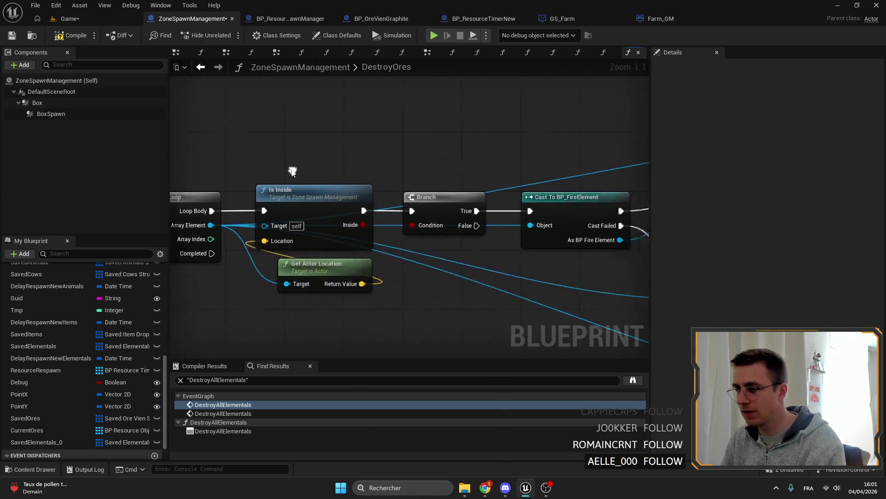
scroll(393, 132, down, 3)
scroll(94, 356, down, 2)
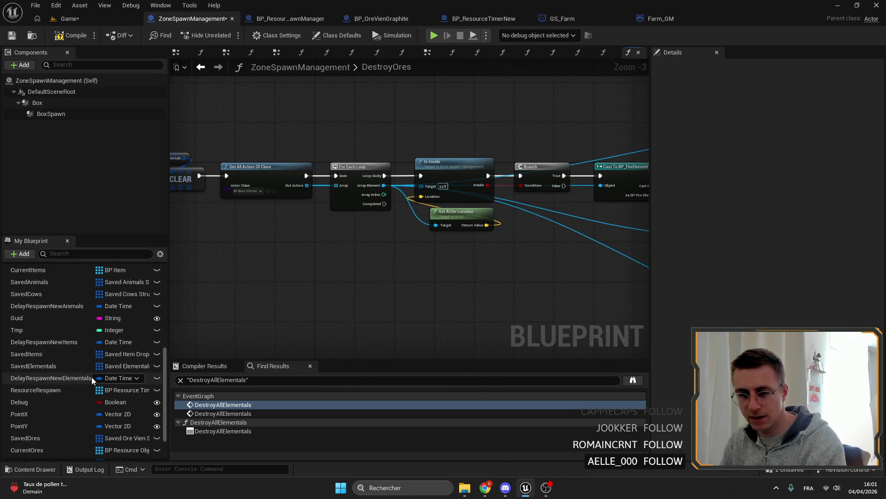
Delete the stray SavedElementals_0 variable and expand the Functions list, viewing DestroyOres' Clear and Get All Actors nodes
click(36, 417)
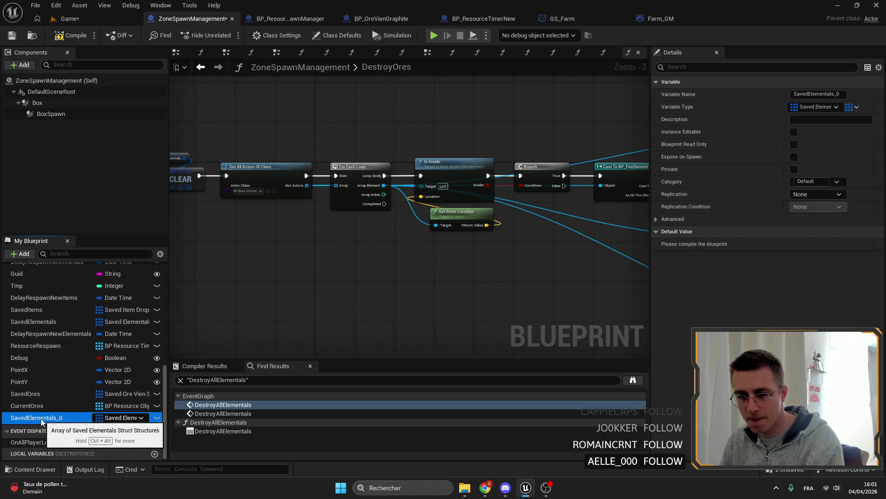
key(Delete)
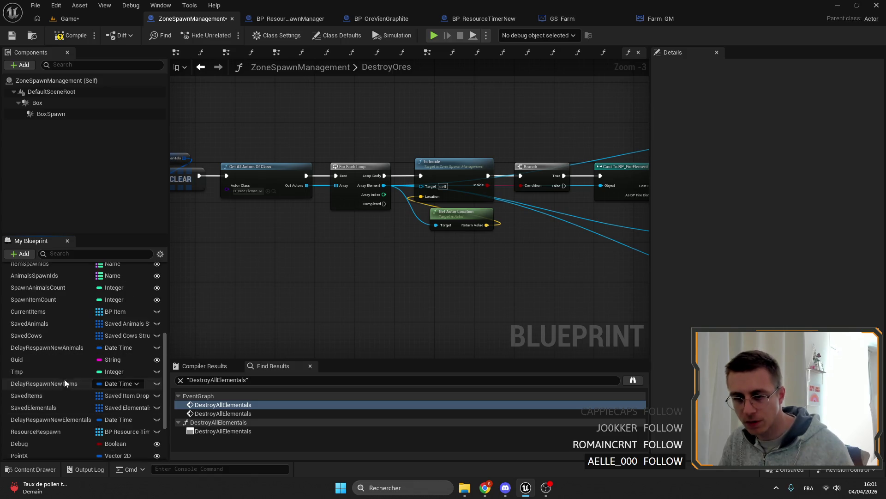
scroll(67, 379, up, 5)
click(24, 284)
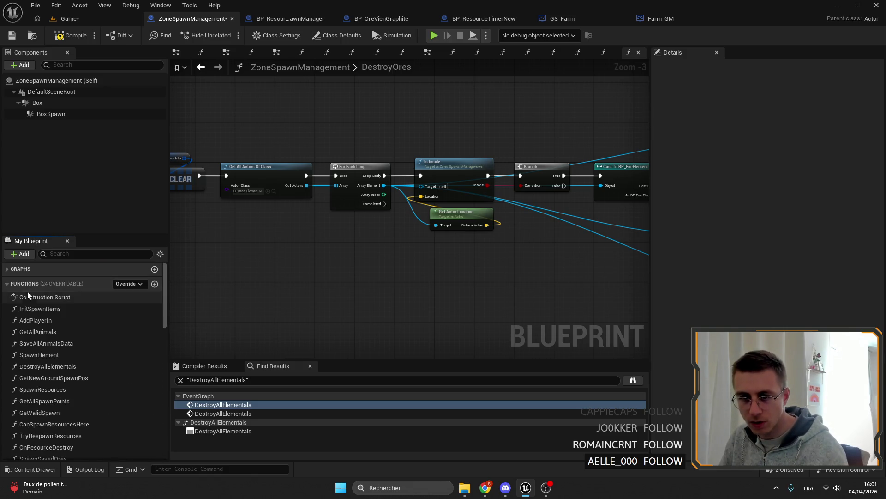
scroll(70, 334, down, 4)
scroll(94, 373, down, 1)
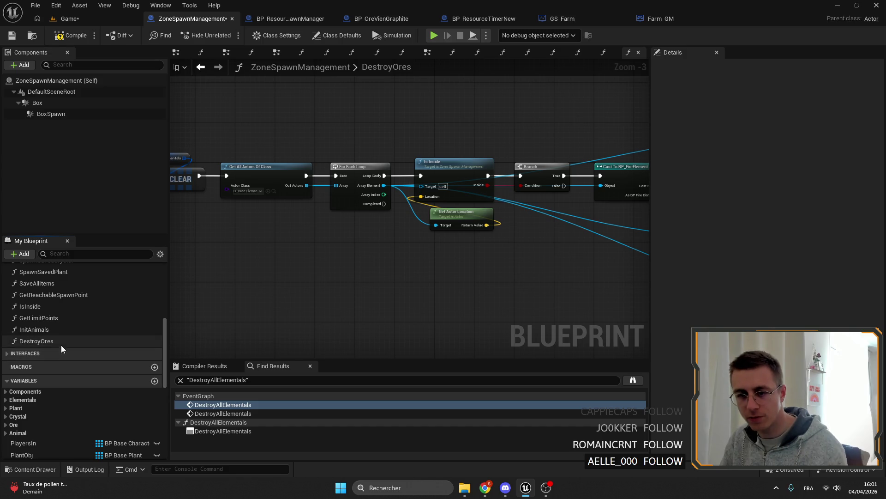
scroll(482, 214, up, 3)
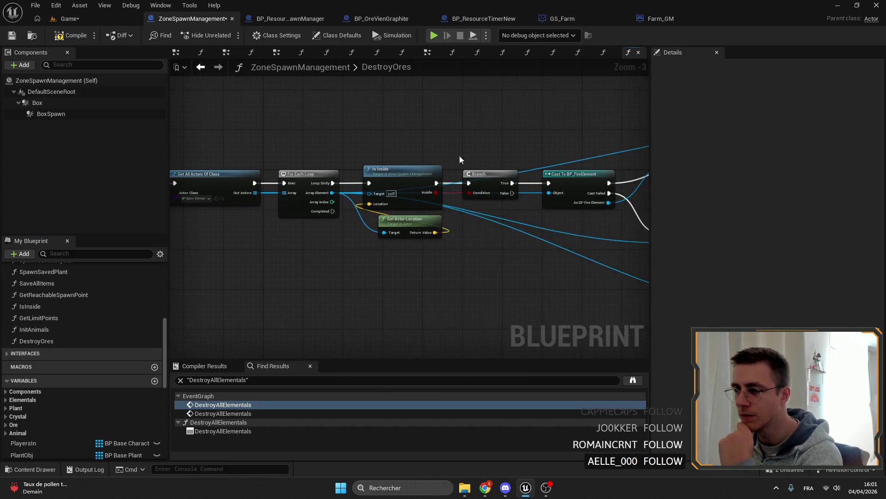
scroll(318, 152, down, 3)
drag(428, 159, 487, 161)
scroll(486, 162, down, 1)
scroll(601, 153, down, 3)
scroll(478, 156, up, 6)
drag(385, 170, 540, 166)
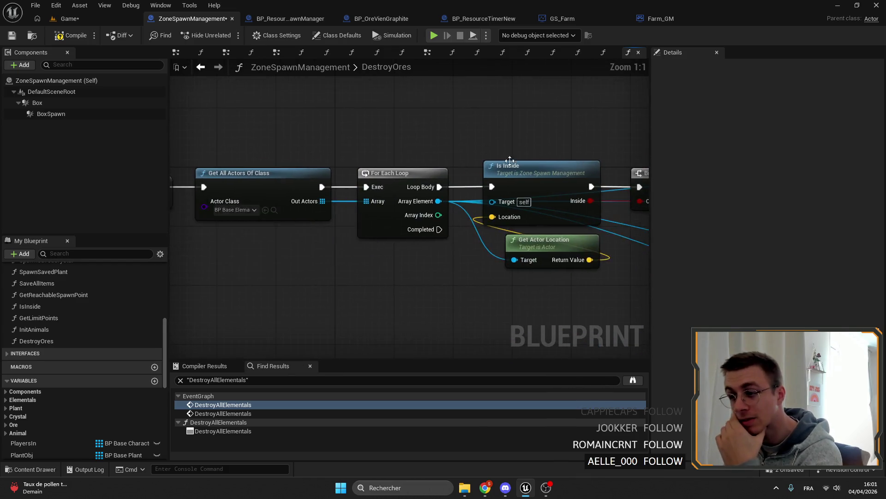
drag(415, 167, 509, 106)
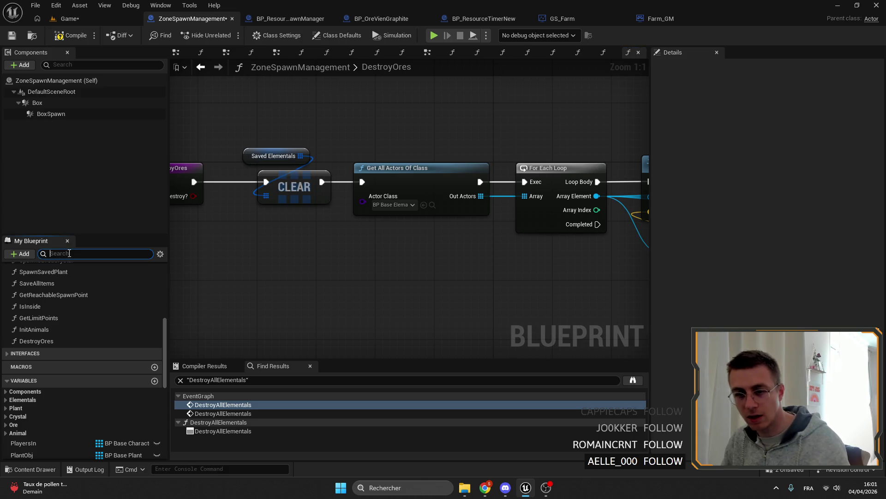
text(des)
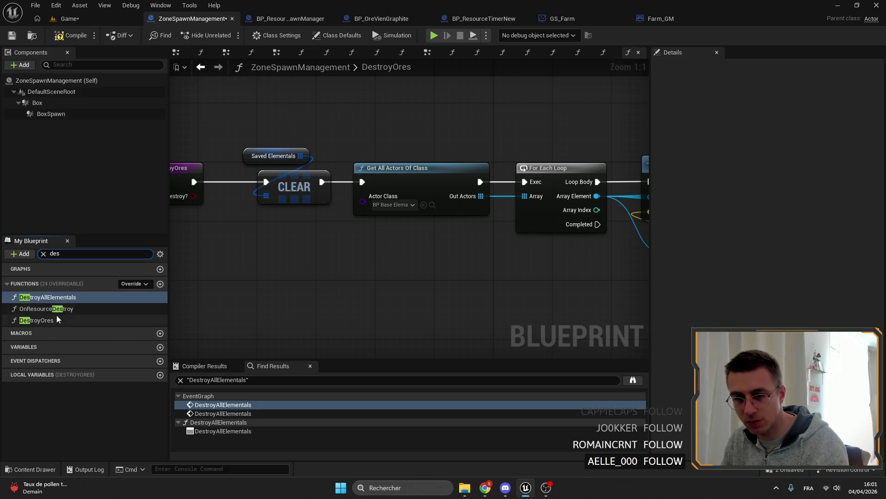
Delete the stray Saved Ores/ADD nodes from DestroyAllElementals
double_click(60, 298)
scroll(395, 226, down, 7)
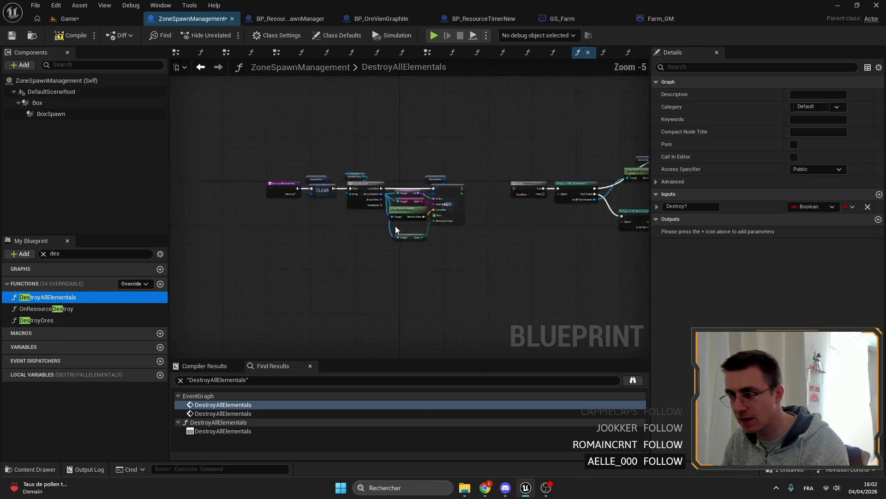
scroll(379, 161, up, 4)
drag(499, 236, 208, 104)
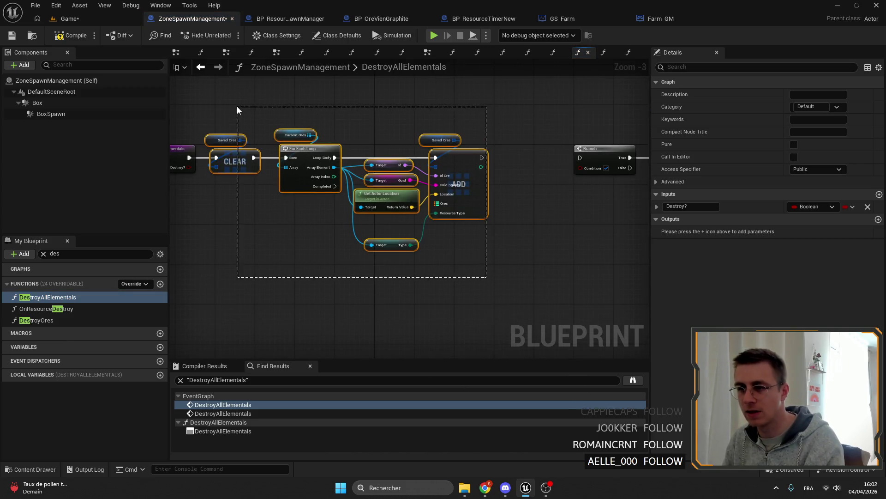
key(Delete)
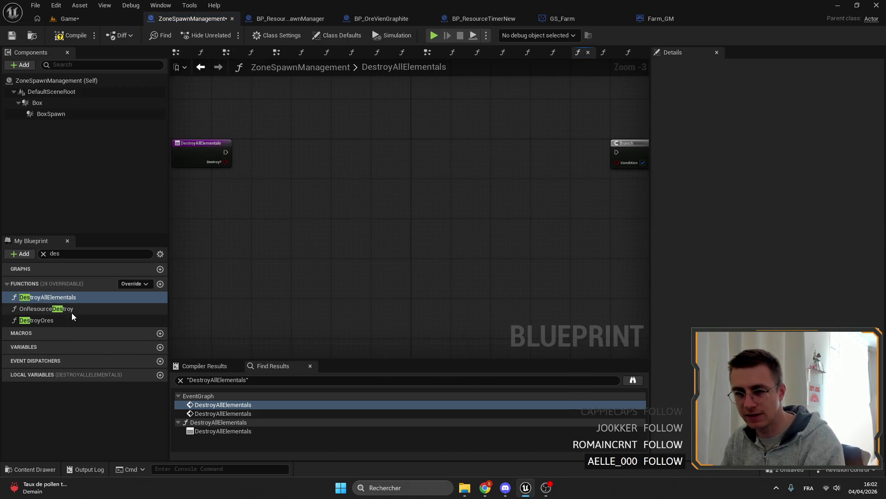
Review the Clear, loop and location-check nodes in DestroyOres, then return to DestroyAllElementals
double_click(36, 320)
scroll(351, 211, down, 3)
scroll(378, 225, down, 2)
drag(244, 143, 447, 230)
scroll(414, 157, up, 1)
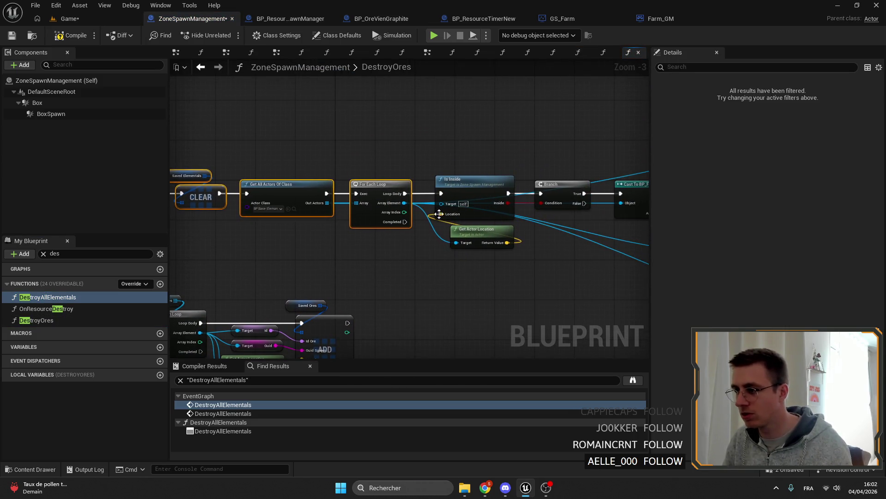
drag(478, 274, 193, 141)
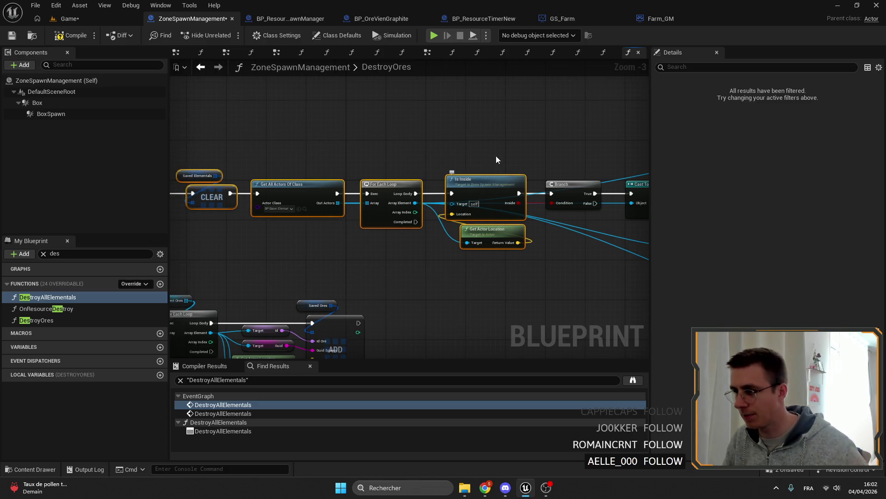
click(65, 319)
mouse_move(417, 250)
mouse_down()
mouse_move(409, 249)
mouse_move(520, 207)
mouse_up()
click(57, 297)
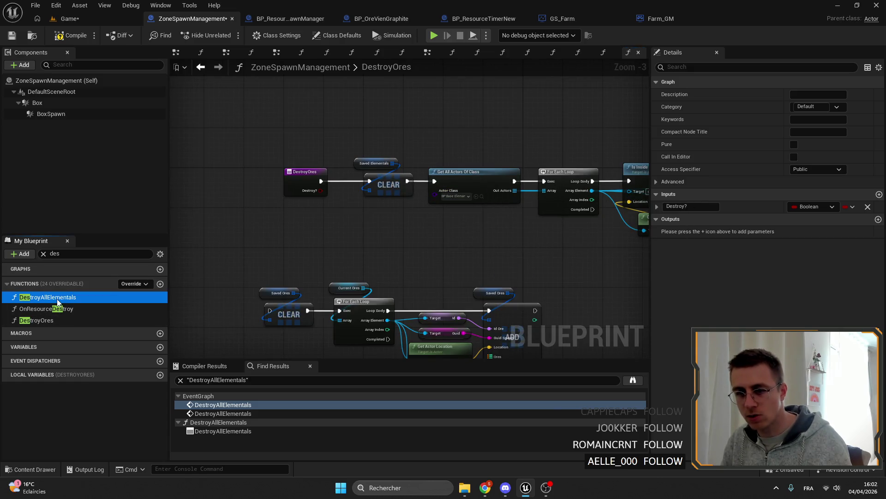
double_click(57, 297)
scroll(359, 200, up, 3)
Wire Is Inside into the Branch condition, reposition the loop nodes and link the entry exec to Clear
mouse_move(486, 208)
mouse_down()
mouse_move(437, 174)
mouse_move(397, 166)
mouse_up()
drag(513, 153, 571, 138)
drag(501, 173, 562, 173)
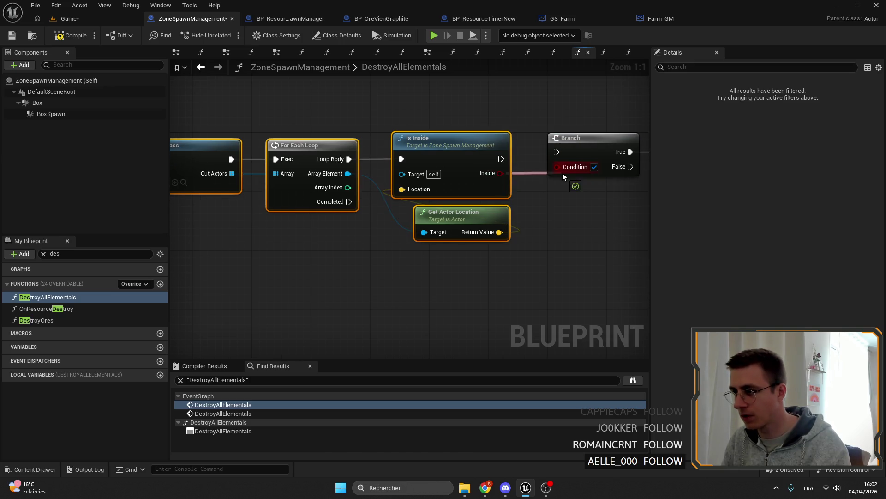
drag(571, 138, 563, 138)
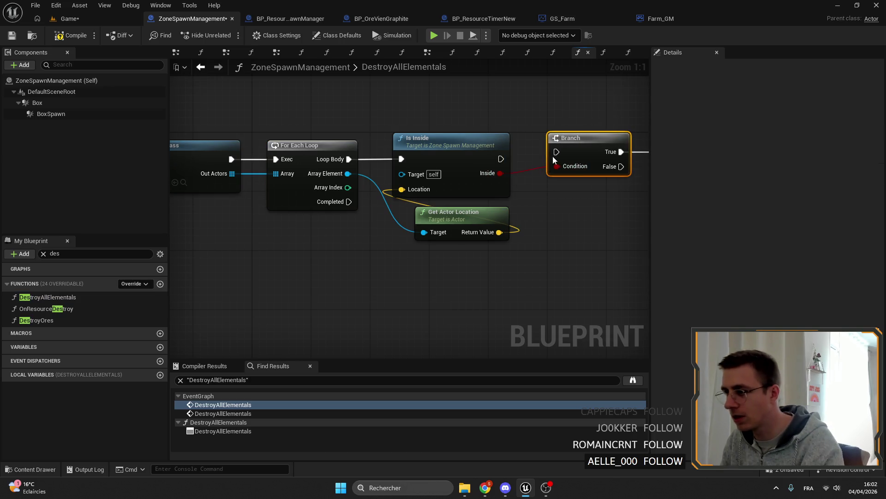
drag(415, 233, 208, 138)
mouse_move(423, 146)
mouse_down()
mouse_move(508, 148)
mouse_move(527, 166)
mouse_up()
mouse_move(346, 166)
mouse_down()
mouse_move(484, 173)
mouse_move(377, 167)
mouse_up()
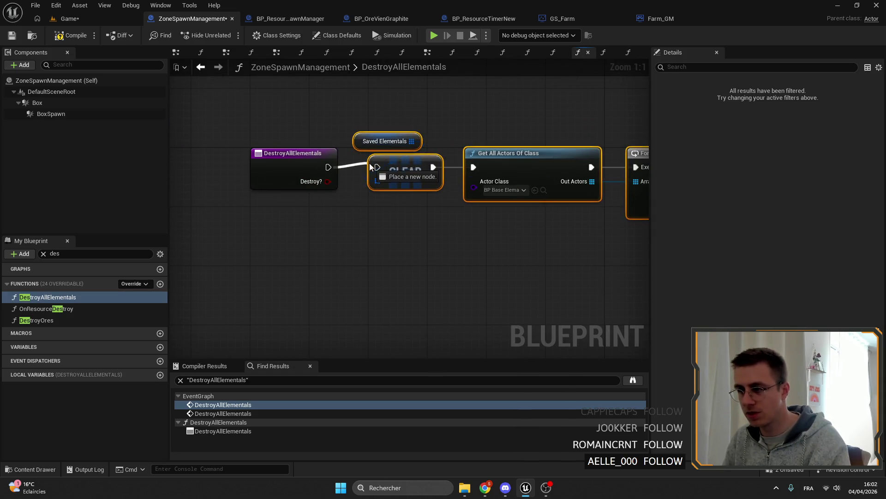
click(403, 168)
drag(485, 242, 347, 207)
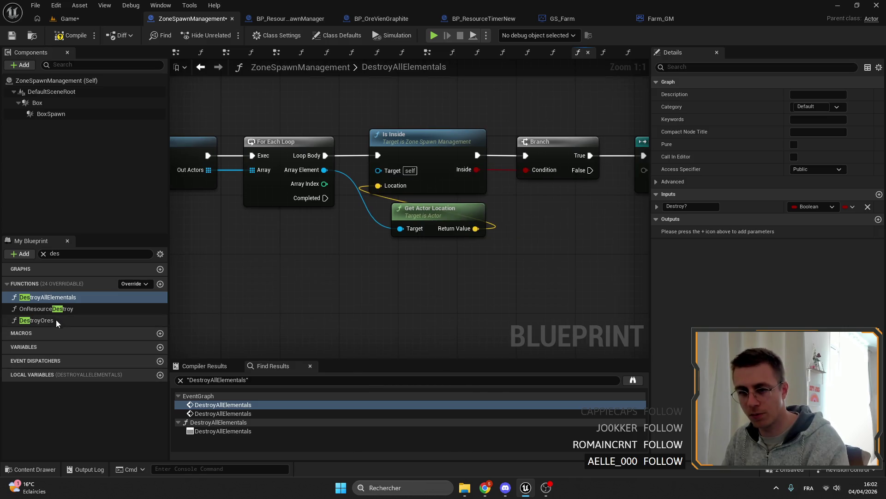
Inspect DestroyOres' cast and ADD layout for reference, then go back to DestroyAllElementals
double_click(36, 320)
scroll(361, 236, up, 4)
scroll(415, 221, up, 3)
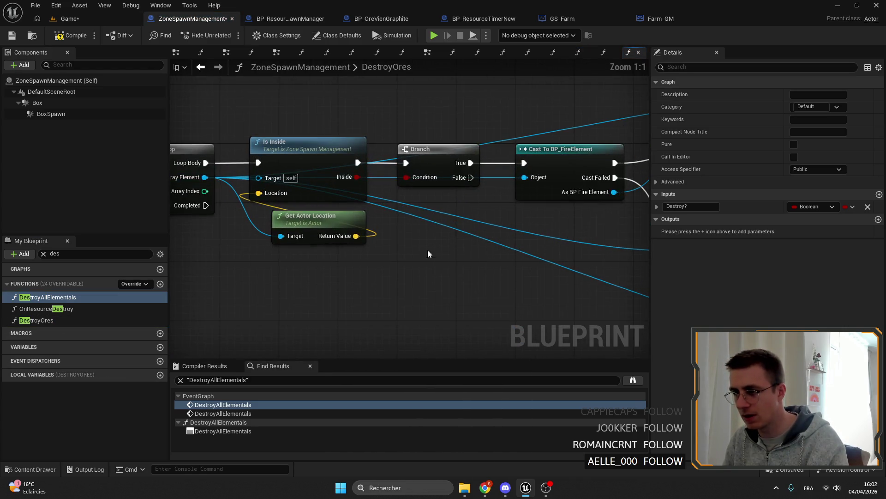
scroll(399, 246, down, 4)
drag(416, 242, 380, 197)
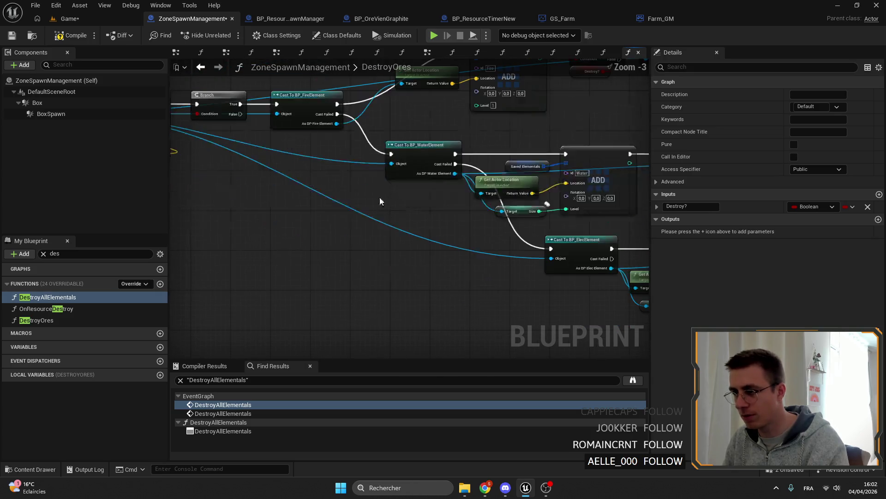
scroll(367, 218, up, 1)
drag(470, 131, 450, 173)
drag(449, 142, 532, 194)
scroll(461, 212, up, 1)
drag(460, 211, 419, 202)
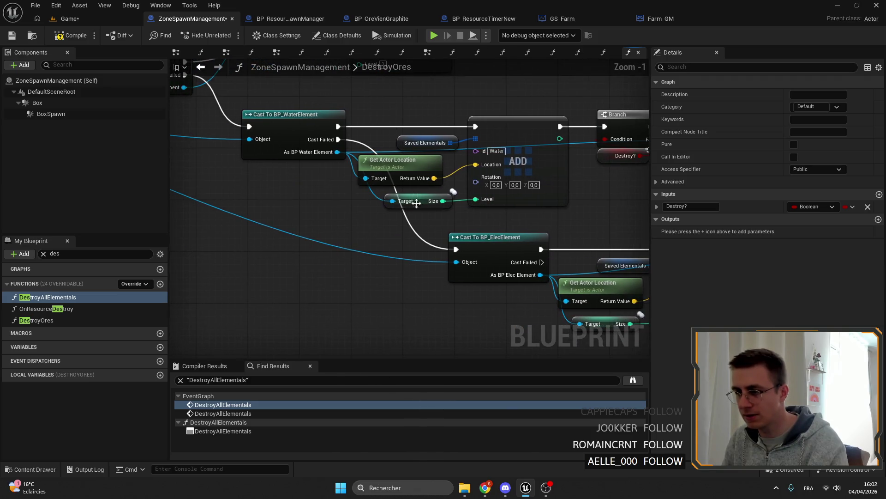
drag(262, 144, 444, 208)
drag(347, 174, 485, 194)
drag(416, 173, 535, 141)
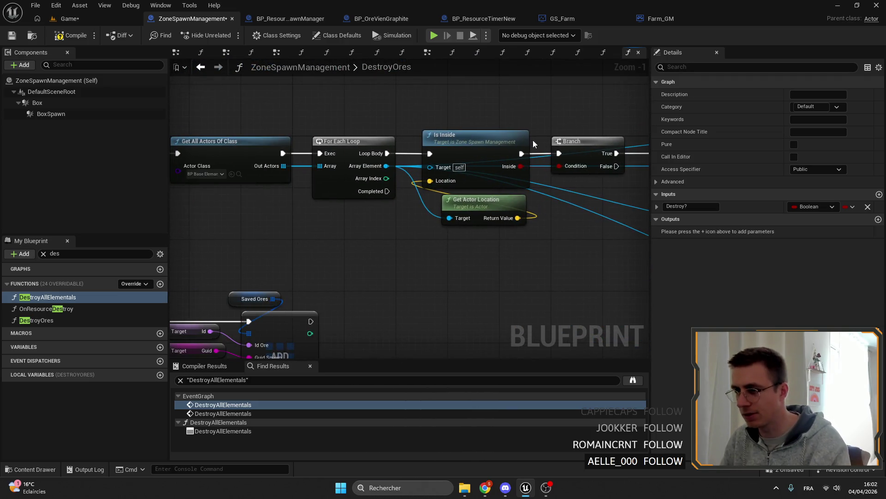
drag(277, 208, 409, 237)
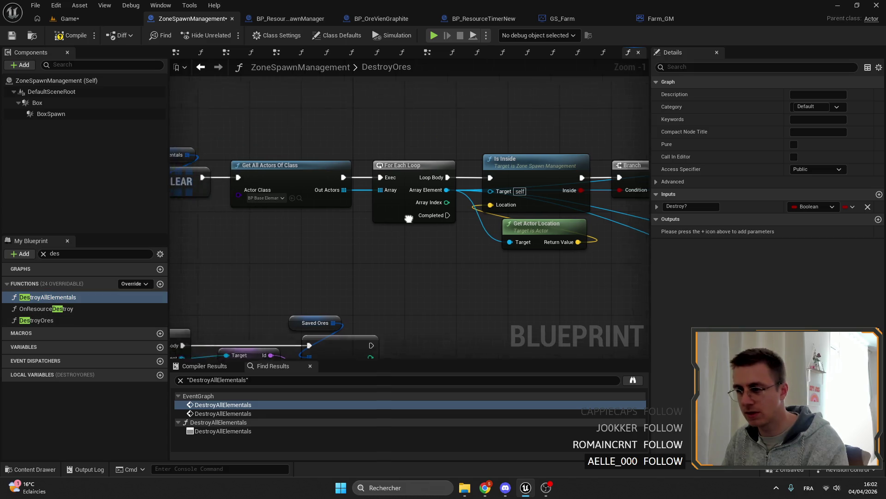
scroll(416, 208, down, 2)
scroll(415, 208, up, 2)
mouse_move(555, 228)
mouse_down()
mouse_move(471, 242)
mouse_move(377, 236)
mouse_up()
scroll(378, 236, down, 4)
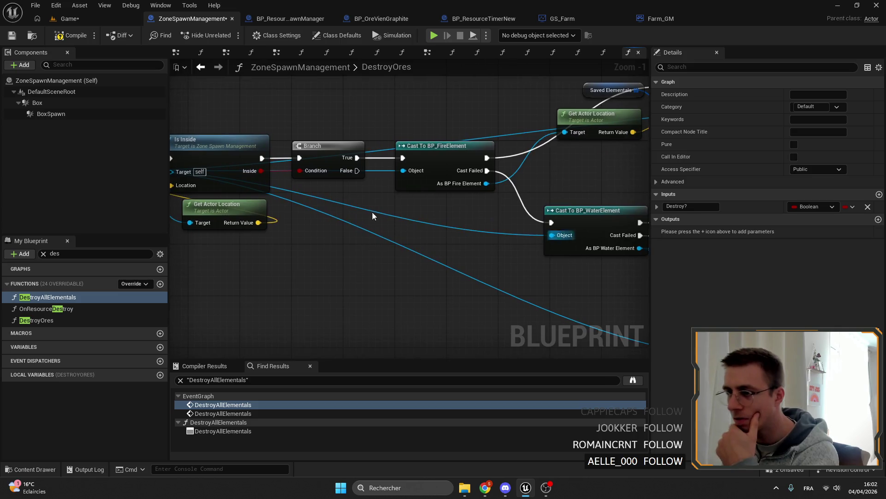
scroll(381, 208, up, 3)
scroll(382, 207, down, 3)
scroll(381, 207, up, 1)
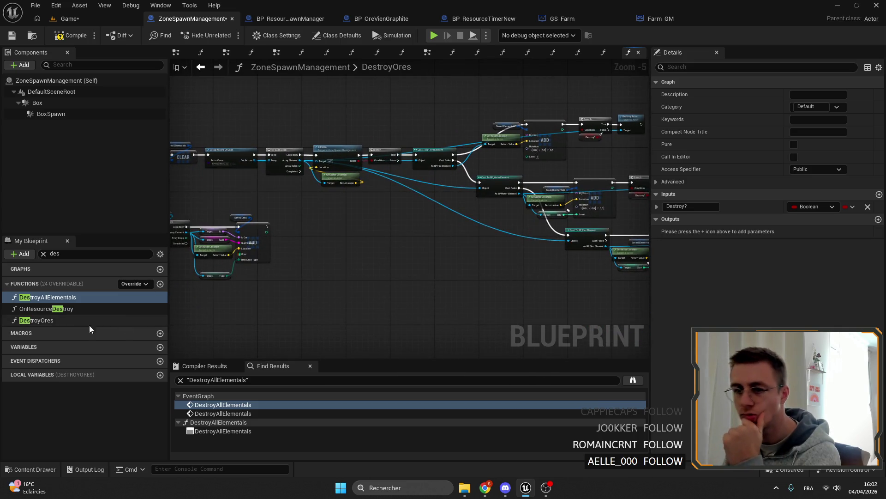
click(56, 300)
double_click(56, 300)
scroll(430, 213, down, 3)
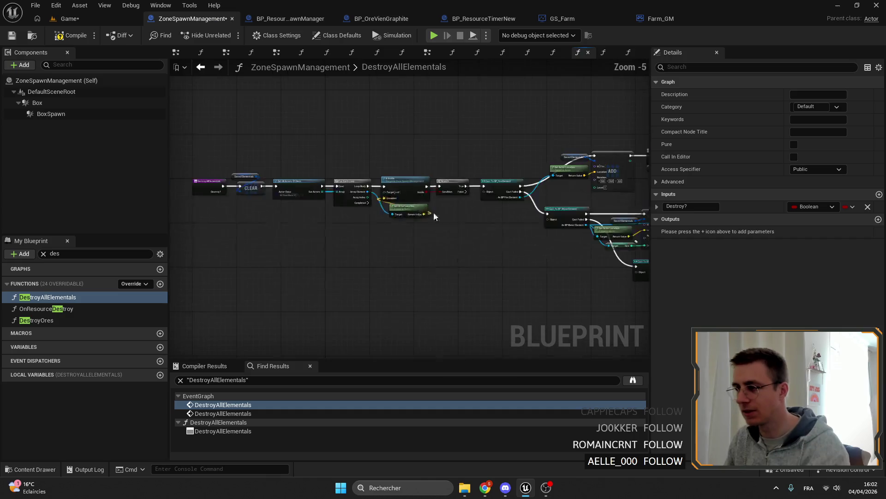
scroll(430, 213, up, 3)
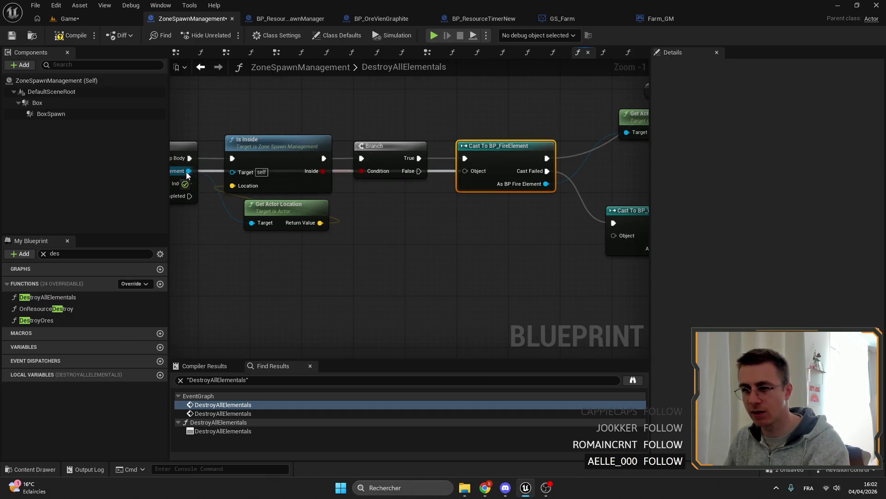
Feed the loop's Array Element through a reroute into the fire, water and electric casts
drag(465, 171, 189, 171)
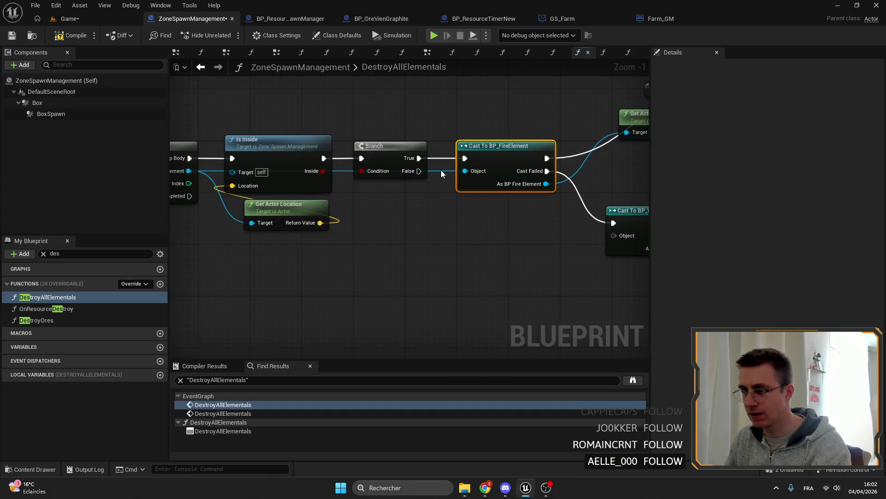
double_click(421, 203)
drag(423, 204, 617, 235)
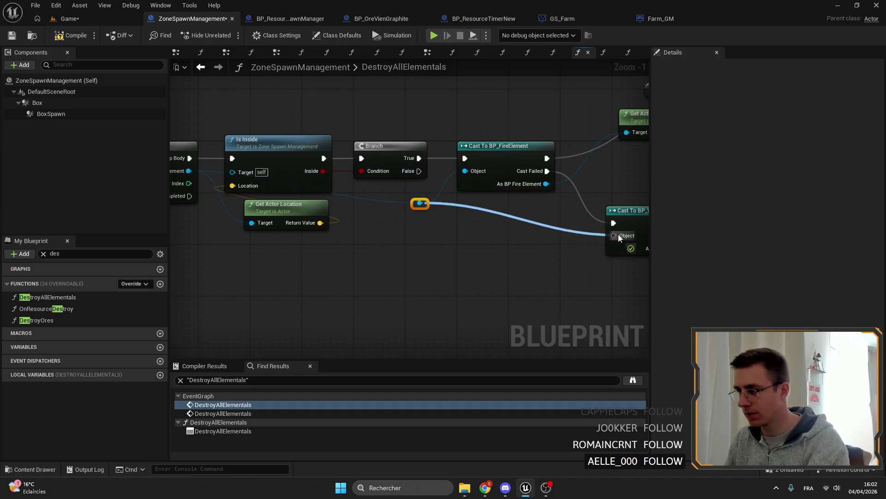
scroll(617, 235, down, 2)
drag(539, 255, 222, 139)
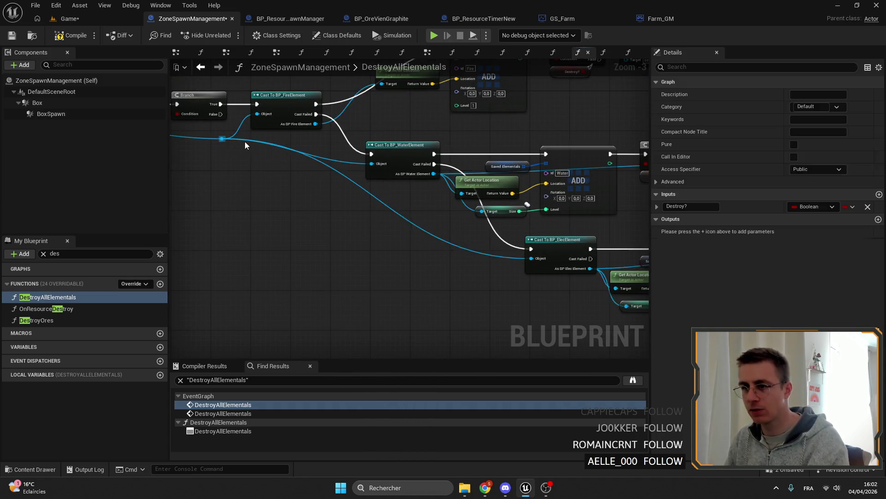
Connect the fire and water cast results to Destroy Actor and the electric cast to Get Actor Location
drag(619, 141, 586, 141)
mouse_move(647, 141)
mouse_down()
mouse_move(338, 206)
mouse_move(618, 210)
mouse_up()
right_click(416, 277)
drag(484, 277, 416, 173)
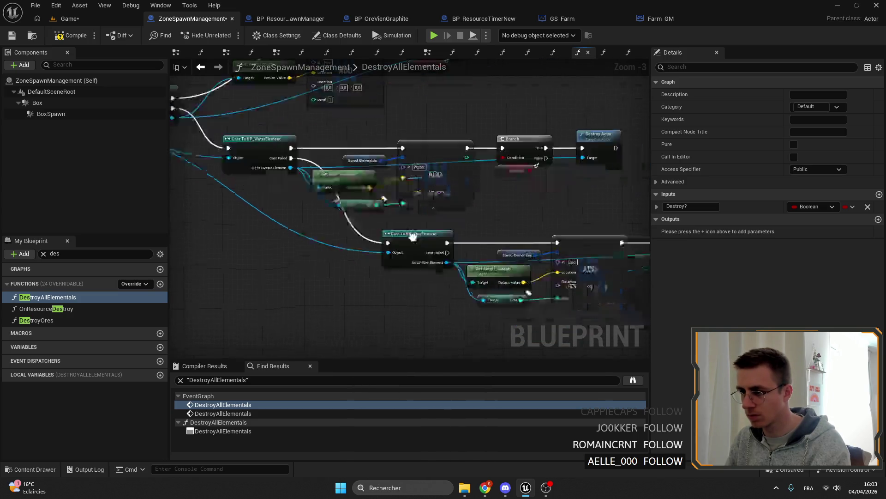
mouse_move(486, 277)
mouse_down()
mouse_move(429, 229)
mouse_move(441, 218)
mouse_move(457, 291)
mouse_up()
right_click(485, 263)
mouse_move(644, 277)
mouse_down()
mouse_move(618, 277)
mouse_move(485, 207)
mouse_move(555, 243)
mouse_up()
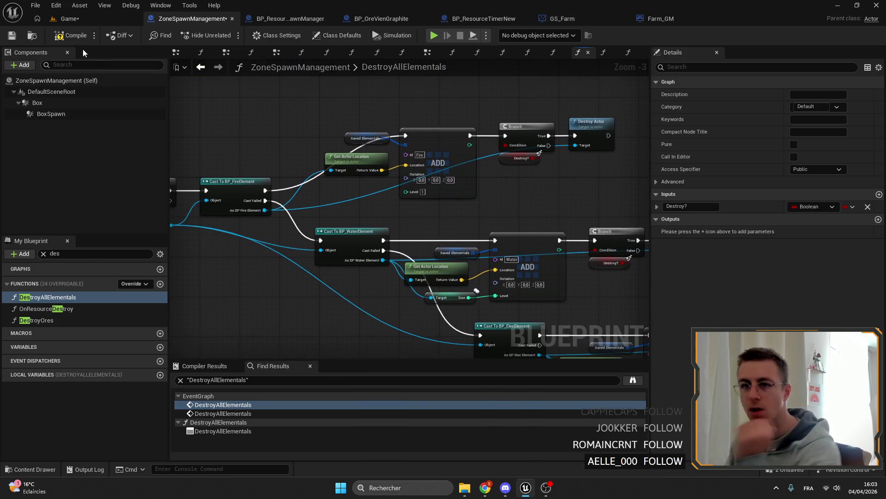
Compile ZoneSpawnManagement and return to the DestroyOres graph
click(16, 36)
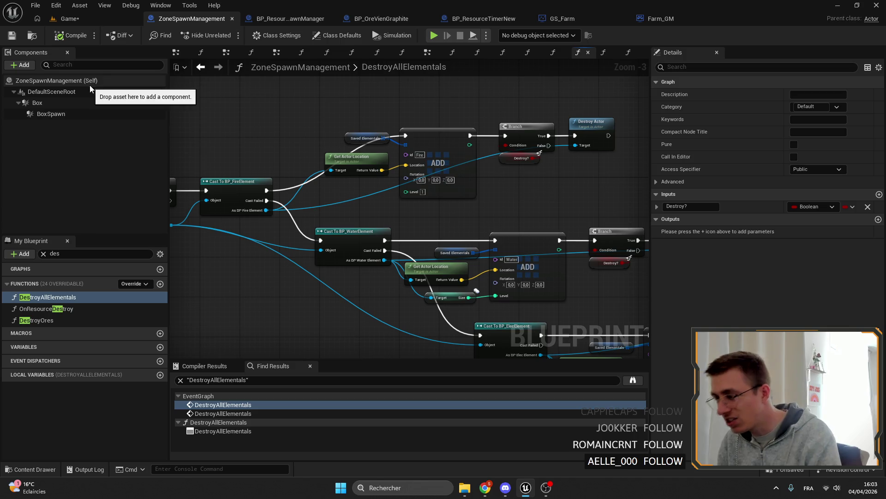
drag(361, 215, 460, 202)
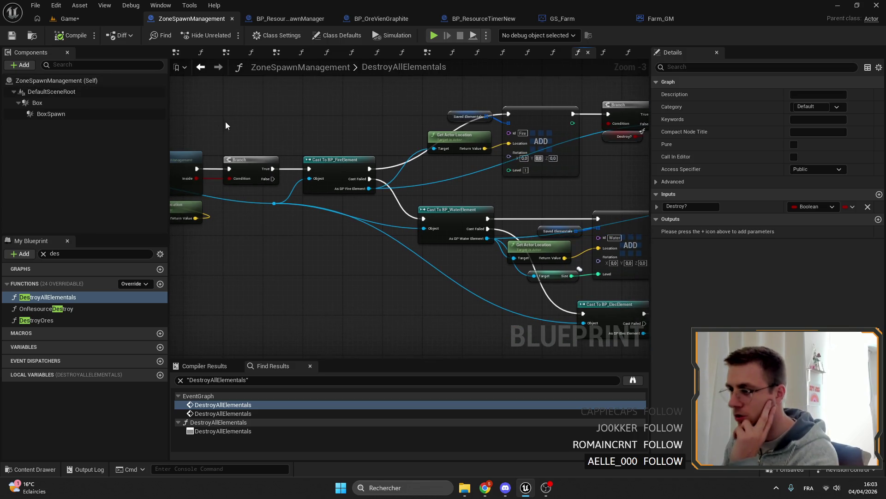
drag(243, 128, 540, 181)
scroll(397, 164, down, 3)
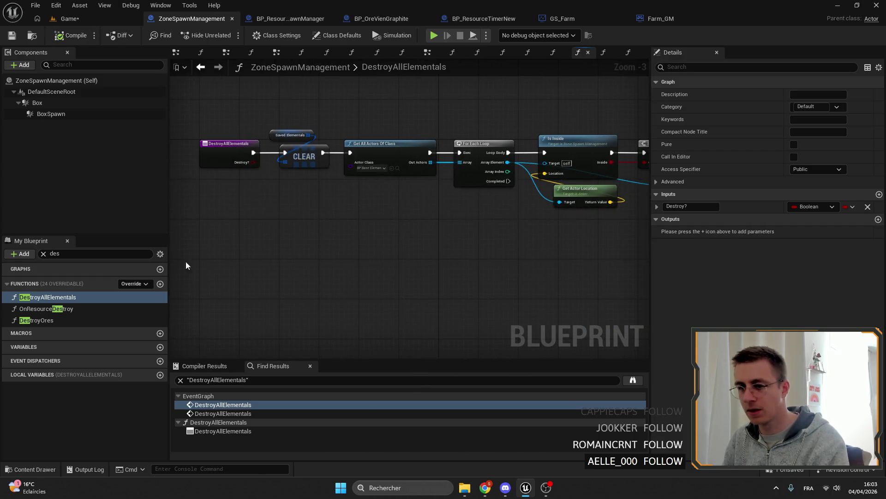
double_click(37, 320)
scroll(329, 265, down, 3)
scroll(524, 225, up, 3)
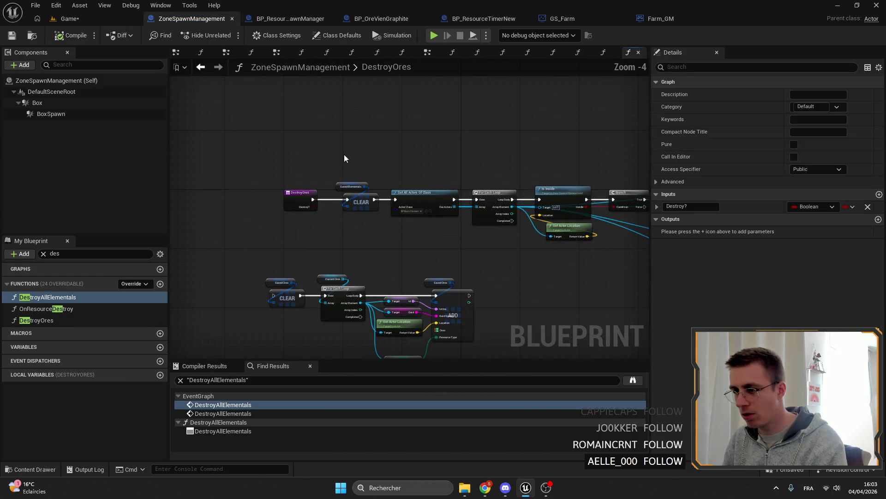
Select the Saved Ores, ADD, Target and Get Actor Location nodes and nudge them right
click(293, 204)
scroll(293, 204, up, 5)
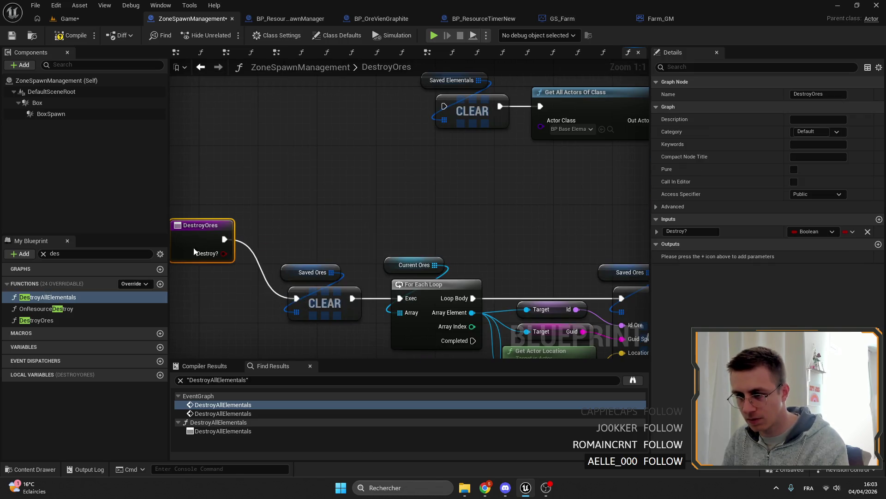
drag(623, 347, 498, 276)
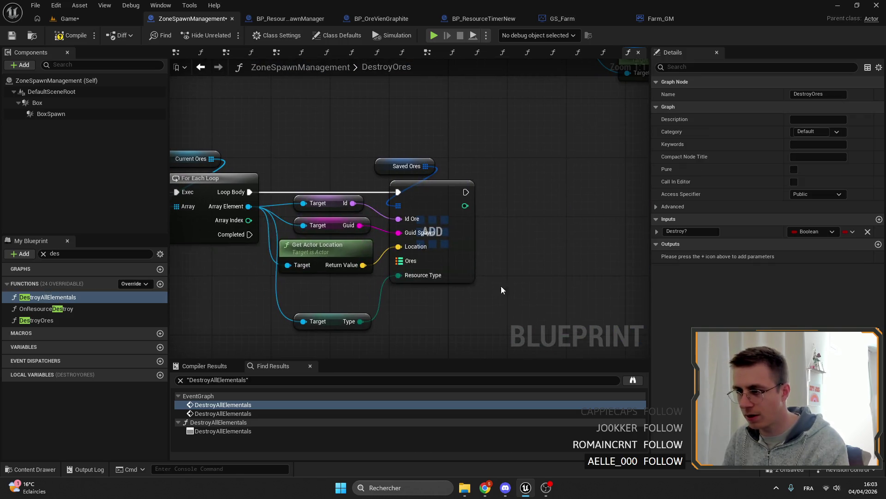
drag(277, 150, 466, 270)
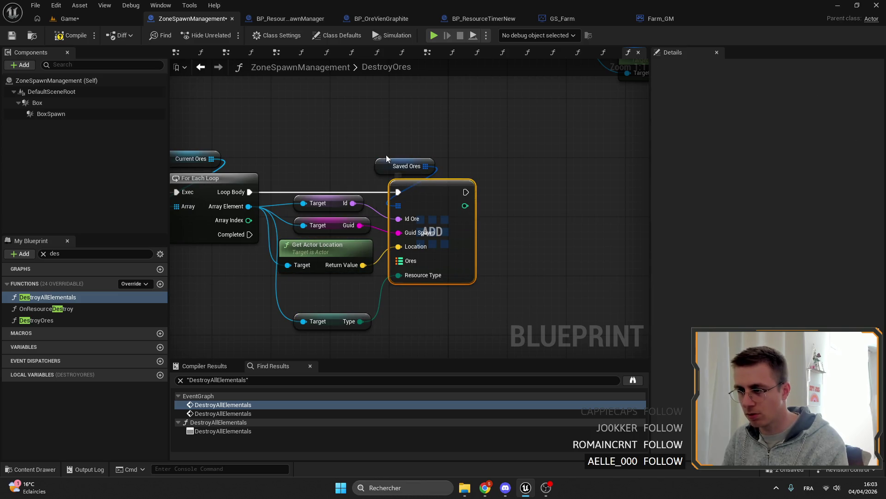
drag(421, 192, 430, 193)
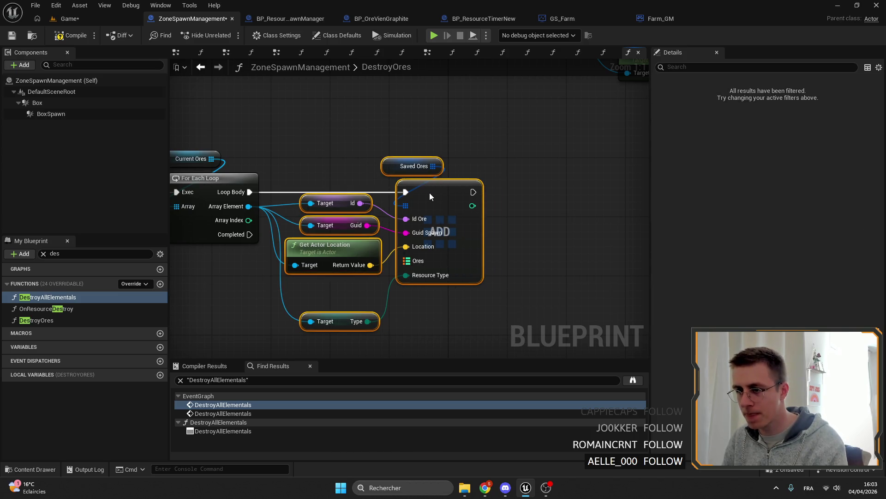
Add a Destroy Actor node fed by each looped ore's Array Element
right_click(429, 192)
drag(242, 277, 333, 277)
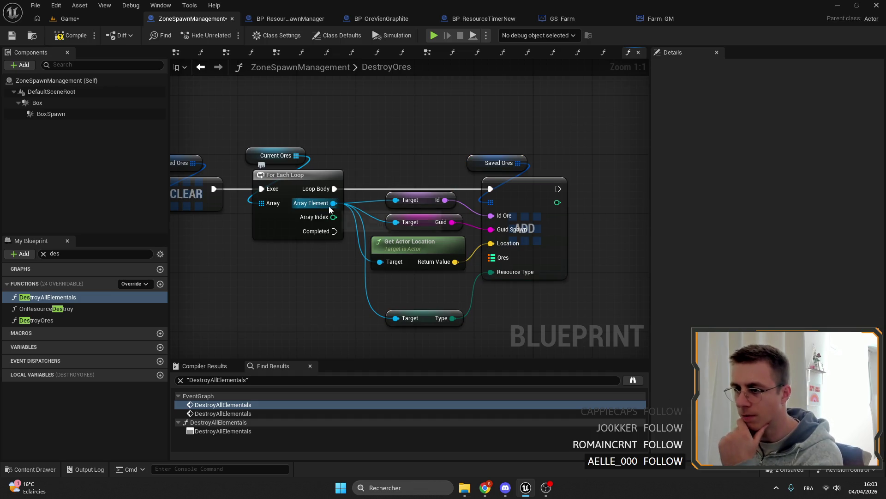
drag(333, 202, 323, 301)
text(destroy)
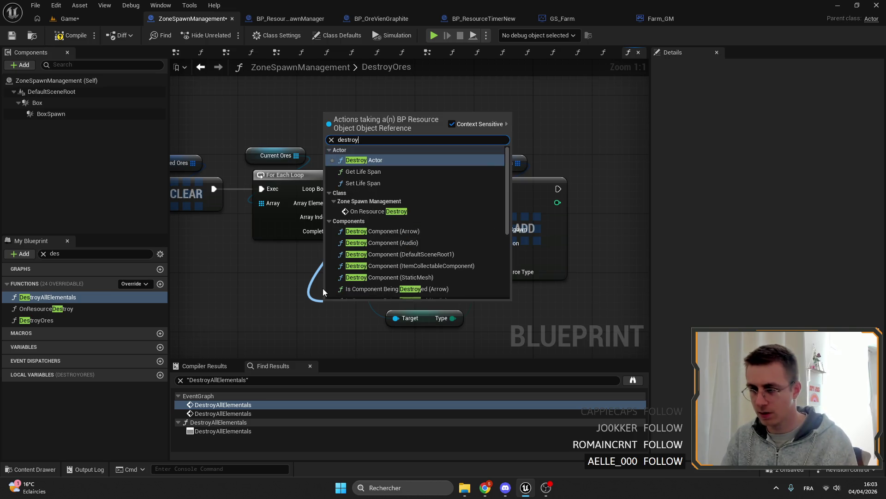
key(Return)
drag(347, 305, 553, 209)
Add a Branch beside the ADD node whose True output will run Destroy Actor
mouse_move(332, 208)
mouse_down()
mouse_move(332, 307)
mouse_move(367, 193)
mouse_move(464, 201)
mouse_move(492, 159)
mouse_up()
text(if)
key(Return)
drag(431, 164, 476, 172)
click(495, 160)
mouse_move(530, 156)
mouse_down()
mouse_move(538, 149)
mouse_move(615, 171)
mouse_up()
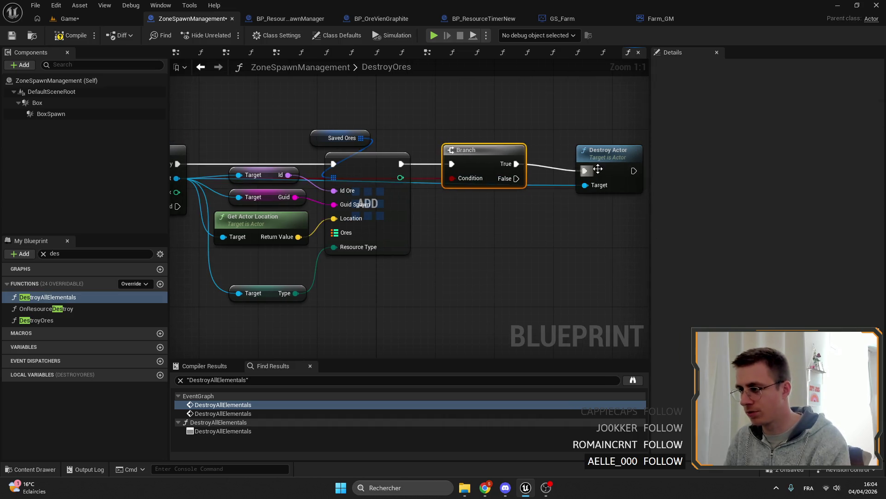
scroll(477, 186, down, 2)
scroll(472, 183, up, 1)
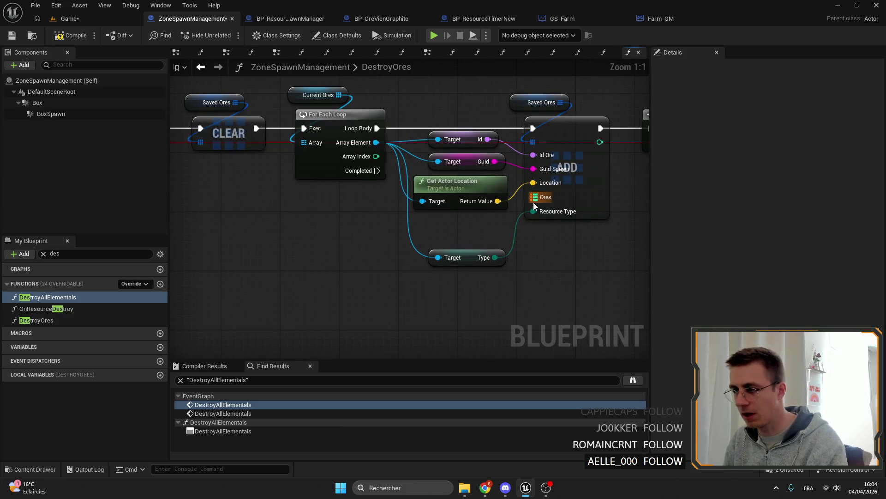
drag(533, 197, 443, 250)
key(Escape)
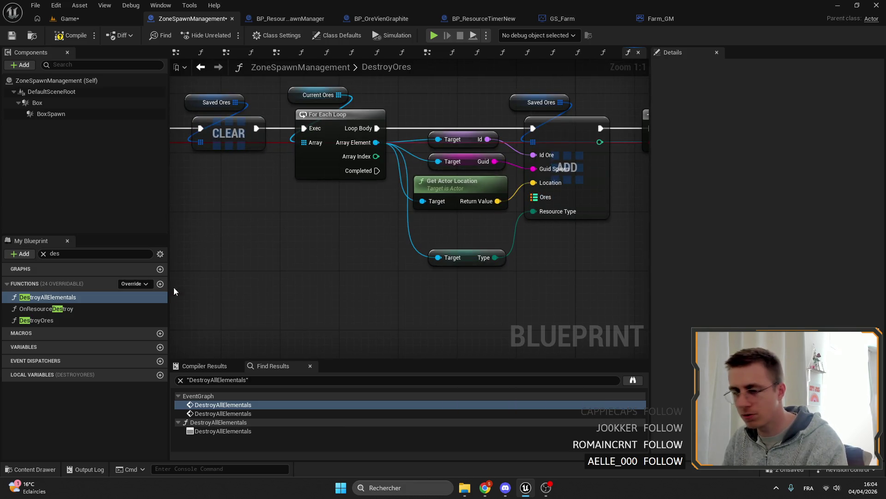
Create a new function named GetSingleOreData
click(160, 285)
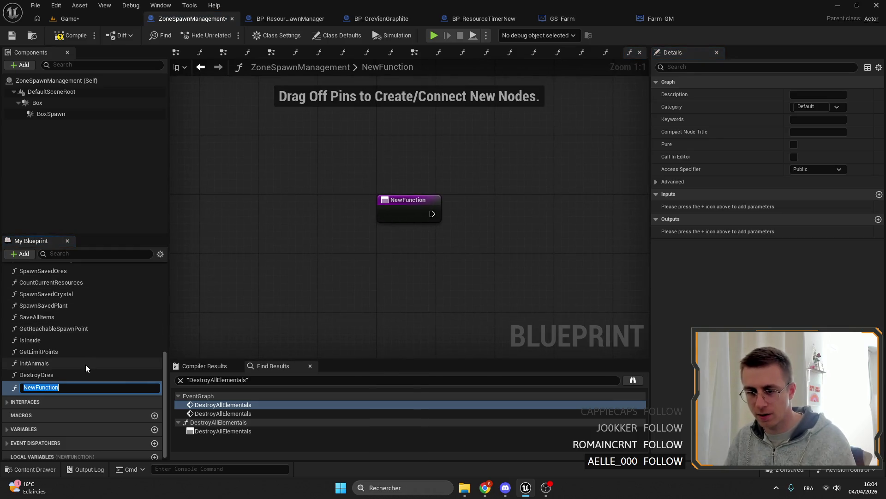
key(Return)
click(50, 387)
text(GetSi)
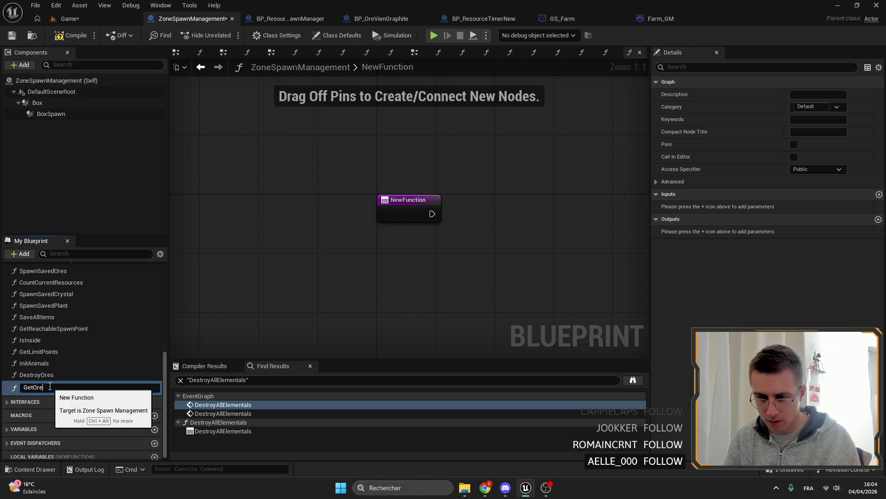
text(ngle)
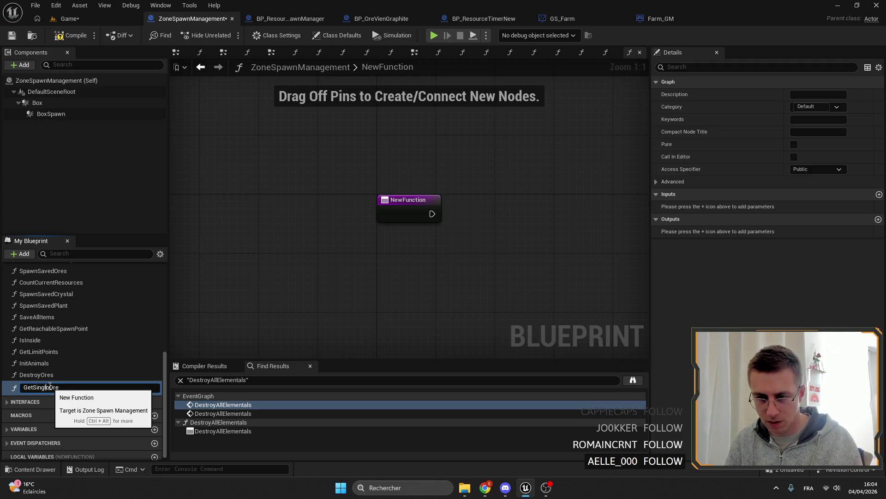
key(BackSpace)
key(Return)
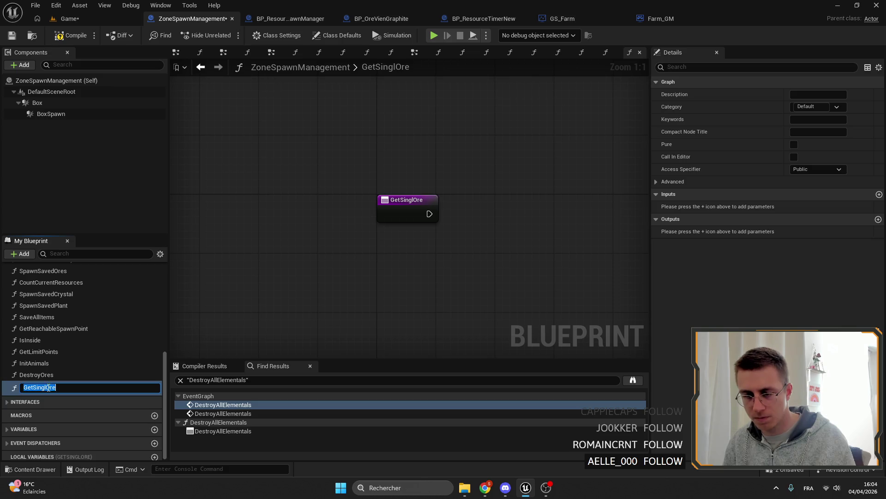
text(eData)
key(Return)
Give GetSingleOreData an Ore input of BP Resource object reference type
drag(426, 199, 377, 205)
click(880, 194)
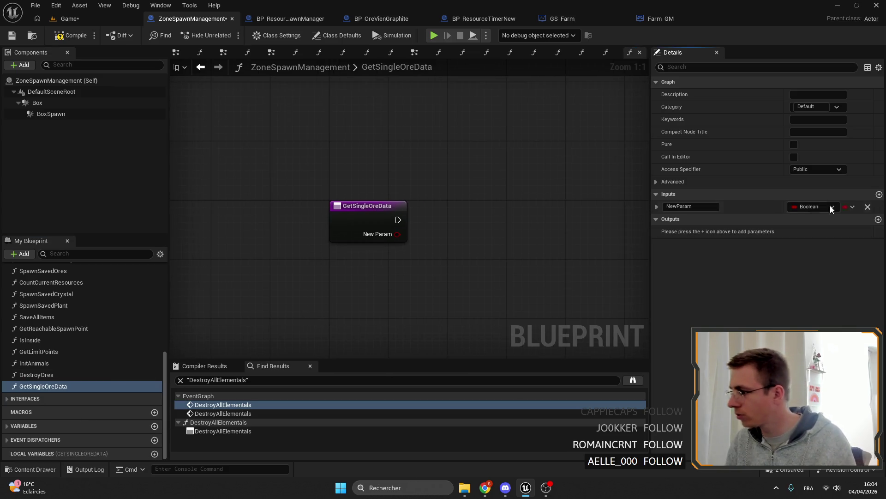
click(831, 207)
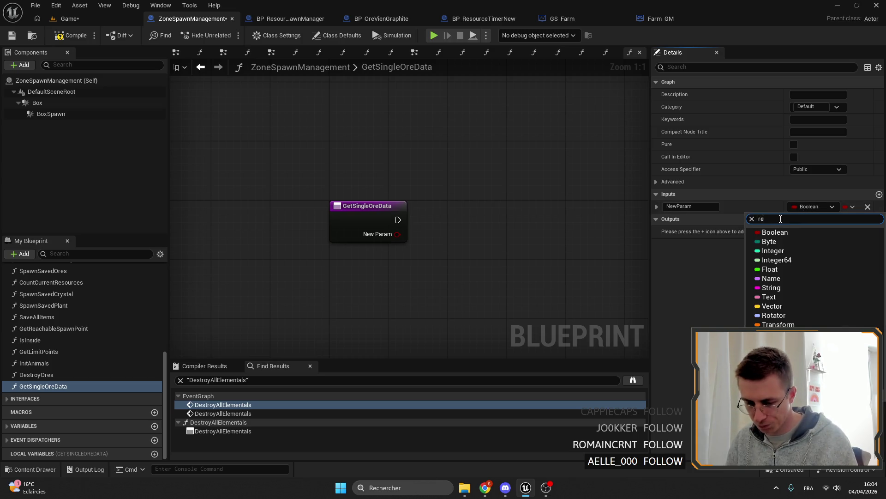
text(s)
text(e)
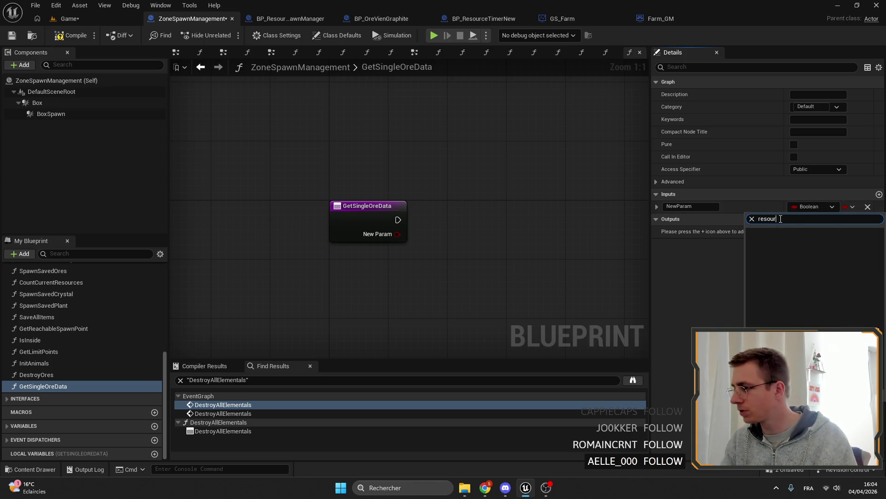
text(ce)
scroll(822, 305, down, 3)
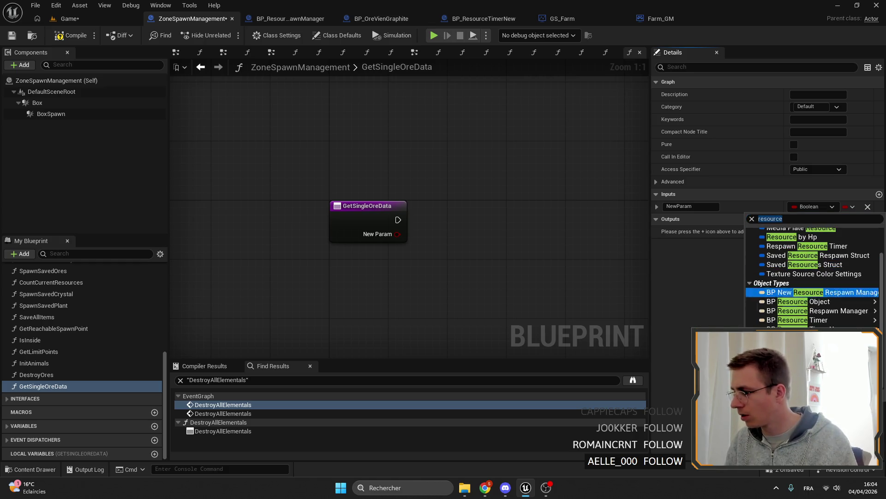
click(714, 293)
click(693, 206)
text(Ore)
key(Return)
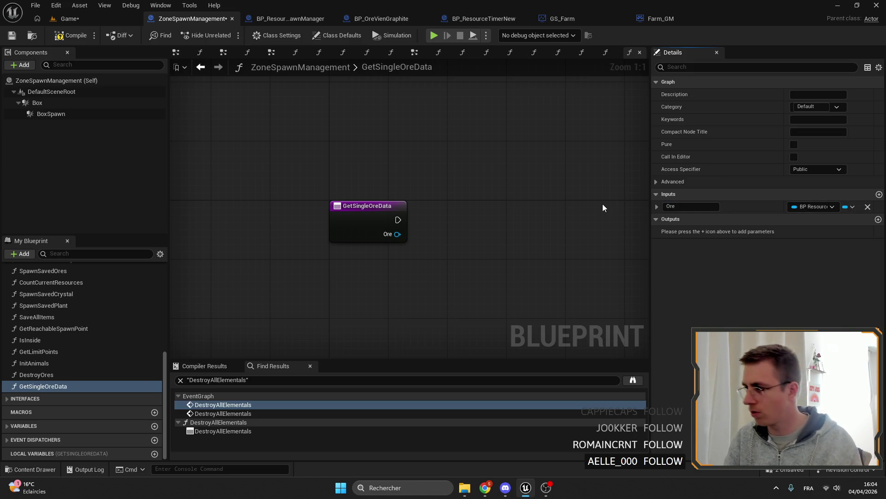
click(367, 205)
drag(367, 206, 213, 189)
Cast Ore to BP_OreVienGraphite and read its Get Ore Saved Data
drag(243, 217, 276, 220)
text(c)
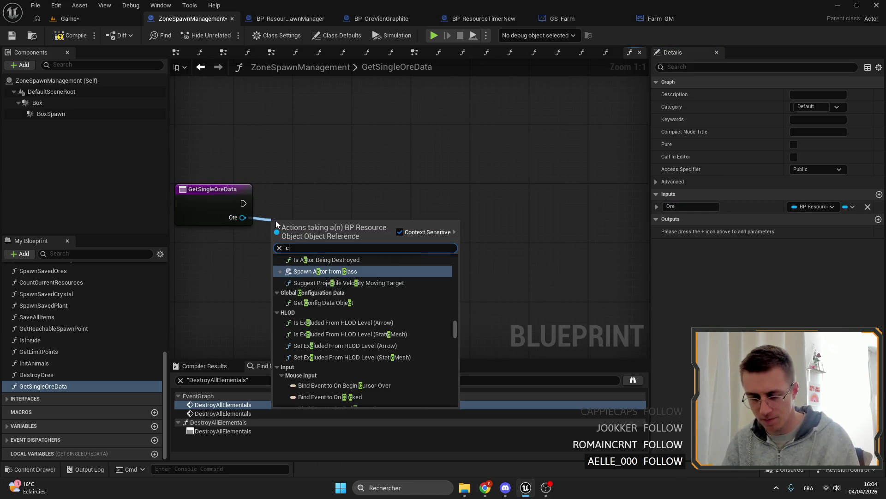
text(ast g)
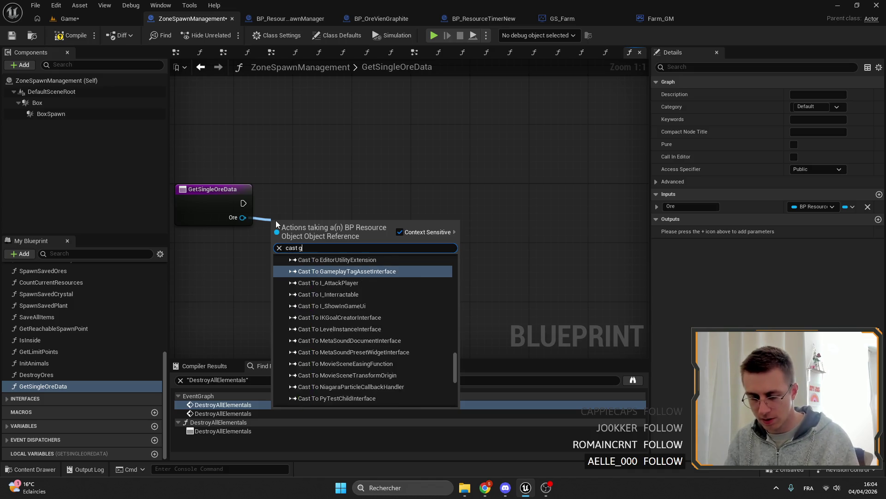
text(ra)
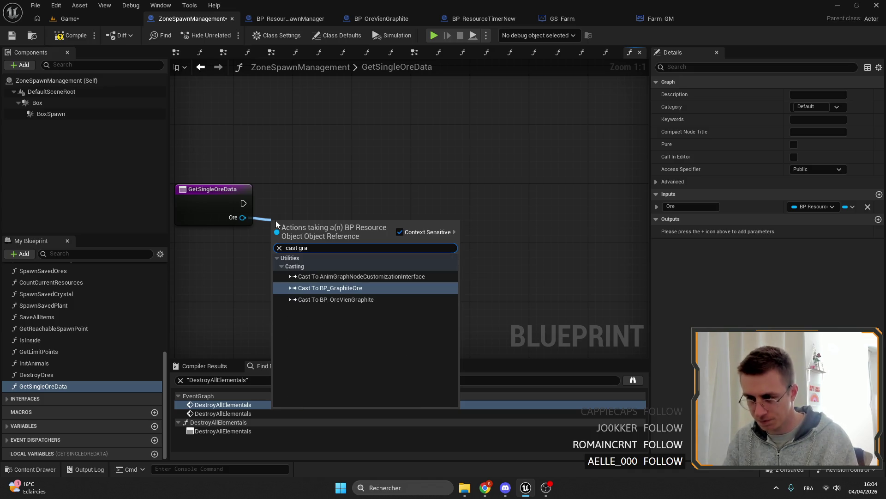
click(378, 302)
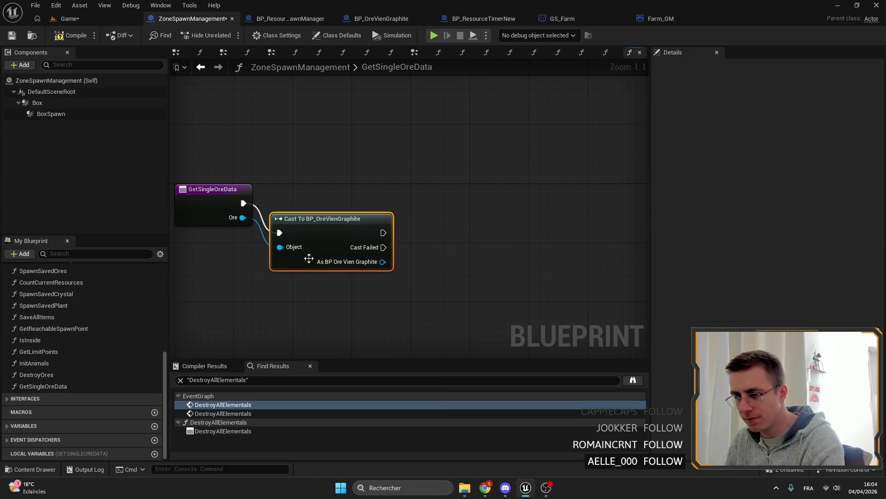
drag(333, 228, 328, 186)
drag(444, 228, 447, 222)
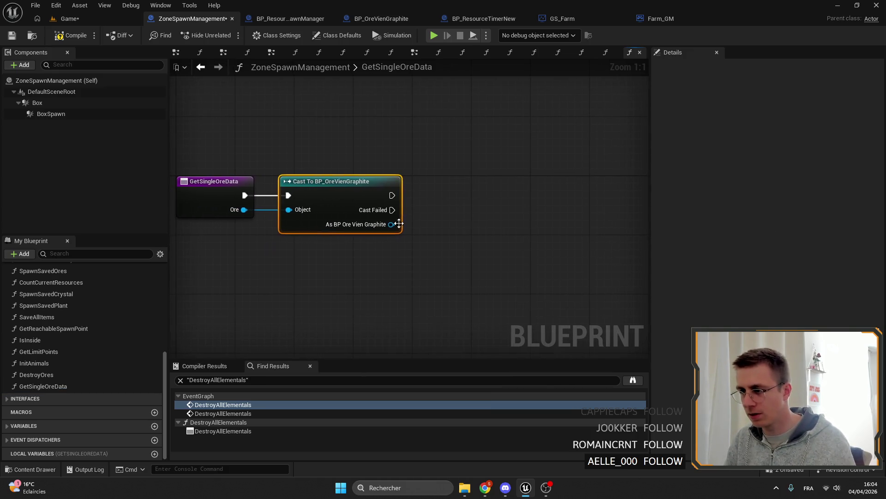
click(435, 224)
text(get ore)
scroll(554, 346, up, 1)
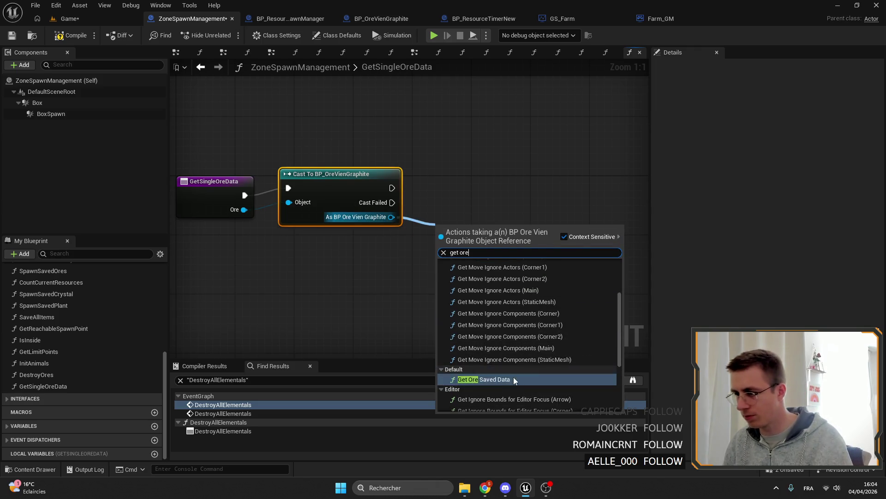
click(522, 369)
mouse_move(477, 249)
mouse_down()
mouse_move(423, 222)
mouse_move(561, 238)
mouse_up()
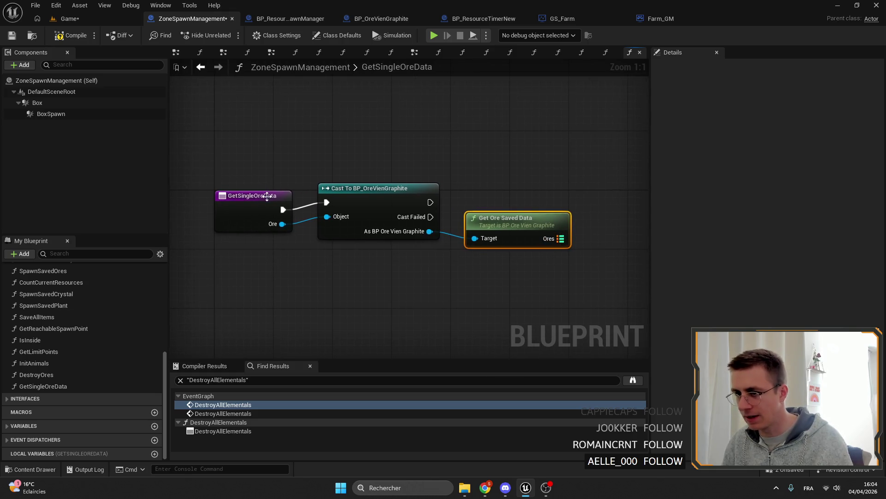
Add a Return Node outputting the saved Ores, remove the unused NewParam and wire the successful cast into it
click(249, 198)
click(879, 247)
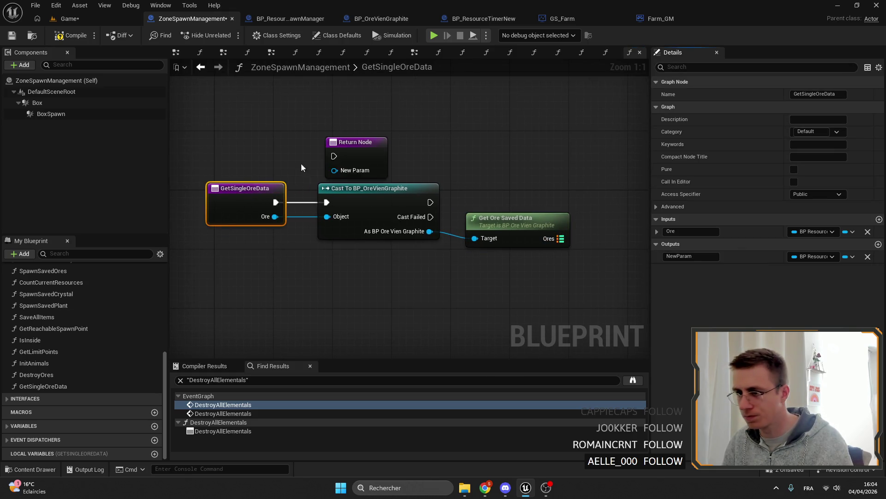
drag(346, 146, 630, 210)
drag(484, 278, 427, 277)
drag(503, 239, 595, 220)
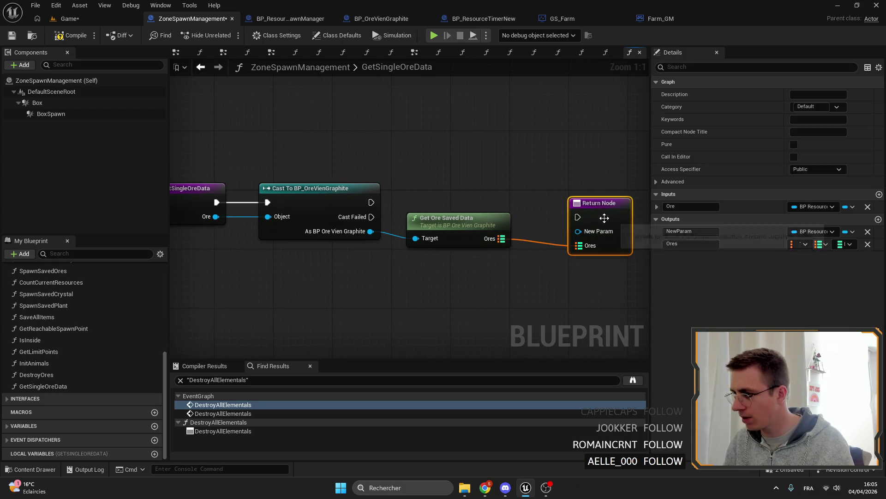
click(868, 232)
mouse_move(372, 202)
mouse_down()
mouse_move(599, 215)
mouse_move(579, 217)
mouse_move(559, 183)
mouse_up()
drag(484, 277, 457, 255)
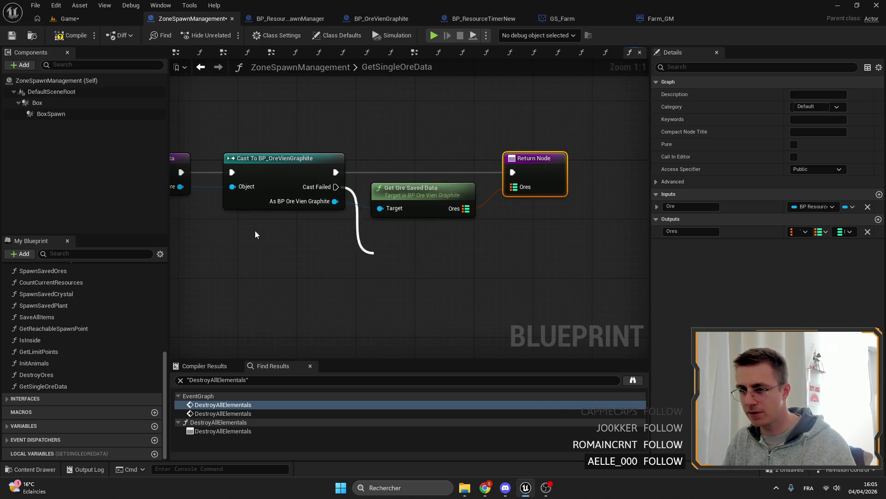
drag(196, 183, 285, 261)
text(cast)
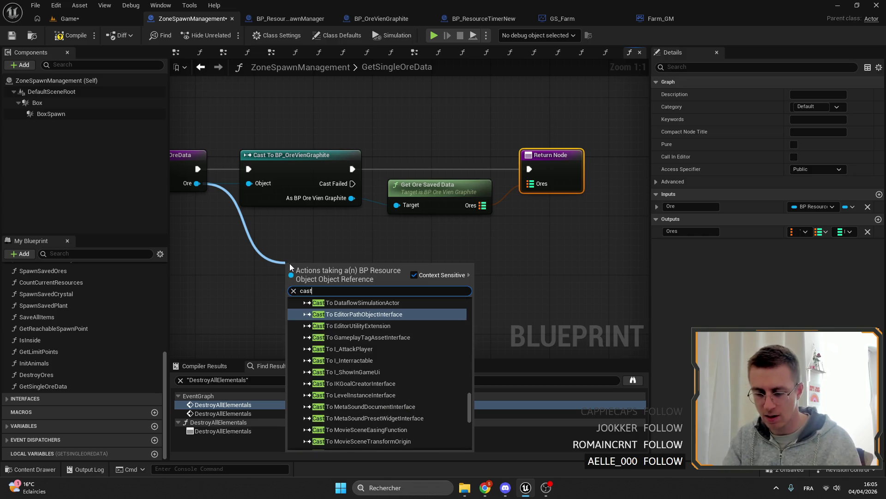
text( iron)
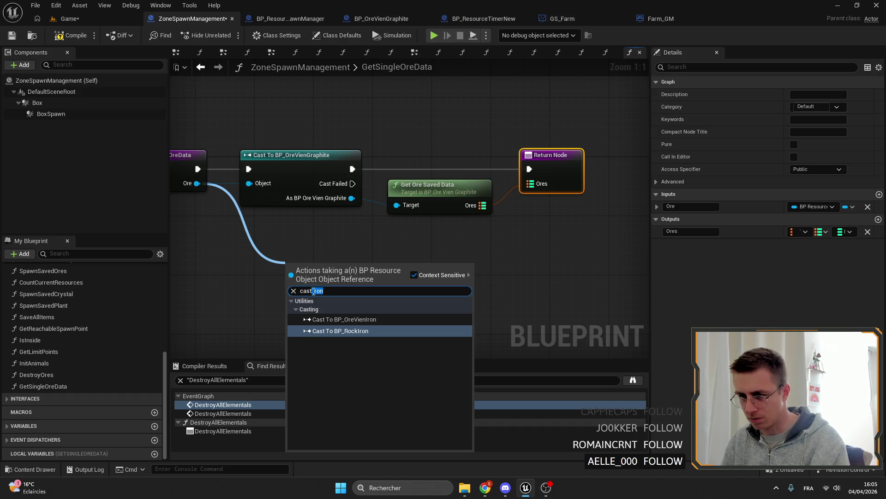
Add a fallback Cast To BP_OreVienEmerald under the graphite cast, then view BP_OreVienGraphite's GetOreSavedData
key(BackSpace)
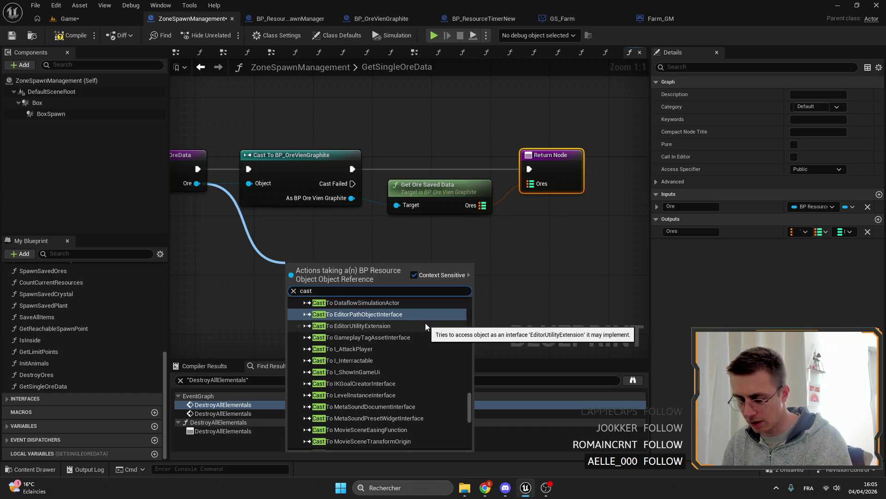
text( emer)
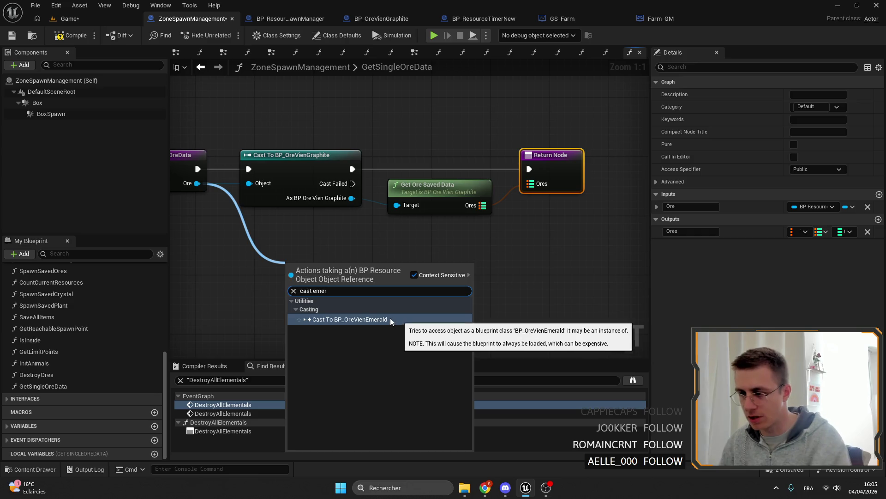
click(374, 318)
drag(369, 282, 473, 253)
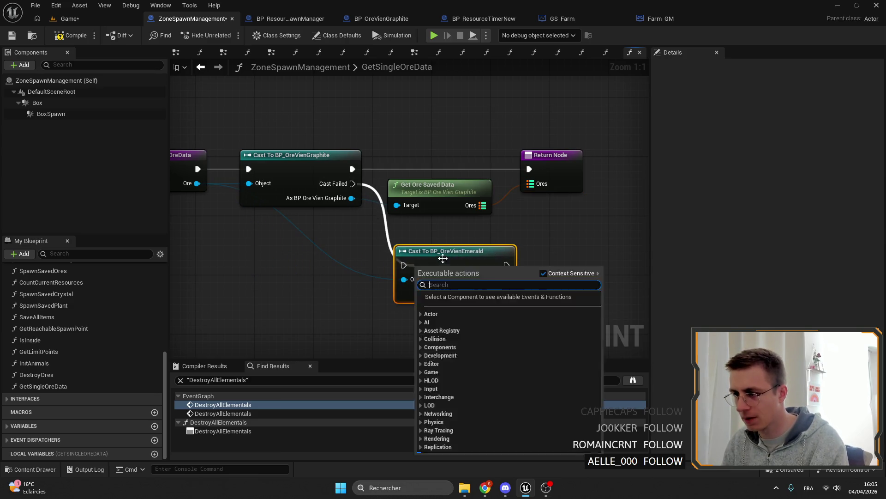
click(381, 18)
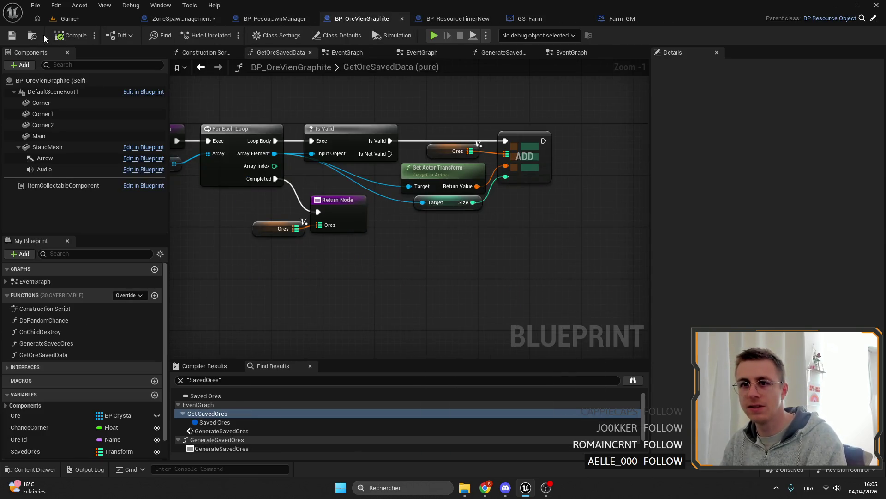
Open BP_RockEmeraud, BP_OreVienLapis and BP_OreVienEmerald from the Content Browser
click(69, 19)
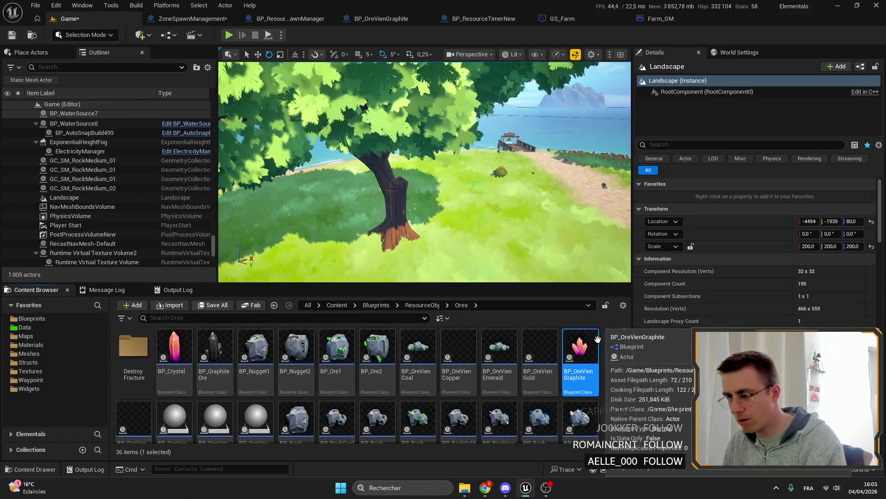
scroll(374, 384, down, 1)
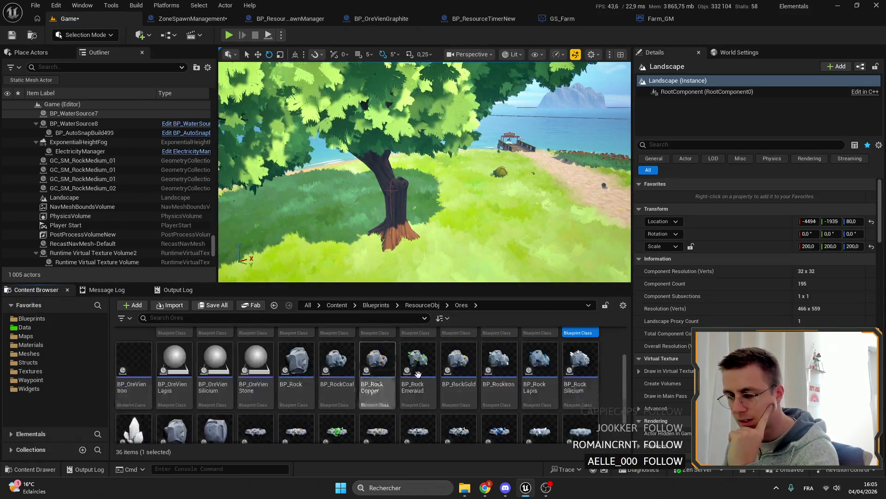
double_click(418, 370)
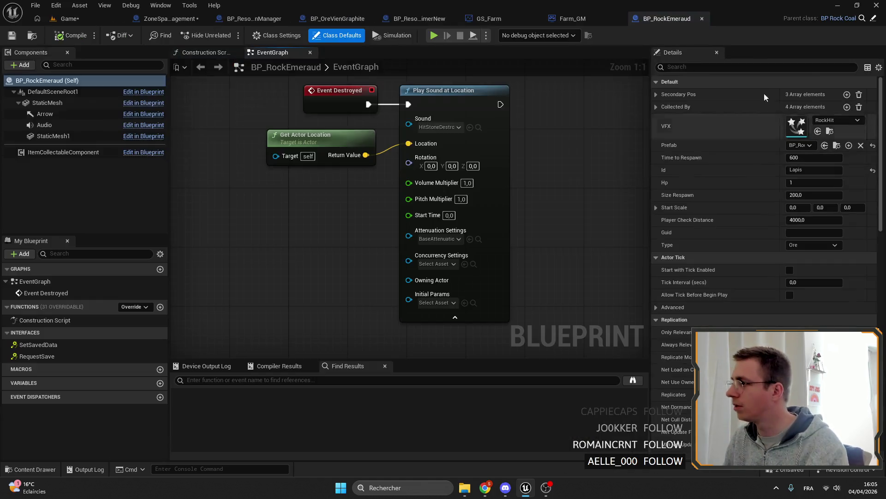
click(81, 18)
double_click(173, 391)
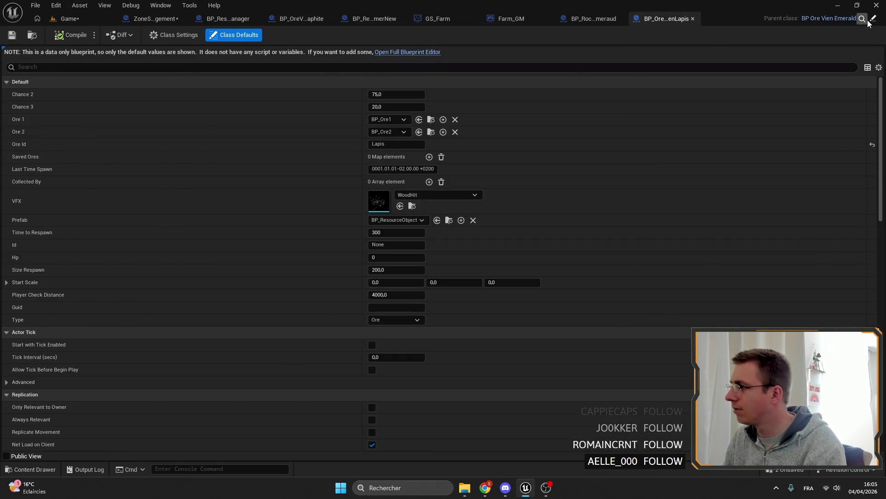
click(81, 19)
double_click(499, 347)
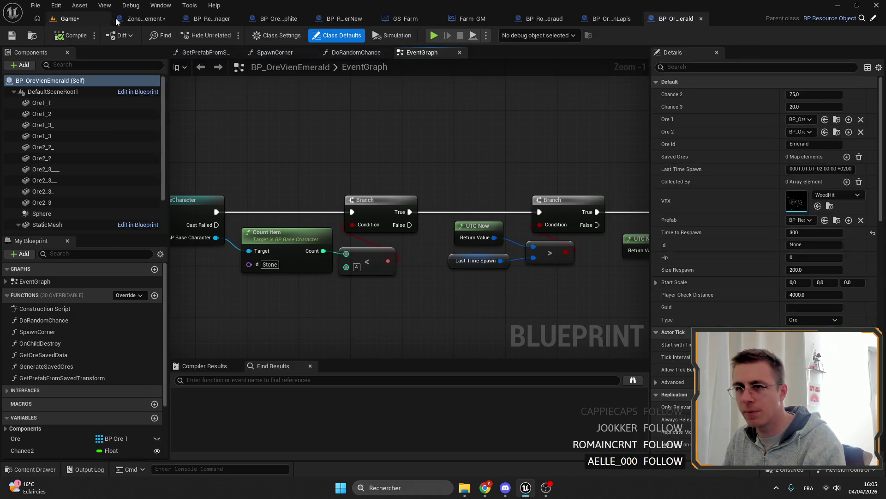
Back in GetSingleOreData, run the Emerald cast when the Graphite cast fails
click(142, 18)
drag(355, 144, 399, 211)
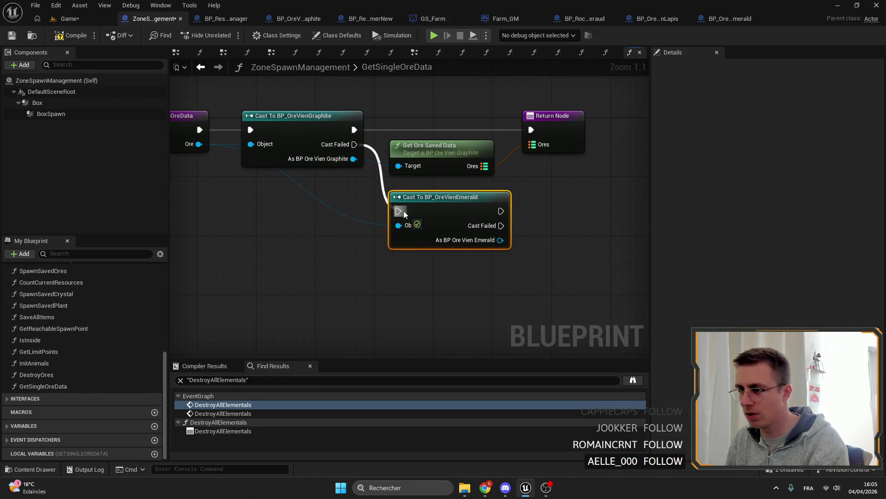
Duplicate the Return Node and add Get Ore Saved Data off the Emerald vein cast result
drag(347, 278, 305, 263)
click(489, 90)
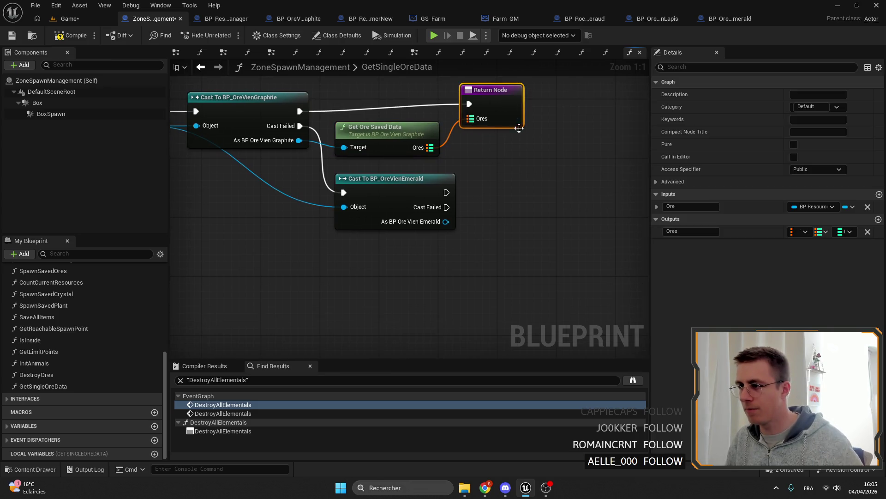
key(ctrl+d)
drag(445, 221, 489, 237)
text(ores)
key(Return)
Wire the Emerald cast's exec and saved Ores into the second Return Node
drag(415, 191, 513, 192)
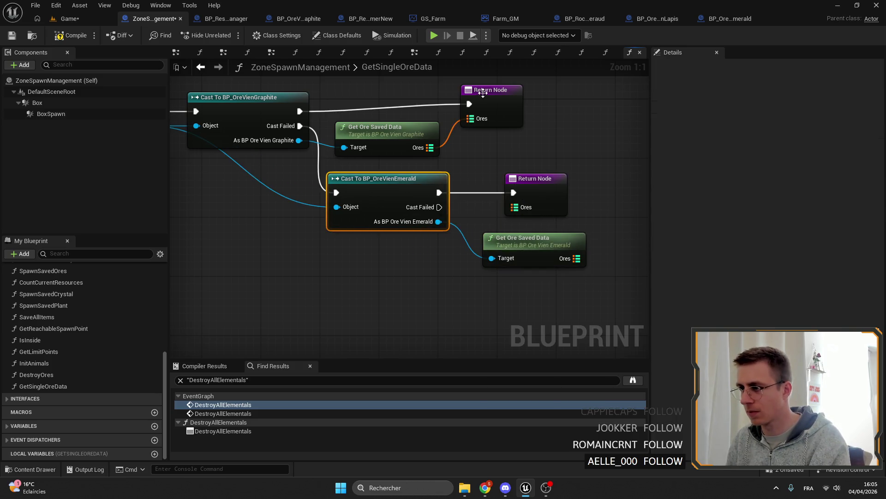
click(489, 97)
drag(533, 238, 509, 230)
drag(555, 251, 516, 207)
click(535, 179)
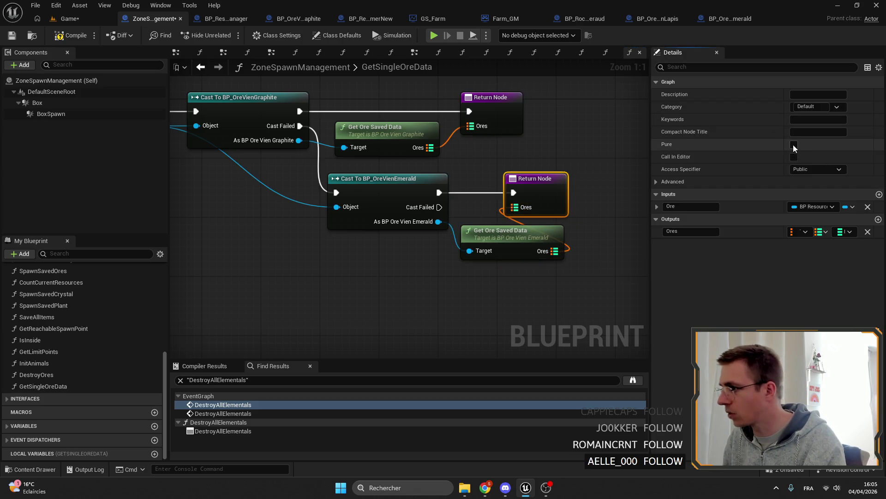
click(607, 52)
scroll(354, 173, down, 1)
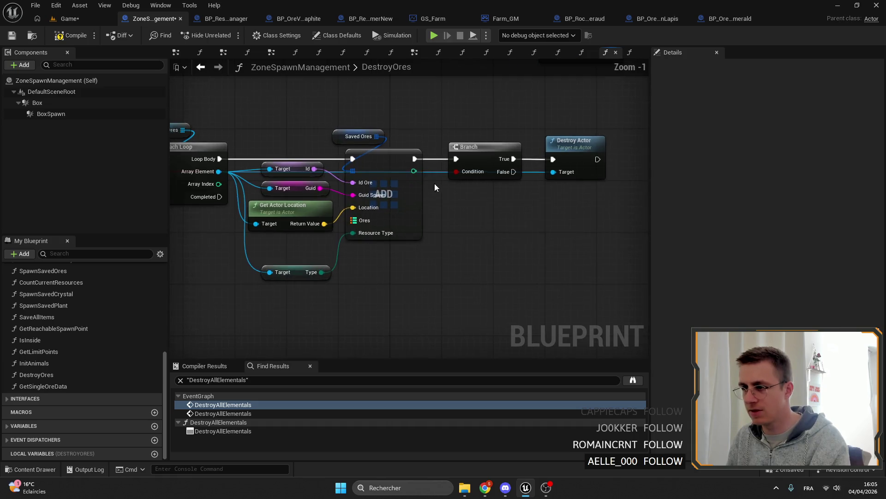
Add Get Single Ore Data, feeding Array Element into Ore and its Ores into the ADD node
right_click(445, 184)
drag(43, 386, 415, 222)
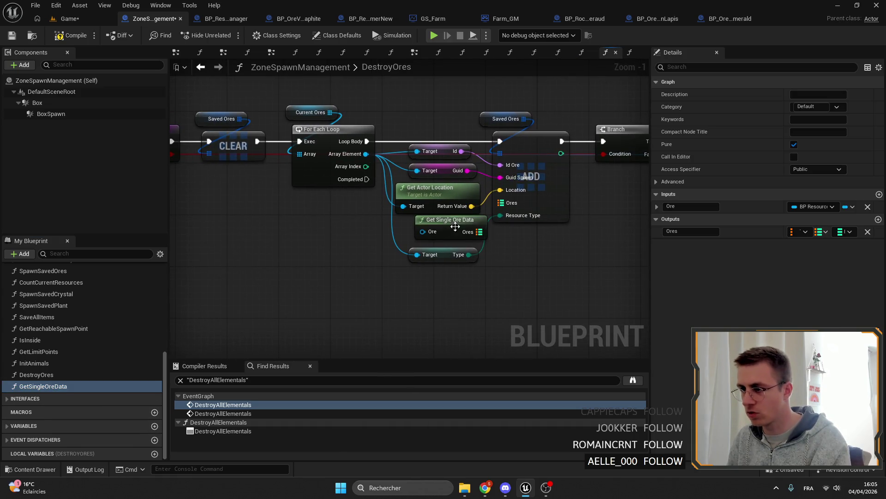
mouse_move(365, 167)
mouse_down()
mouse_move(396, 189)
mouse_move(404, 238)
mouse_up()
drag(460, 238, 500, 202)
mouse_move(434, 225)
mouse_down()
mouse_move(447, 225)
mouse_move(438, 260)
mouse_up()
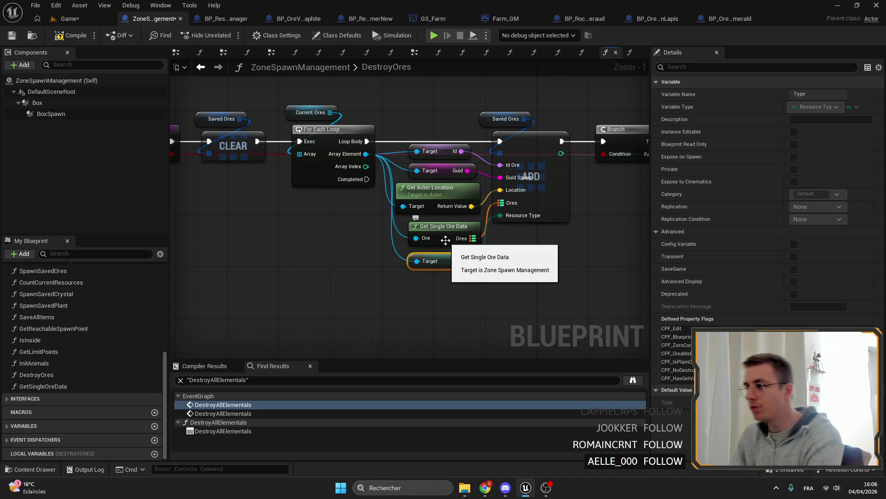
Tidy the ADD, Branch and Destroy Actor nodes, then compile and save the blueprint
right_click(492, 247)
drag(600, 197, 461, 126)
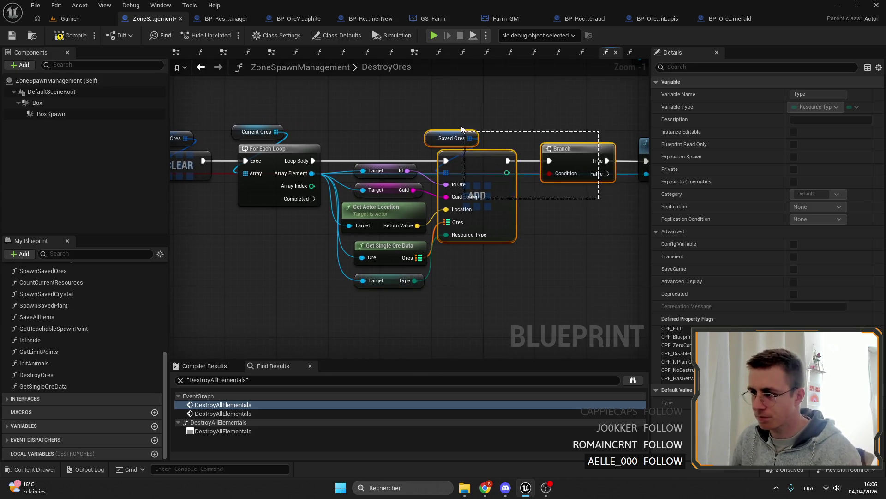
right_click(527, 208)
click(518, 142)
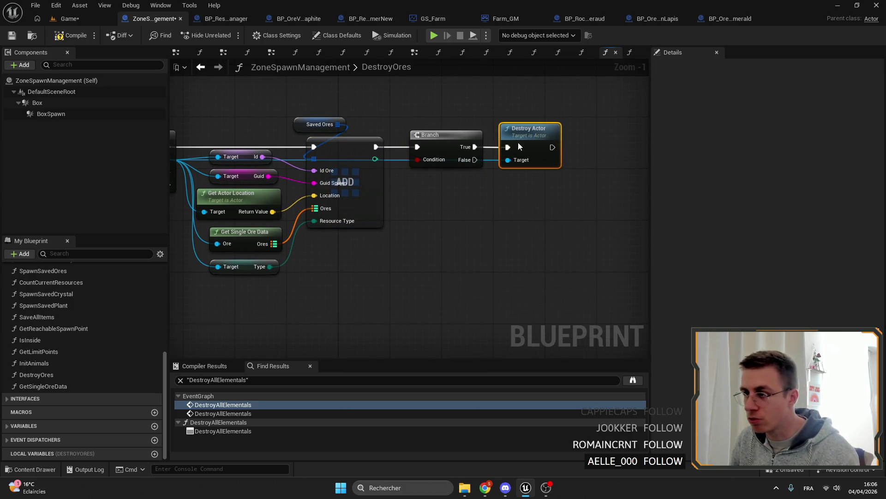
drag(519, 142, 525, 143)
click(558, 190)
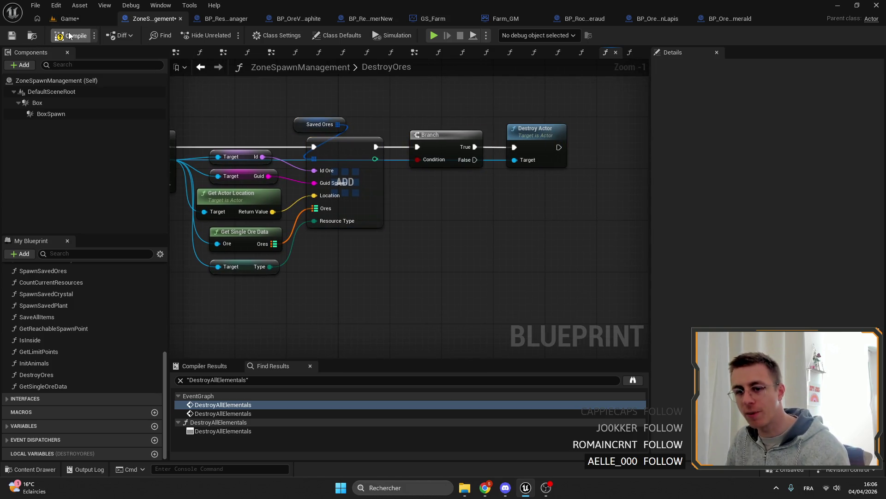
click(71, 36)
click(22, 36)
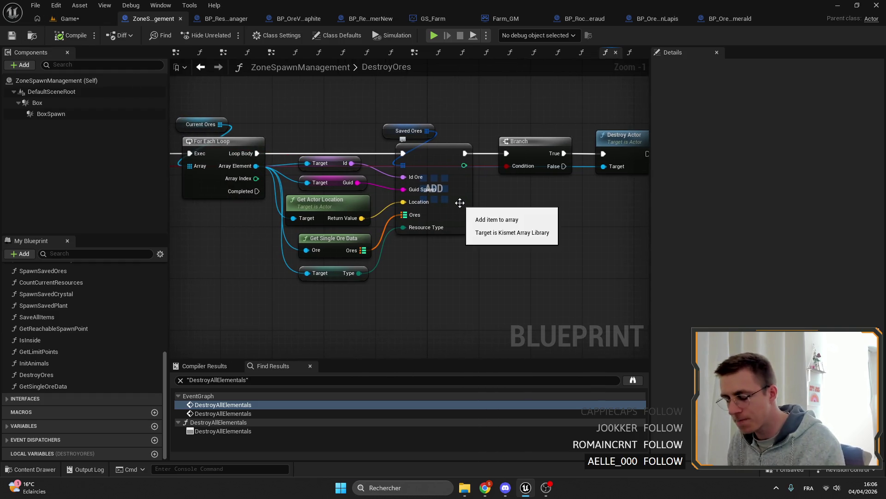
Review the Id getter in the DestroyOres loop and save ZoneSpawnManagement
drag(459, 203, 515, 219)
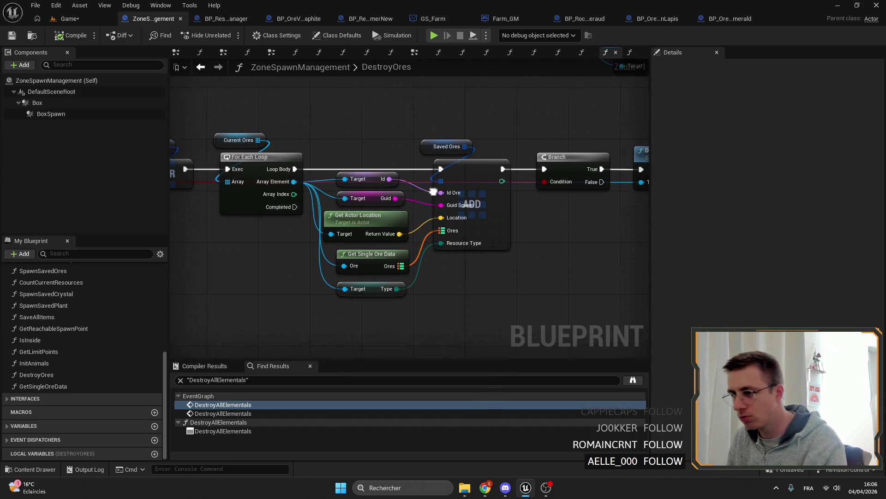
click(386, 179)
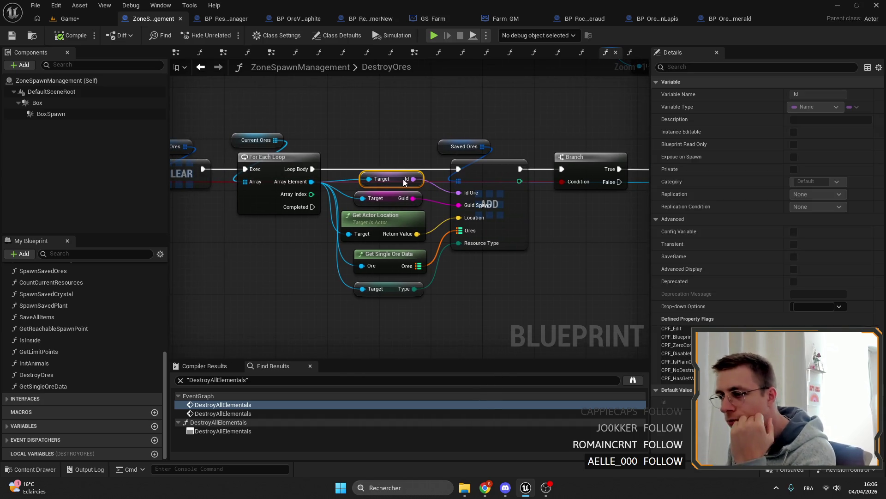
click(406, 159)
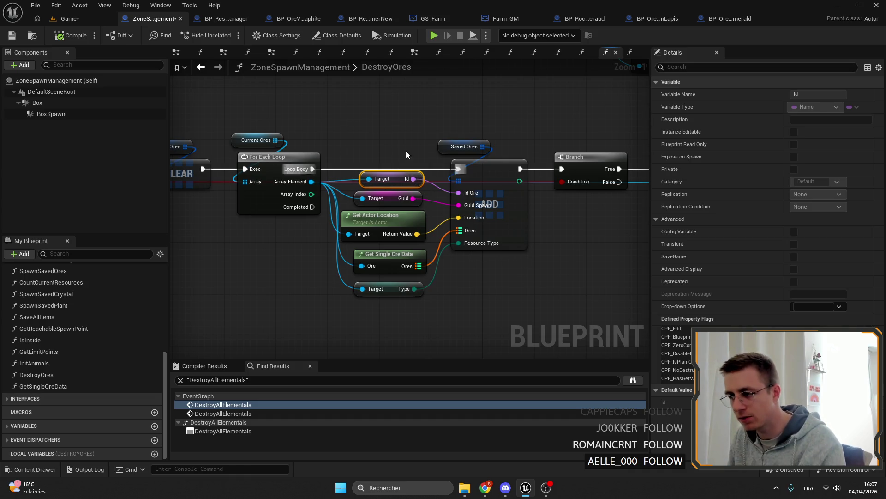
drag(407, 159, 382, 168)
click(31, 35)
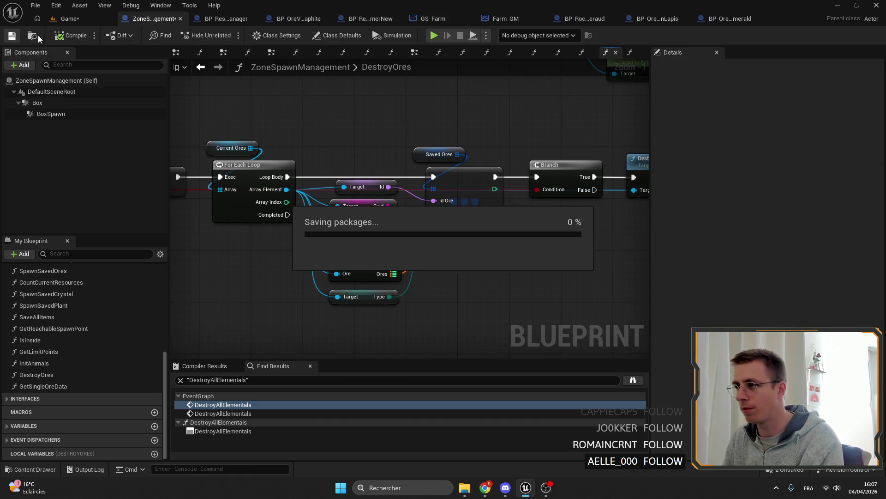
Connect Destroy? to the upper Branch condition and delete the spare lower Branch
mouse_move(357, 131)
mouse_down()
mouse_move(404, 127)
mouse_move(532, 147)
mouse_up()
scroll(404, 126, down, 2)
scroll(531, 146, down, 4)
mouse_move(322, 94)
mouse_down()
mouse_move(583, 152)
mouse_move(501, 168)
mouse_up()
scroll(512, 143, up, 2)
scroll(538, 160, up, 1)
scroll(500, 169, up, 1)
drag(359, 156, 416, 208)
scroll(367, 278, up, 3)
scroll(344, 186, up, 3)
click(344, 186)
drag(446, 329, 311, 202)
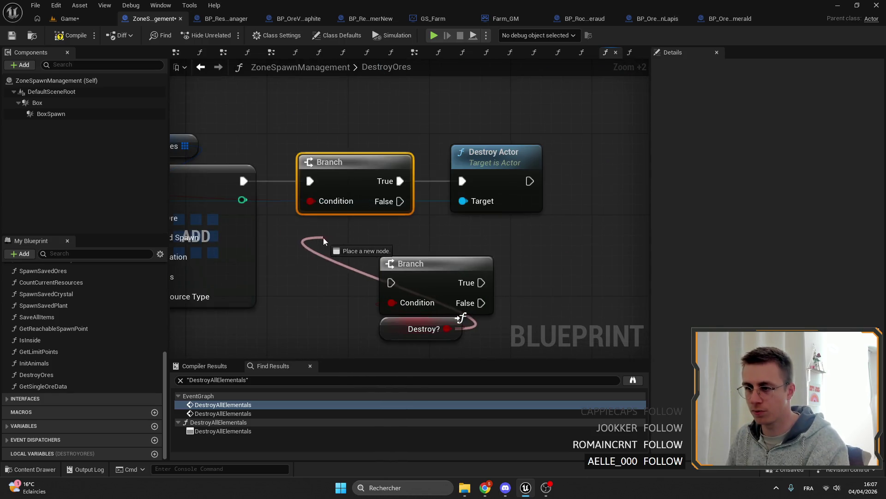
drag(425, 328, 319, 235)
click(429, 264)
key(Delete)
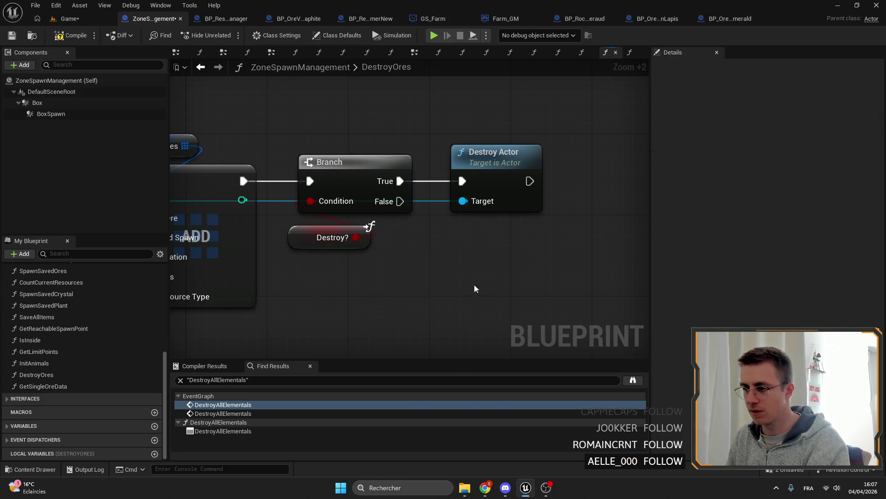
scroll(471, 291, down, 9)
Delete the upper row of nodes, then compile and save the blueprint
drag(584, 185, 623, 255)
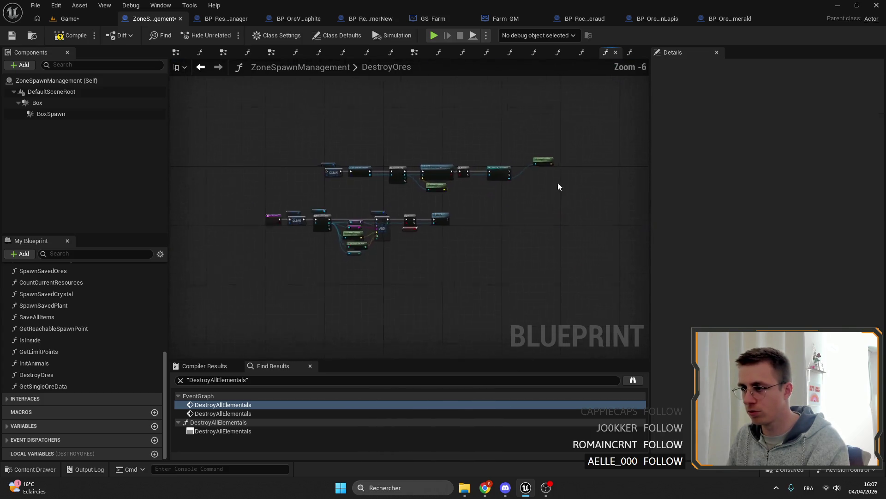
scroll(558, 178, up, 4)
drag(650, 208, 240, 90)
key(Delete)
drag(347, 277, 442, 188)
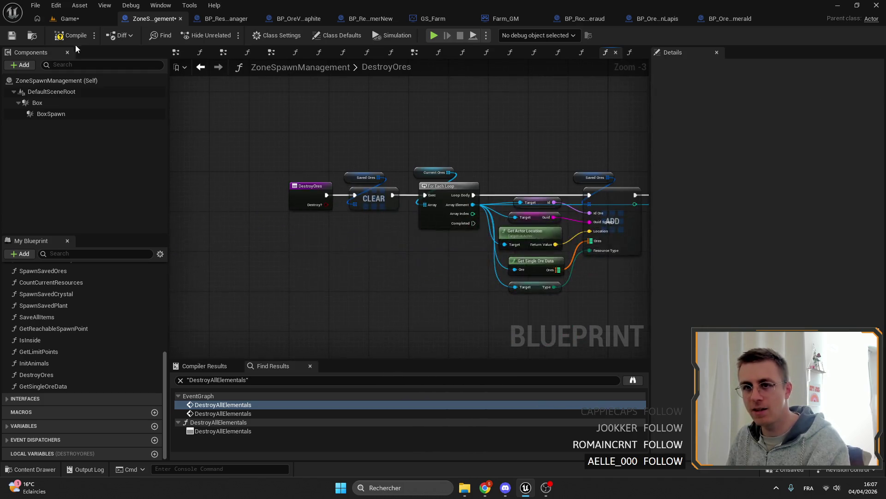
click(76, 36)
key(ctrl+s)
drag(494, 140, 424, 128)
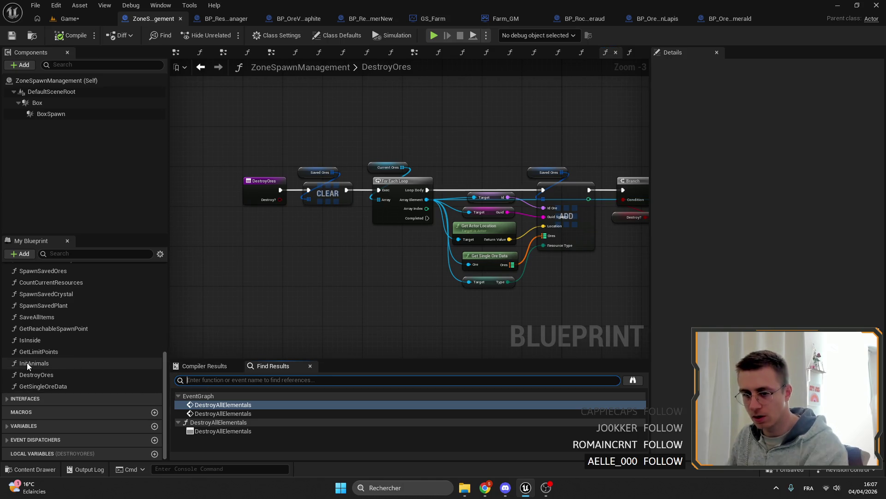
mouse_move(405, 284)
mouse_down()
mouse_move(298, 285)
mouse_move(489, 254)
mouse_up()
drag(336, 267, 333, 265)
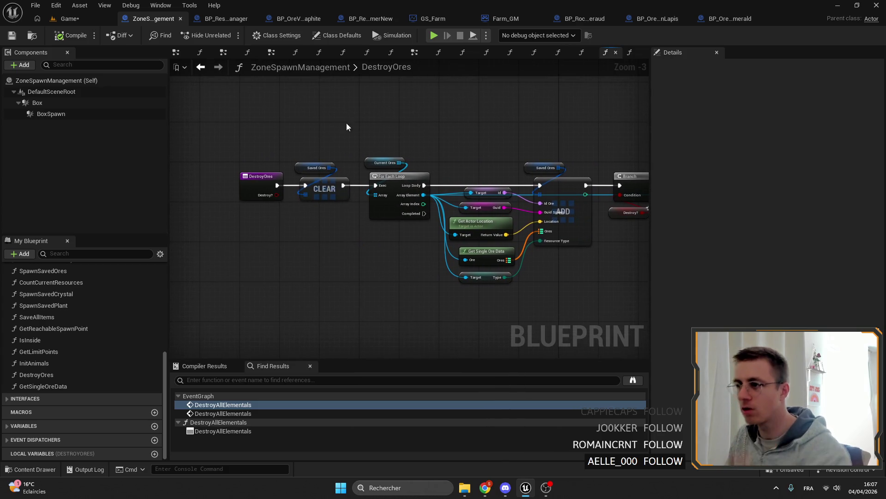
Rename the DestroyOres function to GetSavedOreAndDestroy via its entry node's Details
click(414, 52)
click(606, 52)
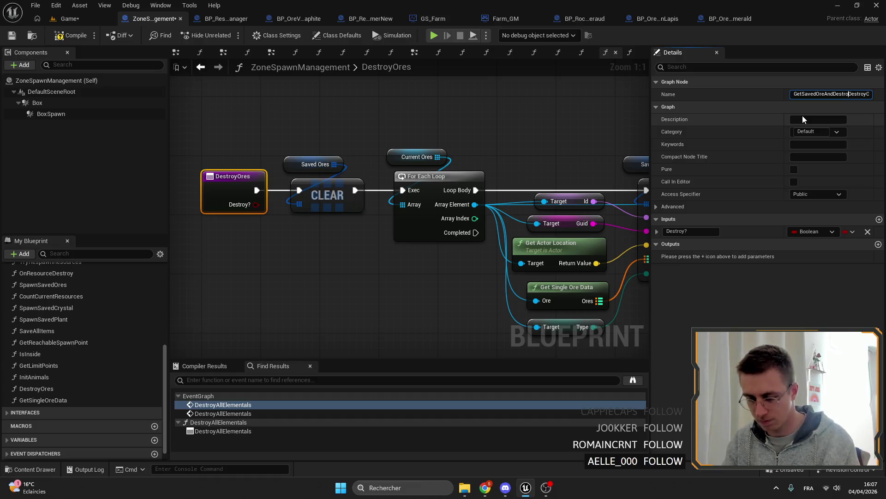
key(BackSpace)
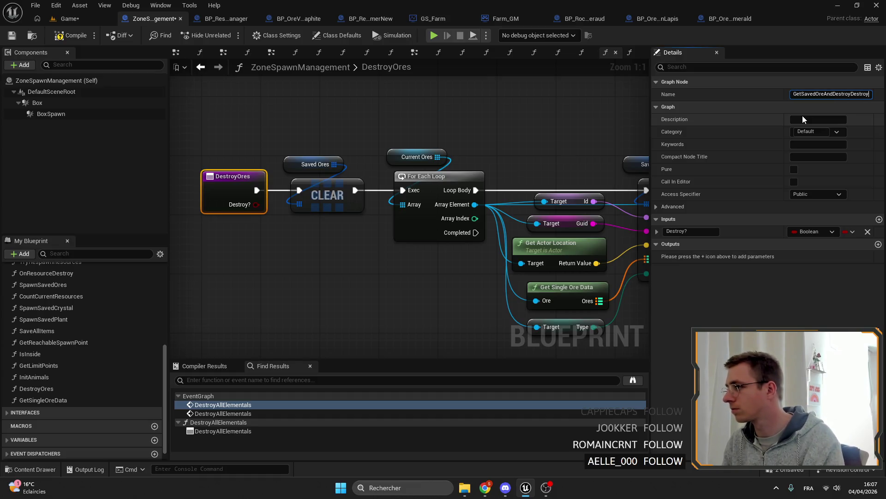
key(BackSpace)
key(BackSpace)
key(BackSpace)
key(BackSpace)
key(BackSpace)
key(BackSpace)
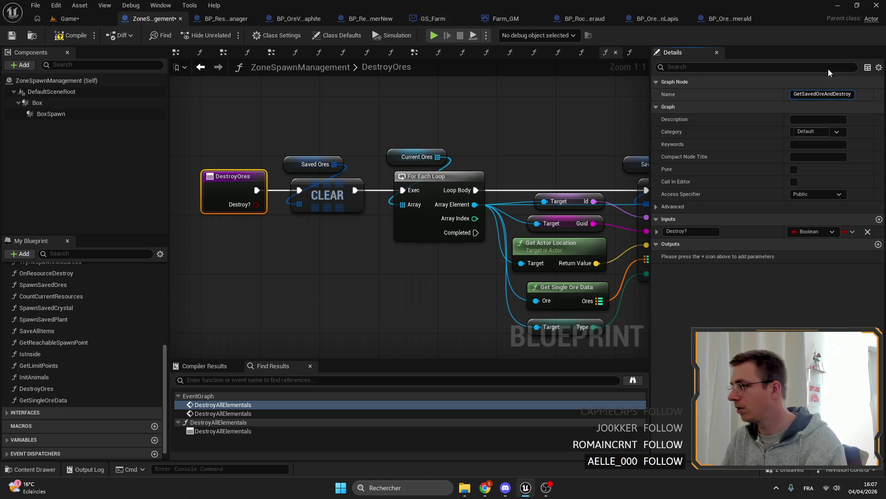
key(Return)
click(489, 119)
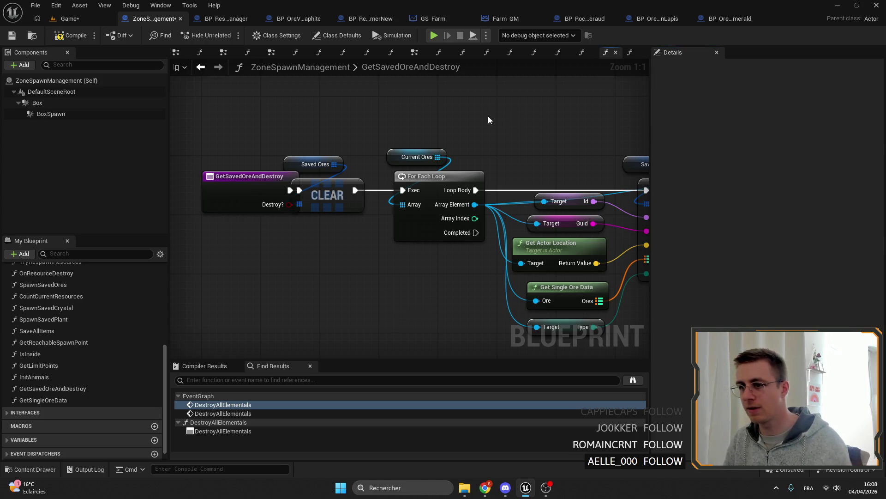
drag(269, 174, 238, 180)
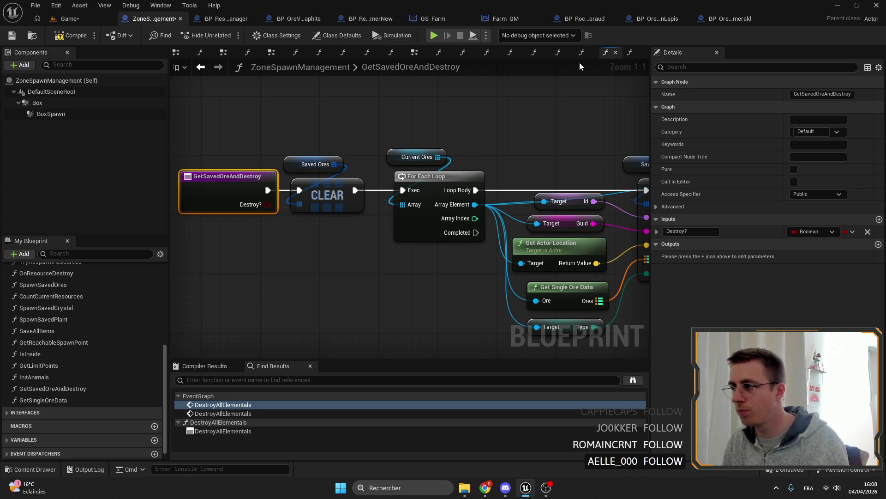
click(270, 53)
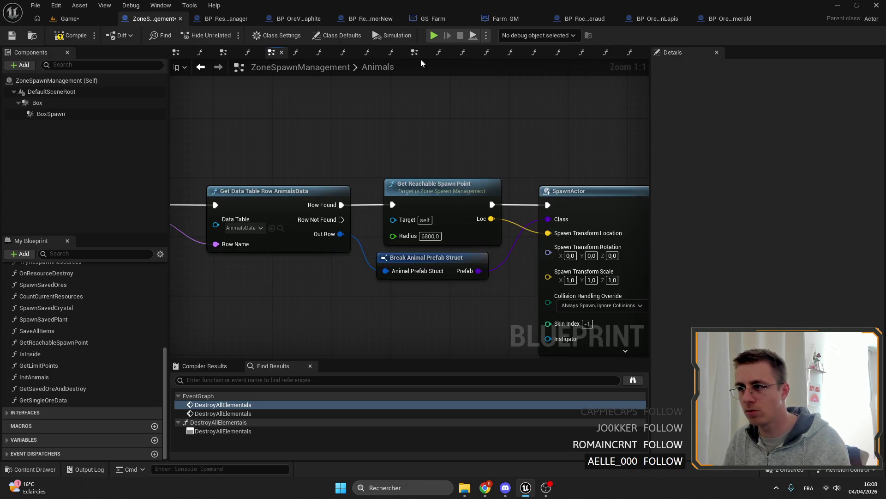
Close the other graph tabs and open Save All Animals Data from the EventGraph
click(414, 53)
right_click(413, 54)
click(446, 113)
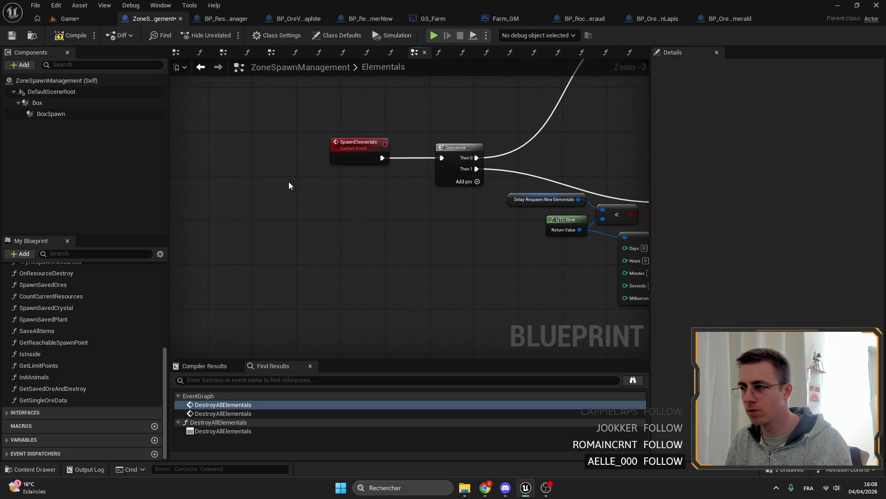
double_click(223, 404)
drag(279, 353, 451, 222)
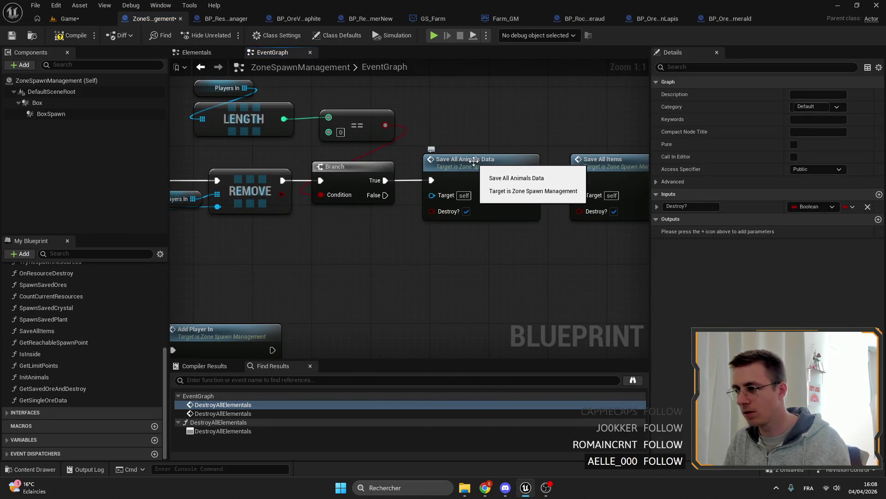
double_click(456, 181)
scroll(452, 165, down, 3)
scroll(451, 165, up, 6)
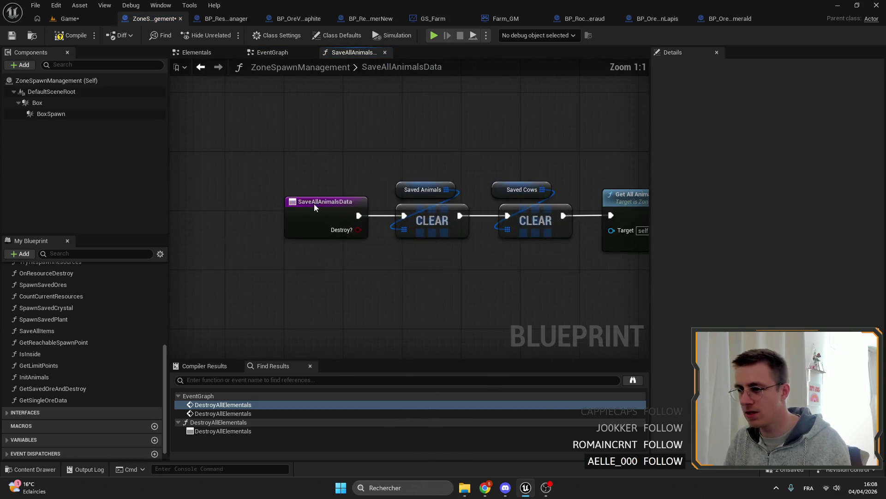
Rename the function to SaveAllAnimalsDataAndDestroy, then compile and save
click(325, 215)
click(840, 94)
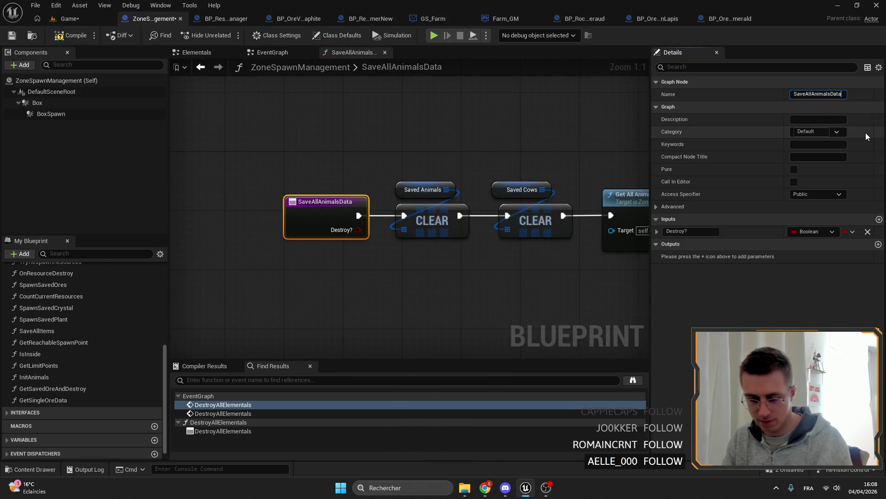
text(AndDestroy)
key(Return)
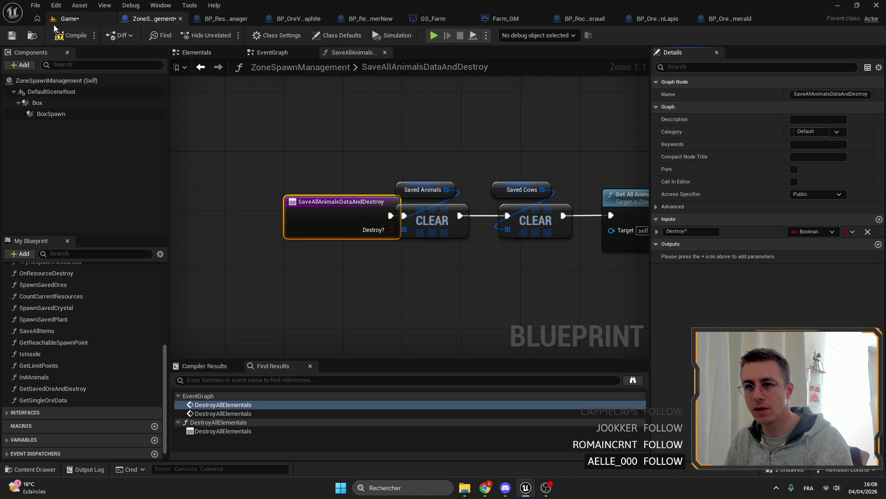
click(75, 35)
click(11, 35)
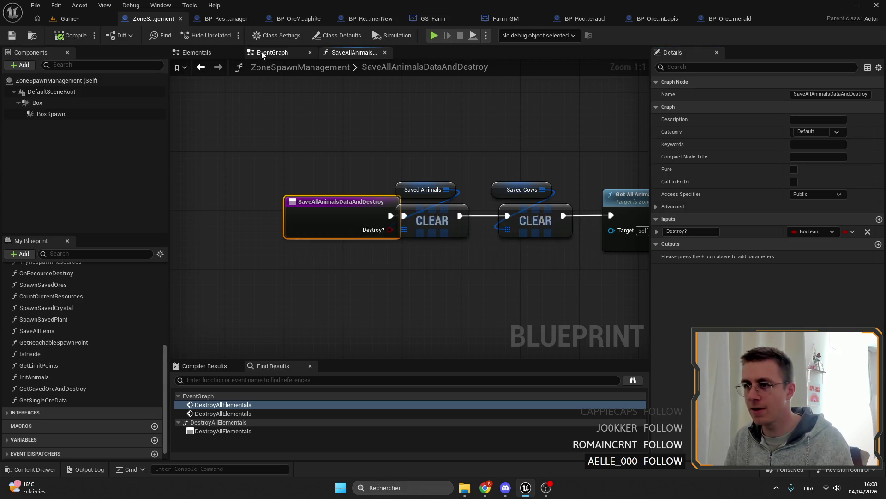
click(272, 52)
scroll(425, 186, down, 3)
scroll(425, 186, up, 3)
double_click(425, 175)
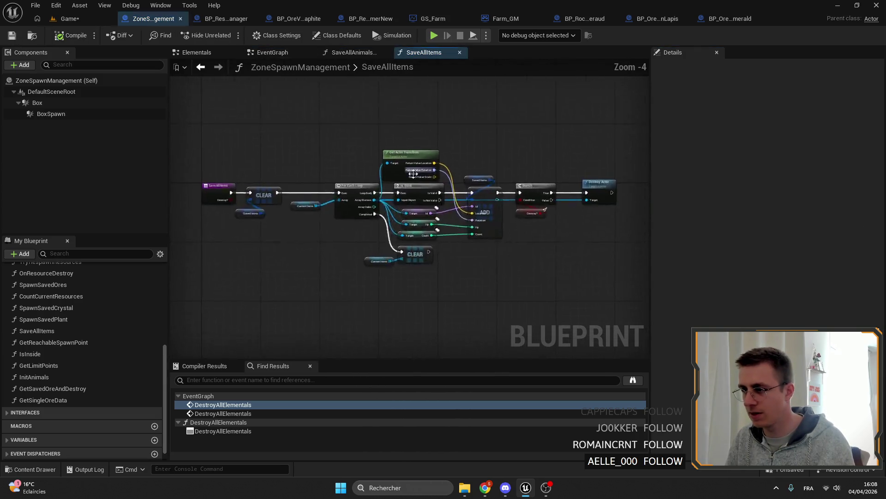
Rename SaveAllItems to SaveAllItemsAndDestroy and return to the EventGraph
click(828, 94)
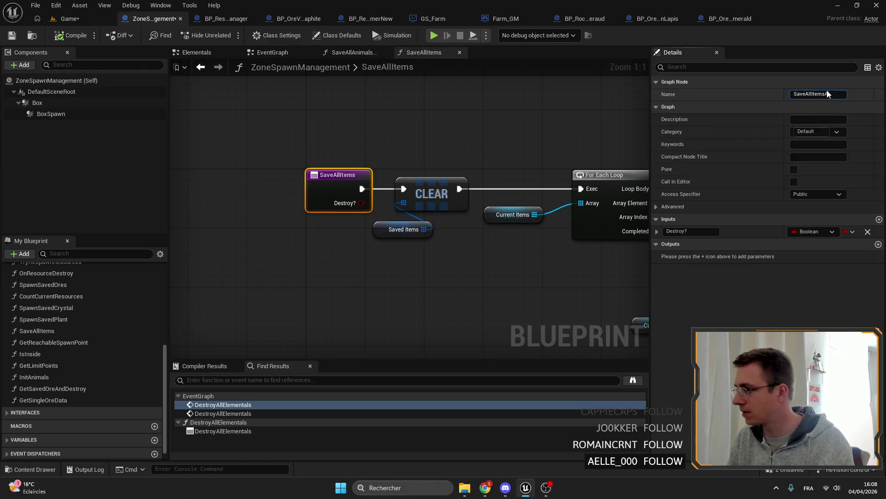
text(ndDestroy)
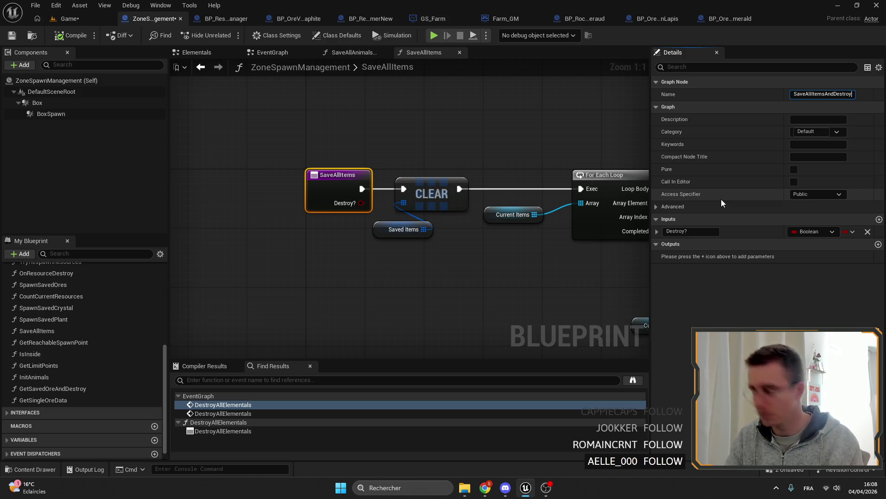
key(Return)
drag(316, 180, 308, 180)
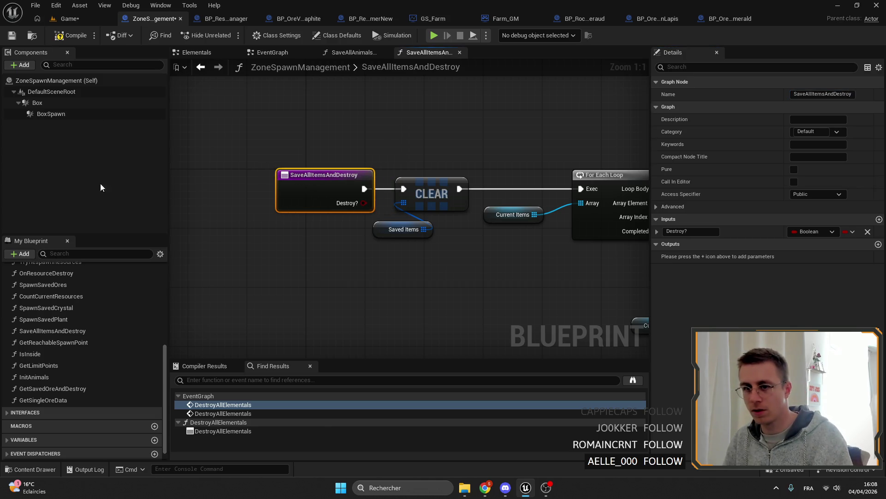
click(273, 52)
drag(415, 208, 450, 171)
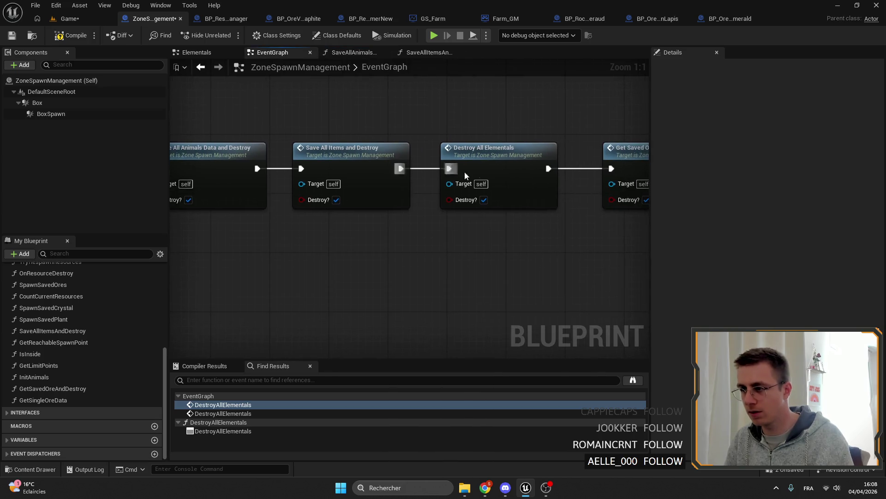
mouse_move(486, 173)
scroll(485, 160, up, 6)
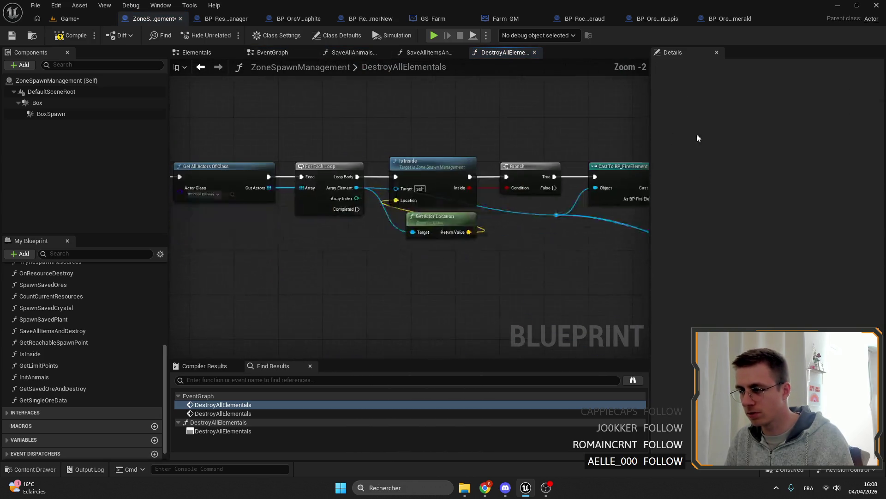
Rename DestroyAllElementals to SavedAllElementalsAndDestroy in Details
click(396, 204)
click(819, 94)
text(Elementals)
text(SavedA)
text(ll)
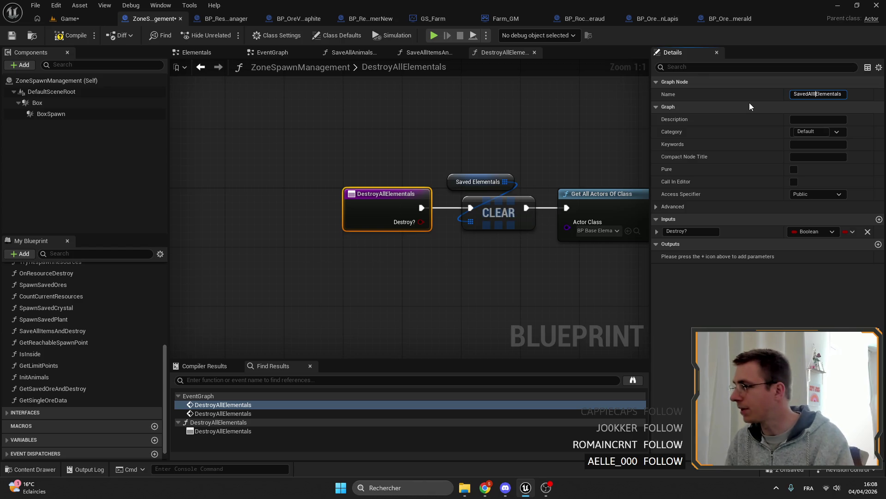
key(Right)
key(End)
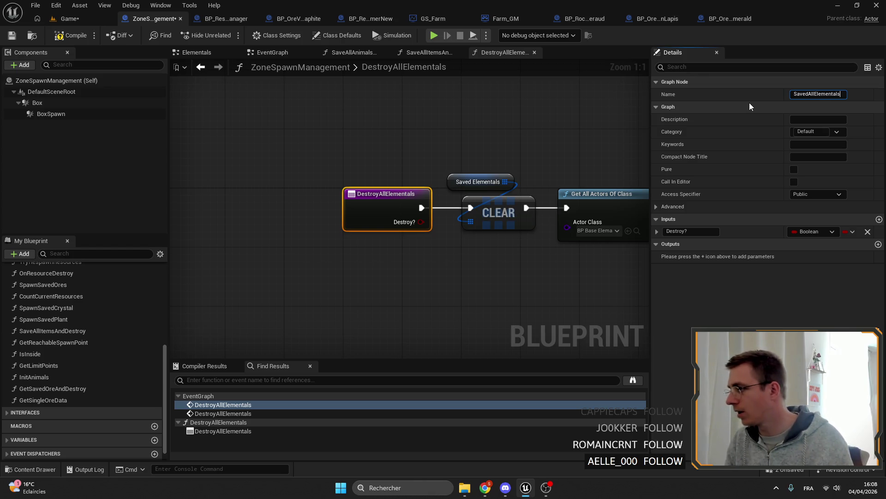
text(AndDestroy)
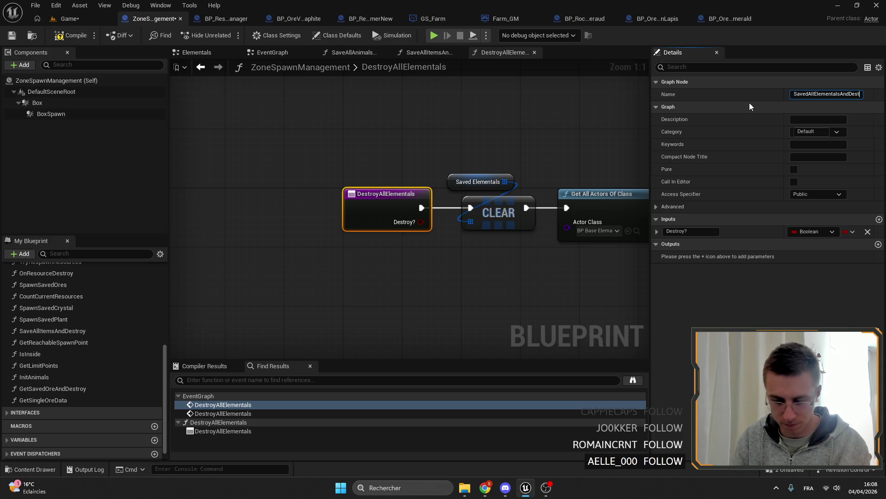
key(Return)
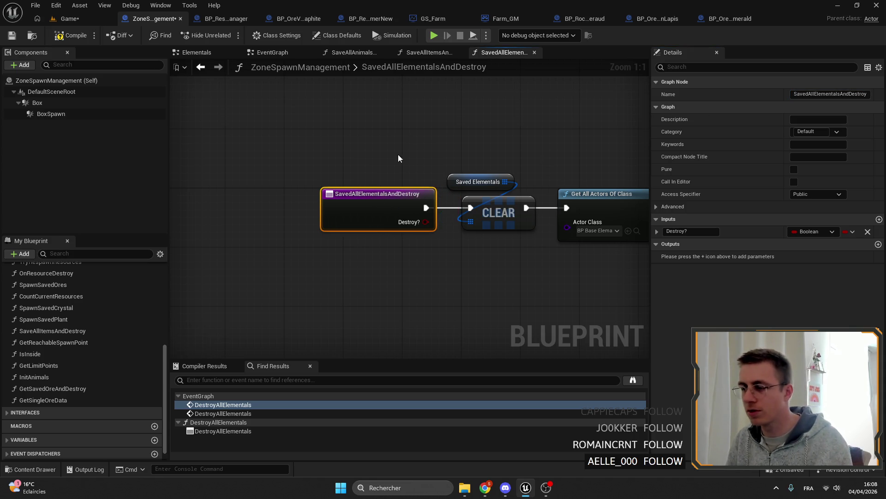
scroll(399, 153, up, 1)
Compile and save the blueprint, then switch to the Game level editor
click(74, 35)
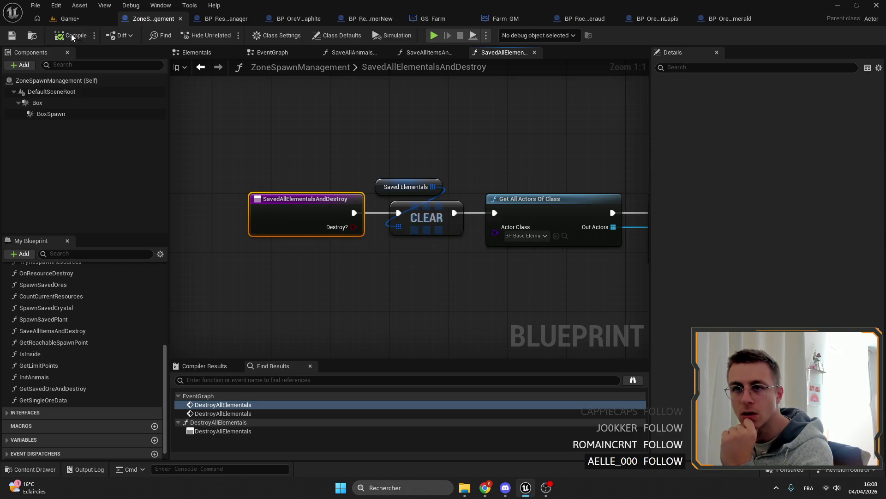
click(12, 37)
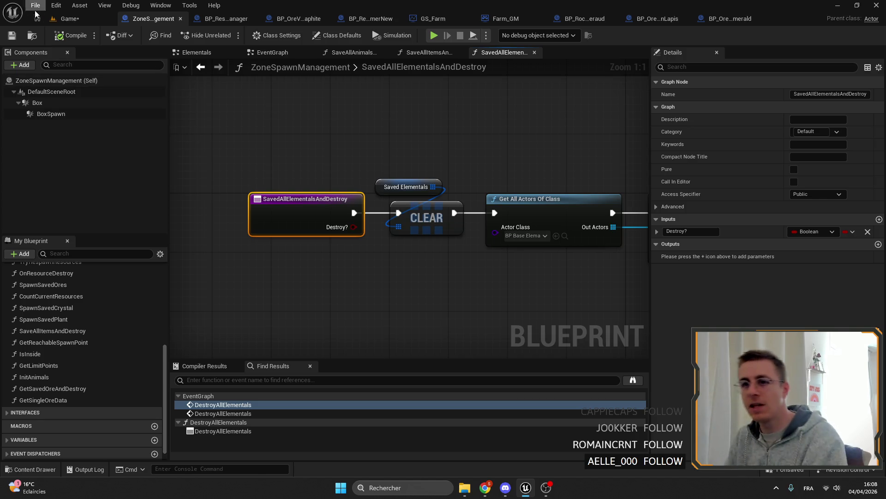
click(70, 18)
key(w)
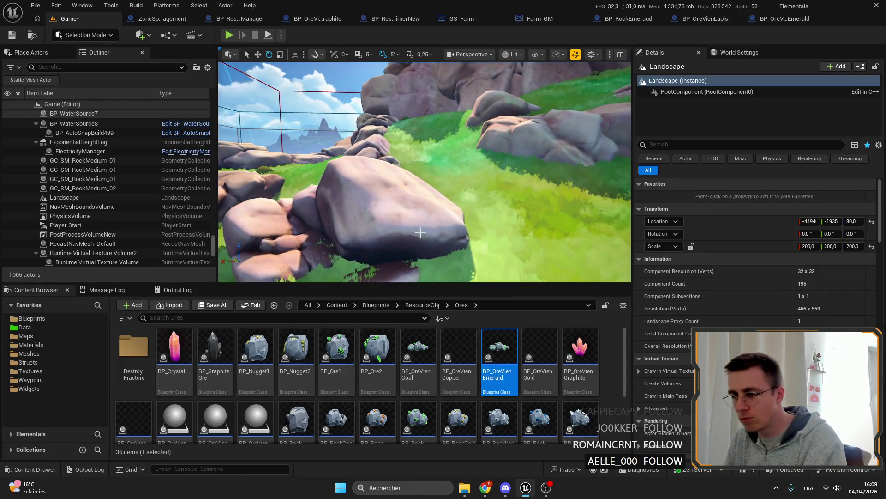
Fly around the Game level, Save All, and return to the ZoneSpawnManagement blueprint
drag(400, 178, 430, 173)
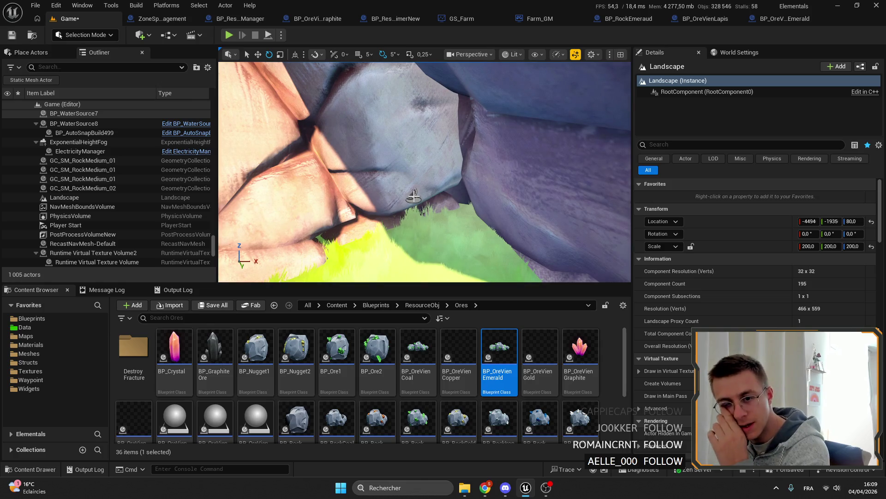
mouse_move(413, 198)
mouse_down()
mouse_move(471, 222)
mouse_move(423, 173)
mouse_move(405, 198)
mouse_up()
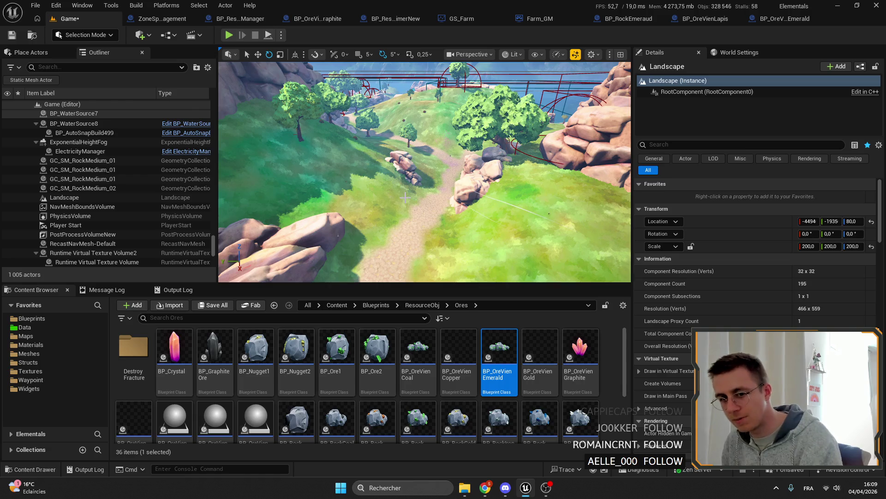
drag(400, 196, 425, 173)
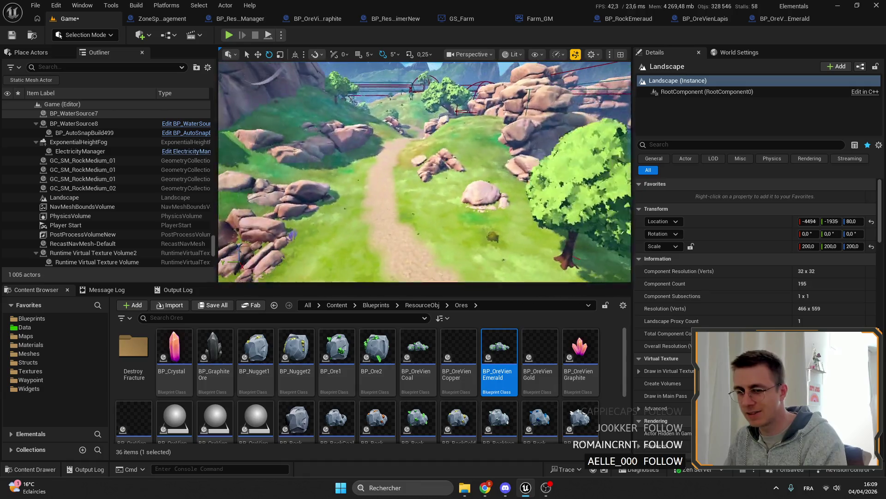
click(12, 35)
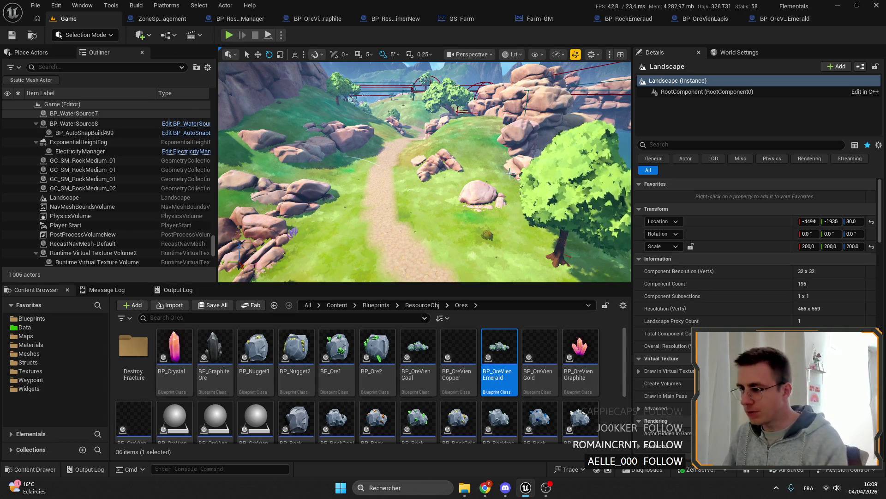
right_click(416, 173)
drag(415, 173, 451, 159)
click(152, 18)
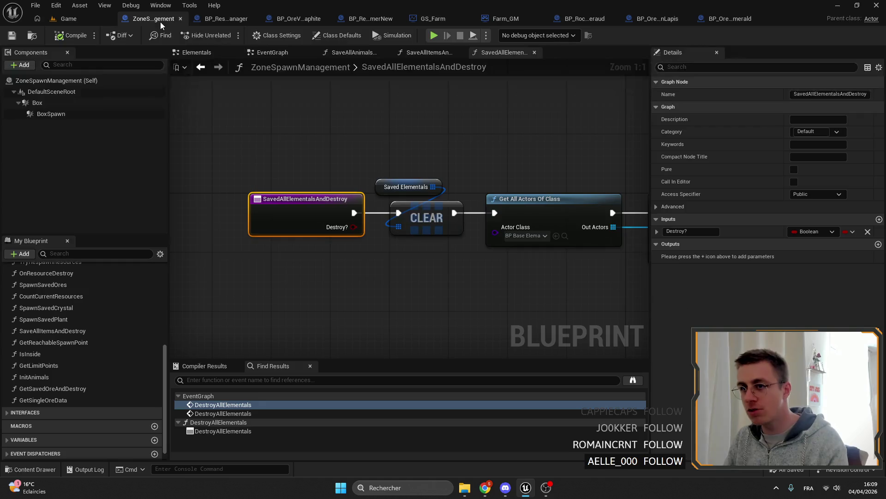
scroll(428, 113, down, 3)
scroll(104, 347, up, 5)
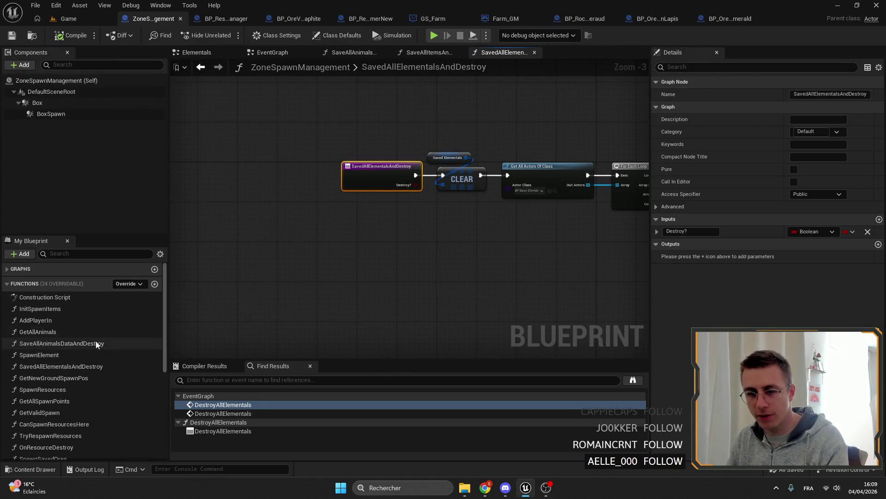
Open the OnResourceDestroy function and reposition its entry and Print String nodes
click(64, 253)
text(on des)
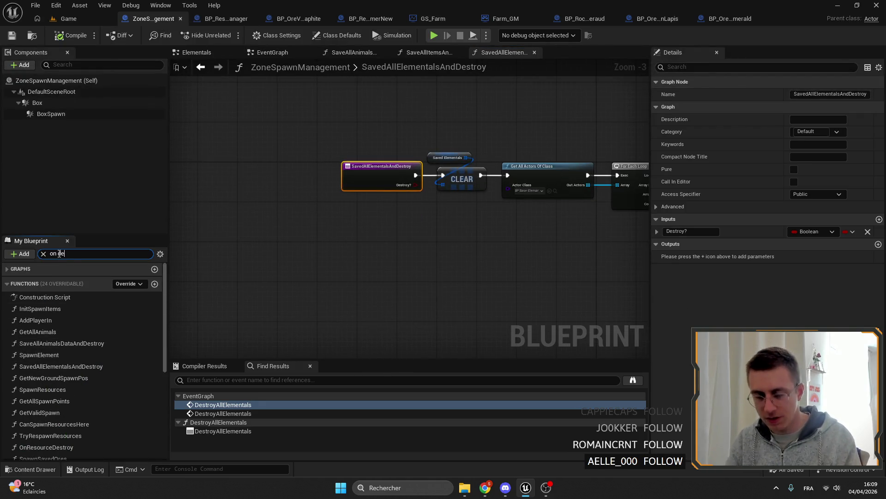
double_click(68, 298)
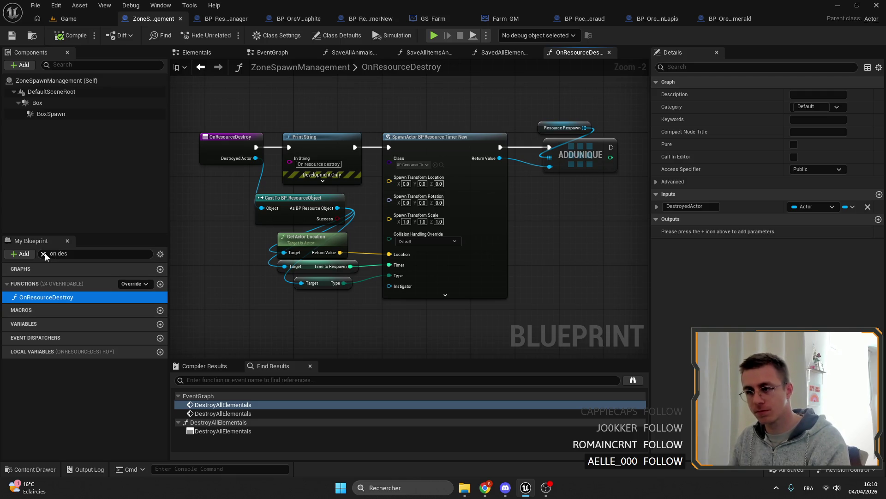
right_click(411, 308)
drag(463, 300, 244, 105)
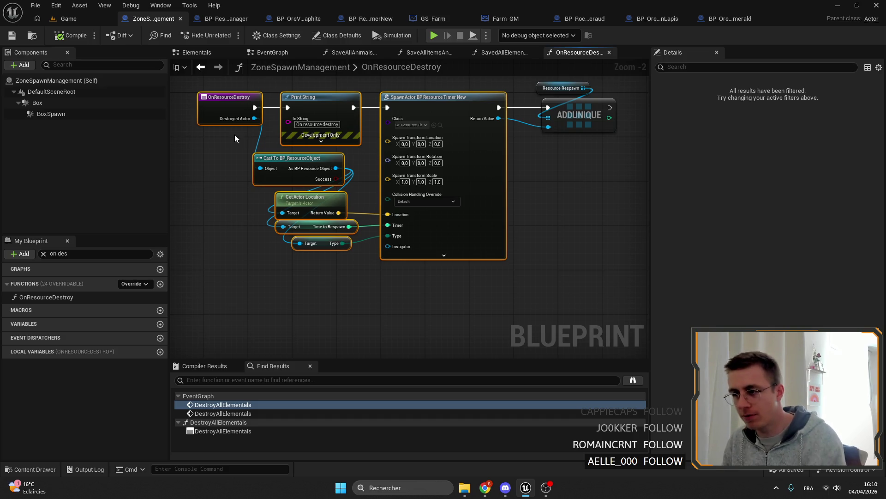
drag(235, 135, 273, 154)
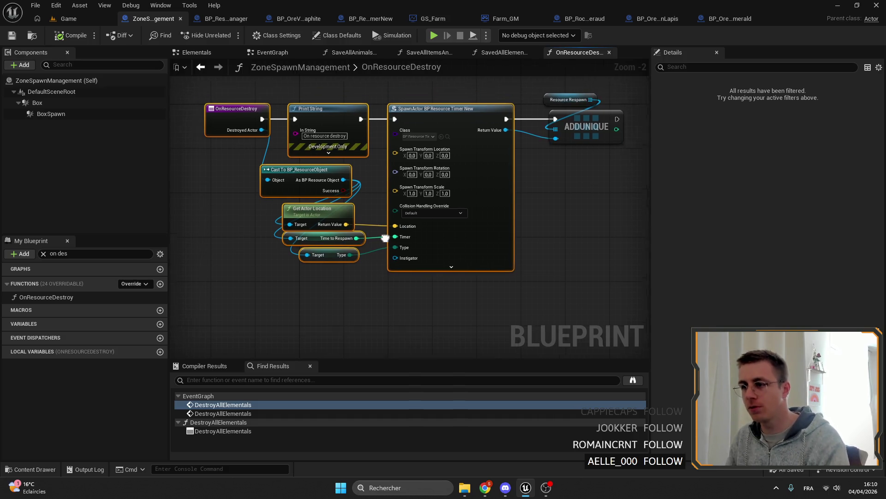
click(477, 334)
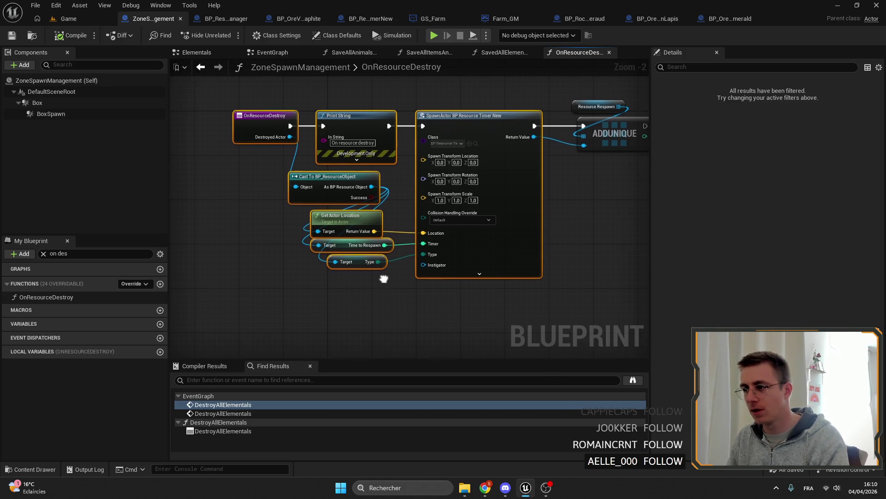
click(343, 121)
click(261, 115)
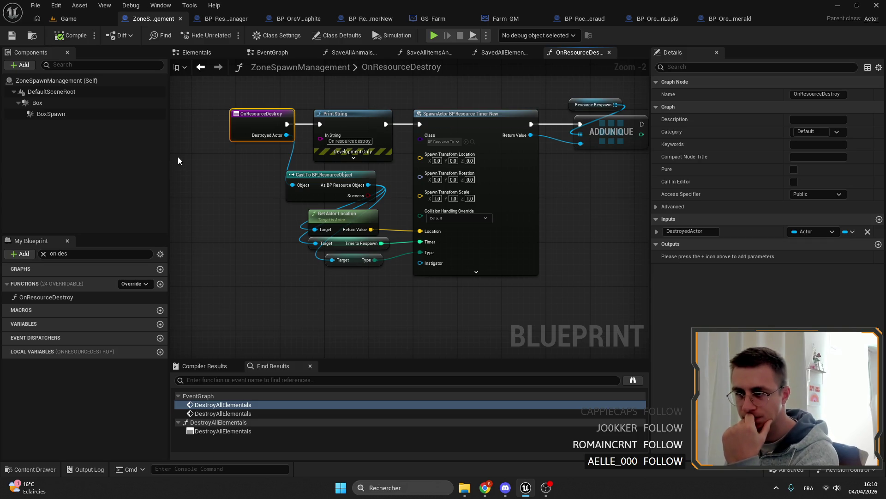
Find References on OnResourceDestroy and jump to its use inside SpawnResources
drag(588, 173, 524, 192)
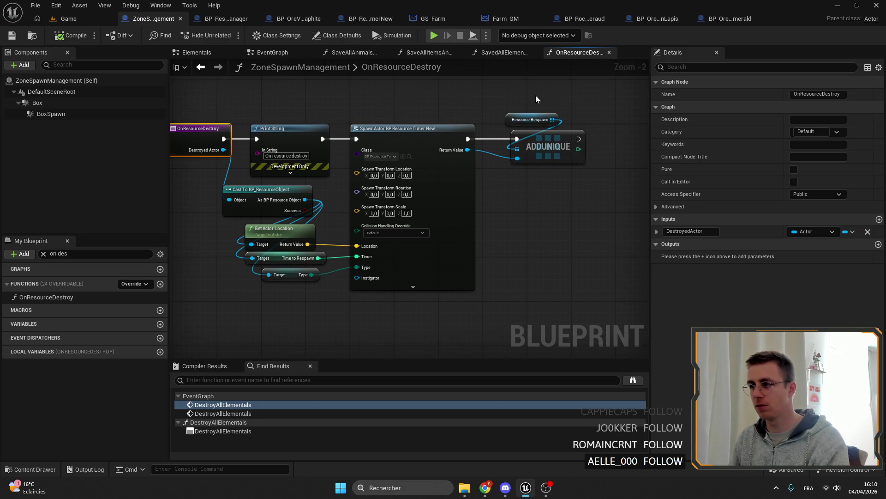
drag(542, 101, 589, 167)
drag(478, 125, 358, 142)
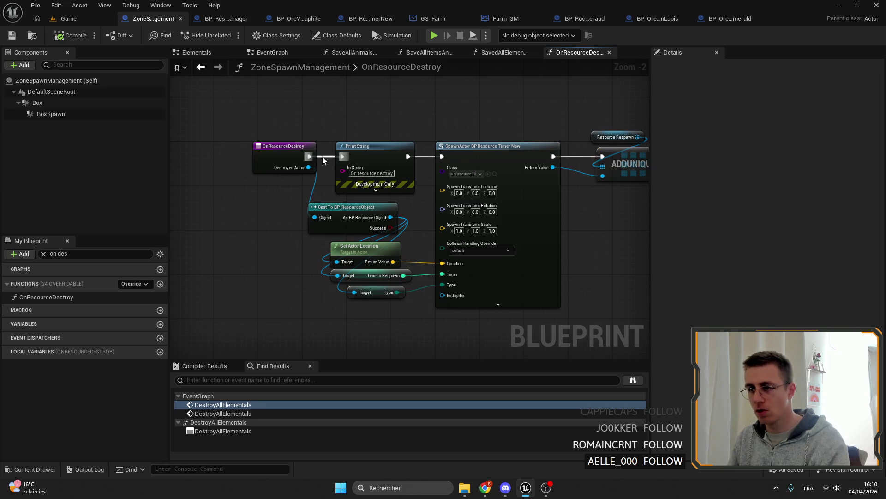
click(285, 156)
right_click(290, 160)
click(401, 258)
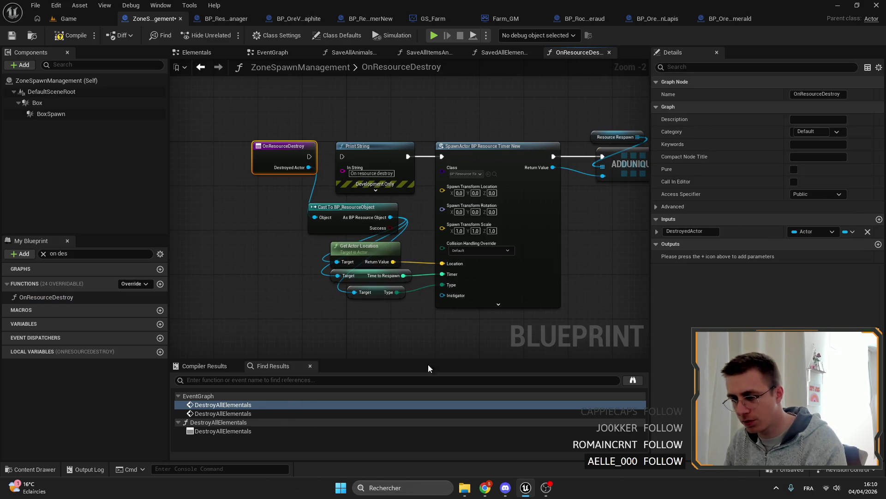
scroll(257, 416, down, 3)
double_click(253, 413)
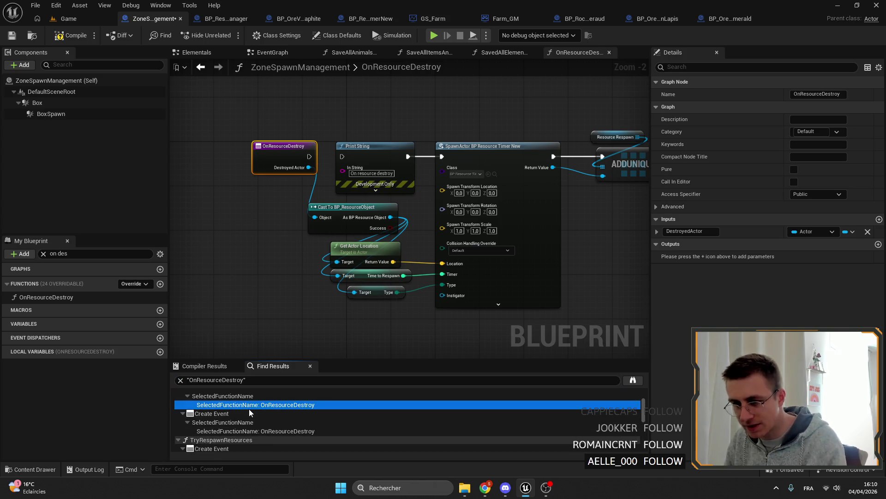
scroll(473, 219, down, 3)
scroll(473, 220, down, 2)
Pan the SpawnResources graph to review the Ore, Crystal and Plant spawn count nodes
right_click(320, 250)
scroll(320, 249, up, 6)
scroll(388, 198, down, 2)
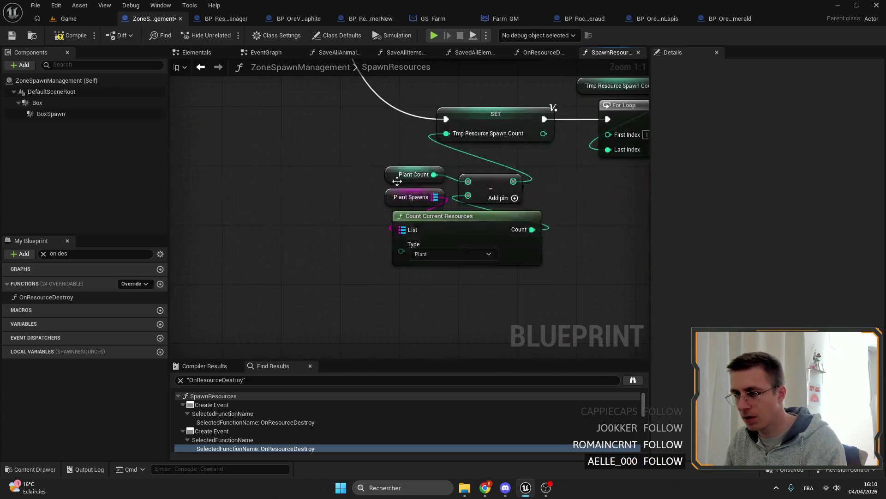
drag(389, 198, 395, 249)
scroll(396, 249, down, 1)
scroll(421, 284, down, 3)
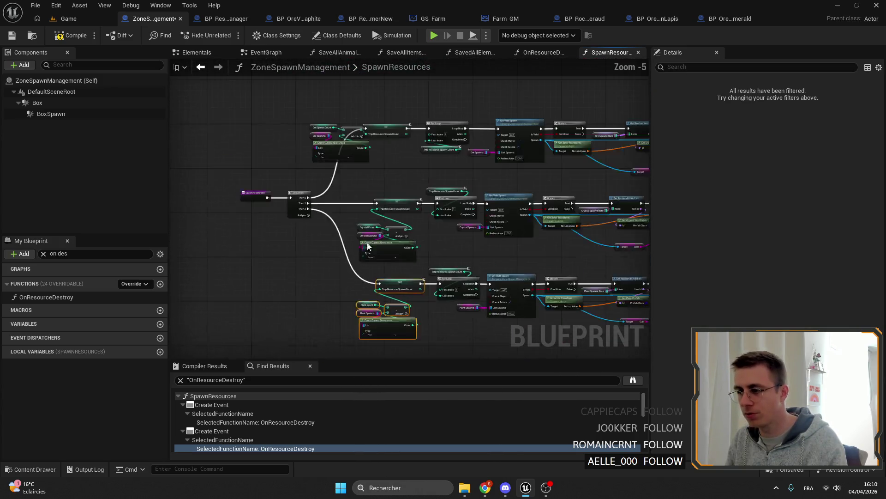
right_click(388, 229)
scroll(436, 260, up, 3)
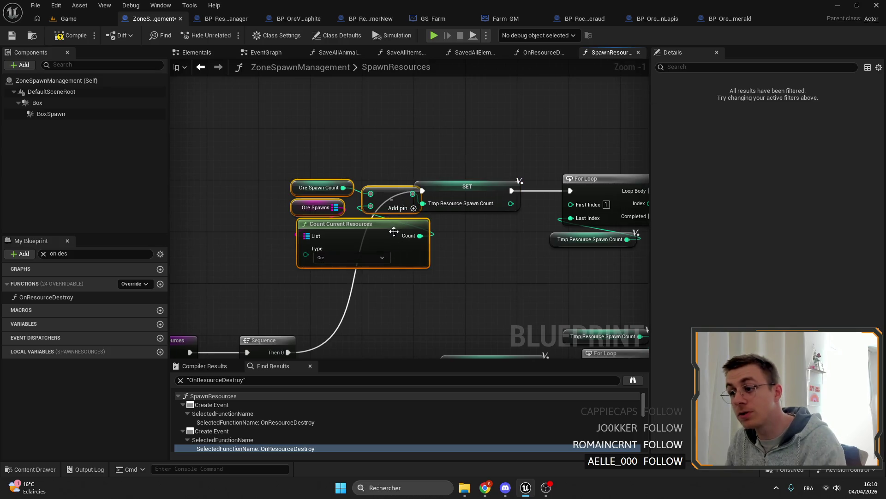
scroll(377, 240, down, 1)
mouse_move(376, 240)
mouse_down()
mouse_move(408, 202)
mouse_move(388, 159)
mouse_up()
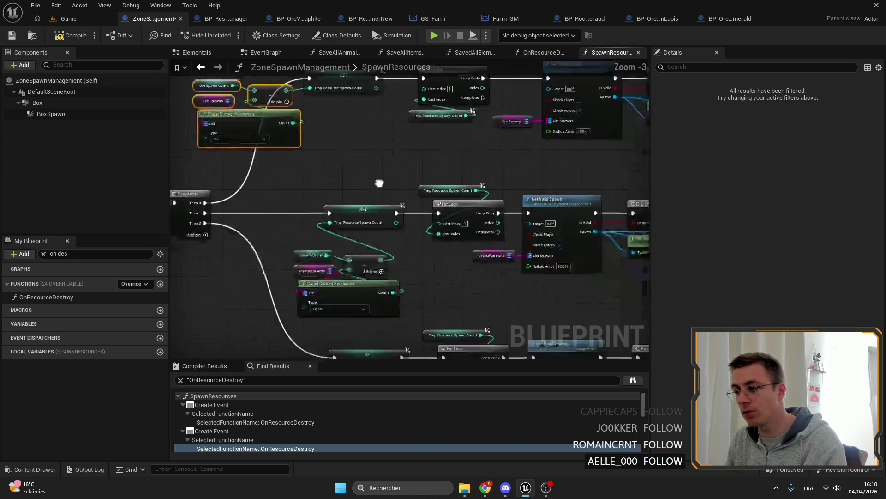
drag(388, 208, 374, 139)
drag(415, 229, 400, 188)
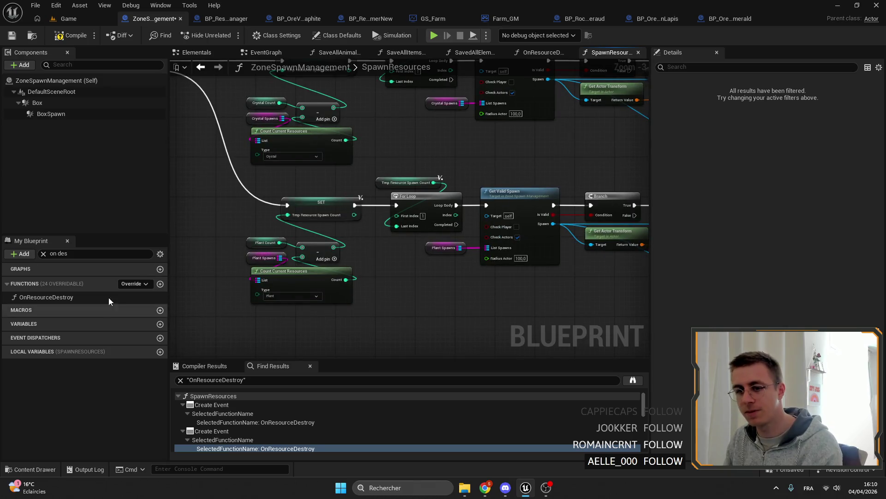
Clear the My Blueprint search, select GetSavedOreAndDestroy under Functions and duplicate it
click(43, 253)
click(11, 352)
click(8, 325)
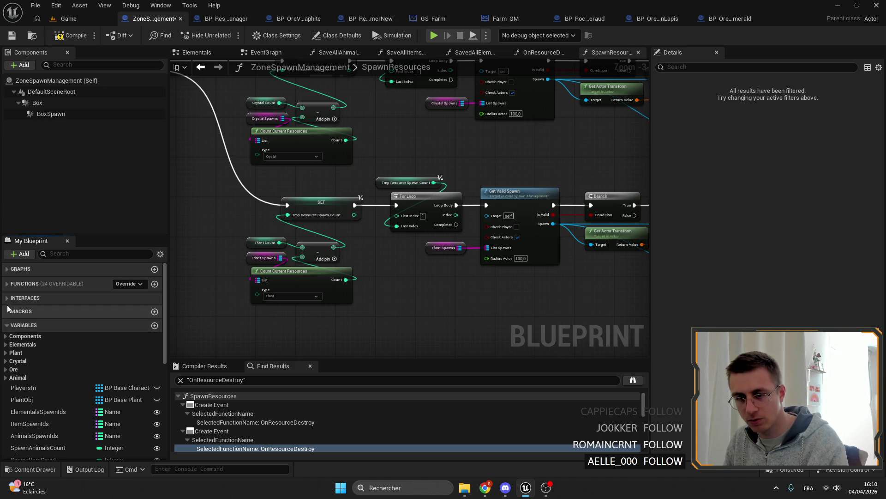
click(8, 297)
scroll(42, 343, down, 5)
scroll(52, 346, up, 2)
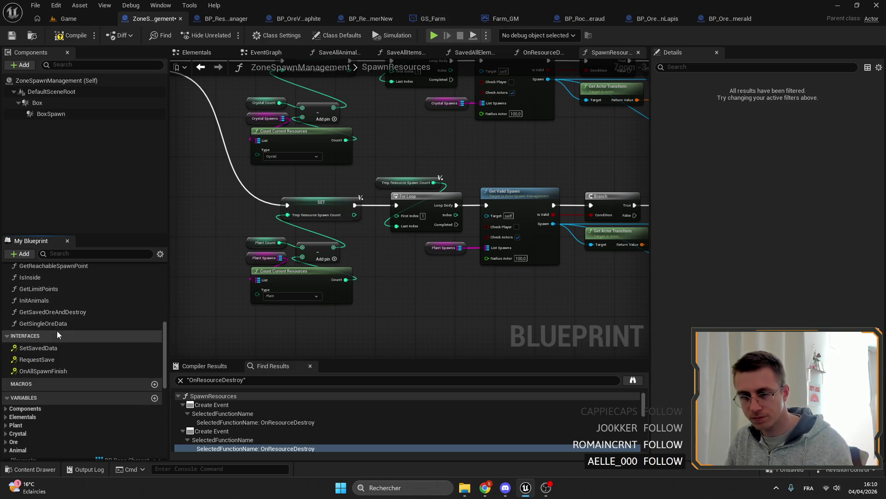
click(56, 313)
key(ctrl+d)
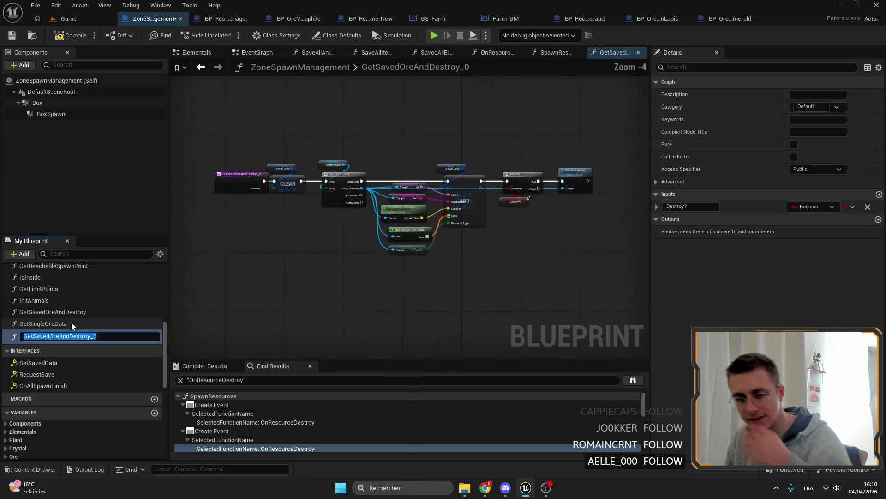
Rename the copy to GetSavedPlantAndDestroy, then save and compile the blueprint
drag(100, 336, 50, 337)
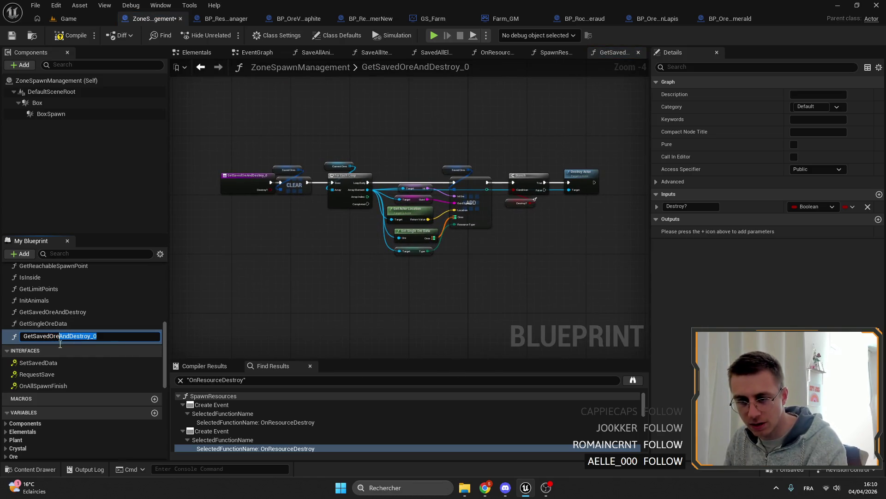
text(Plant)
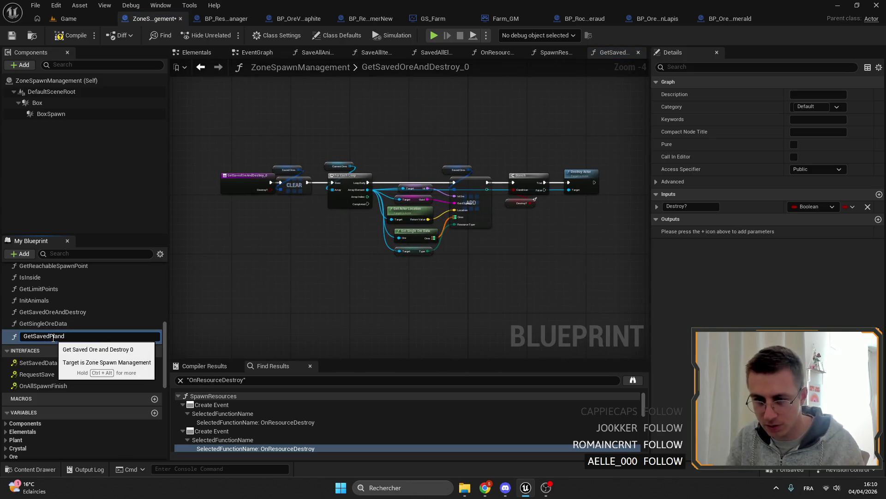
text(AndDestroy)
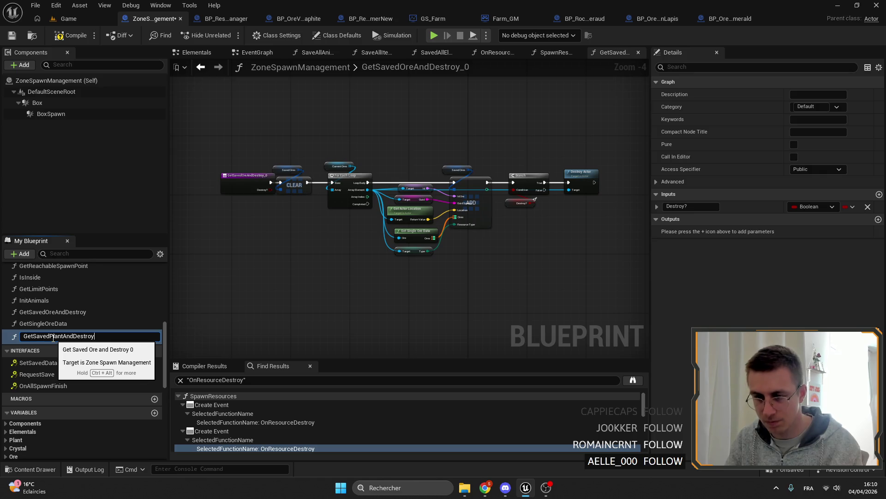
key(Return)
key(ctrl+s)
click(64, 37)
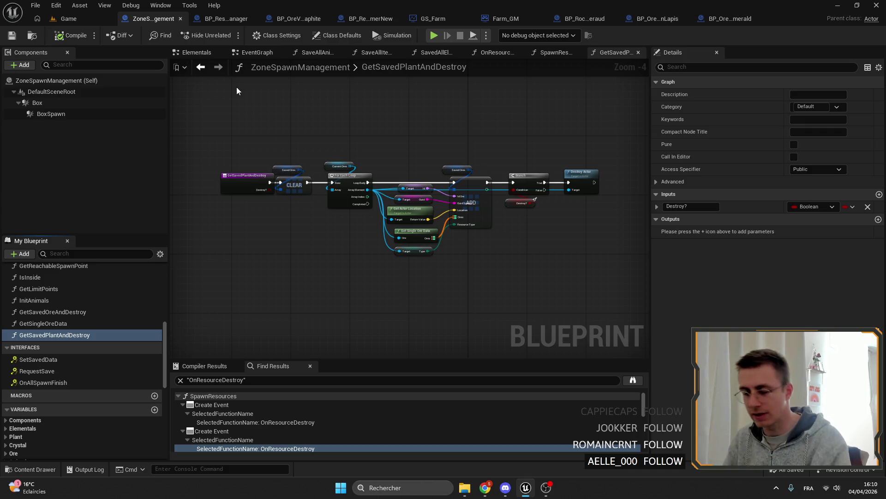
scroll(400, 212, up, 2)
scroll(371, 253, up, 2)
scroll(442, 263, up, 1)
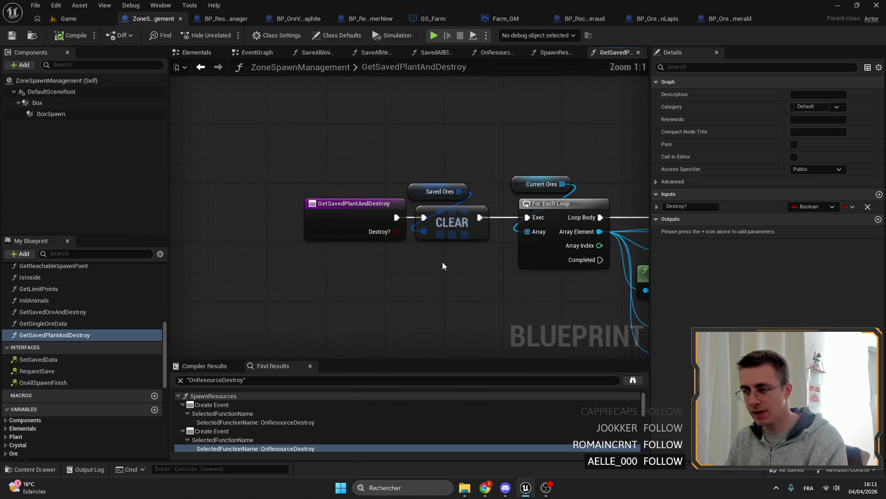
Duplicate SavedOres as SavedPlants with Saved Plants Struct type, then compile and save
click(349, 216)
drag(348, 215, 342, 215)
scroll(80, 349, down, 3)
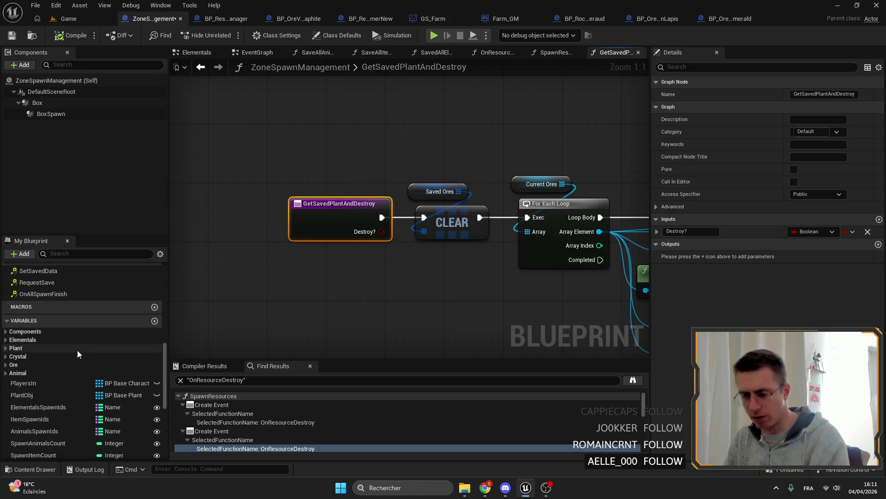
scroll(63, 382, down, 3)
scroll(63, 398, down, 3)
click(46, 414)
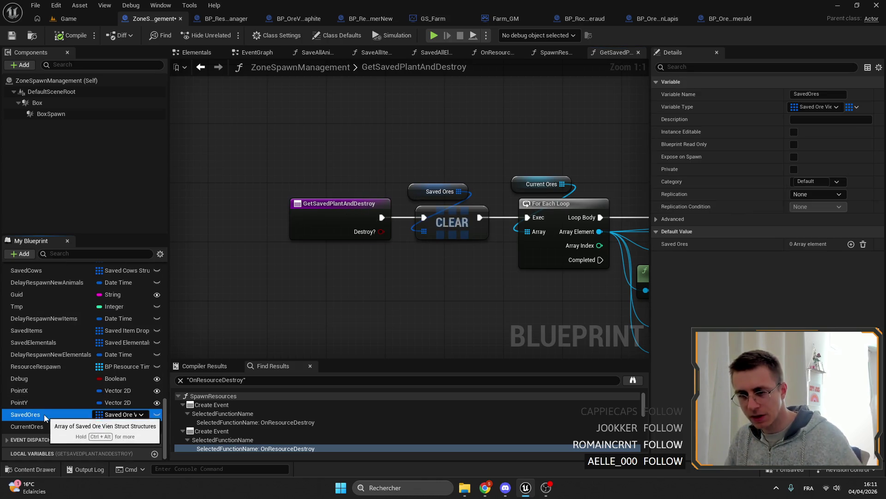
key(ctrl+d)
text(SavedPlants)
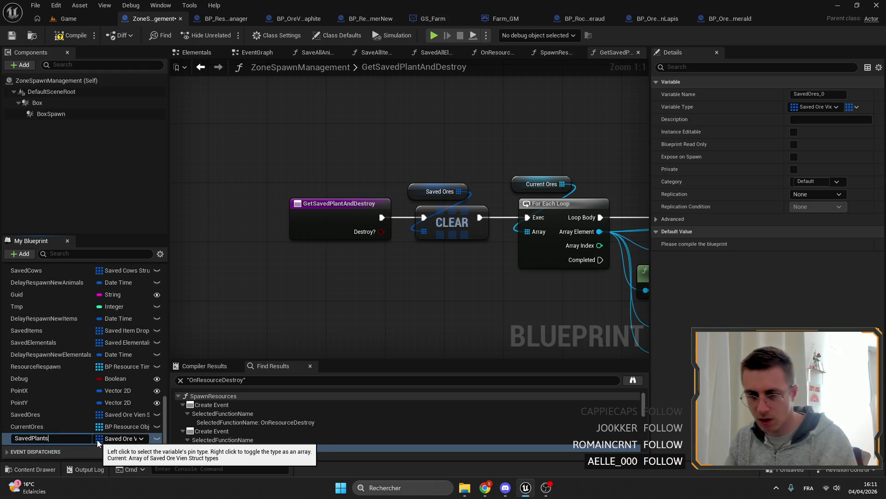
key(Return)
click(817, 106)
text(sa)
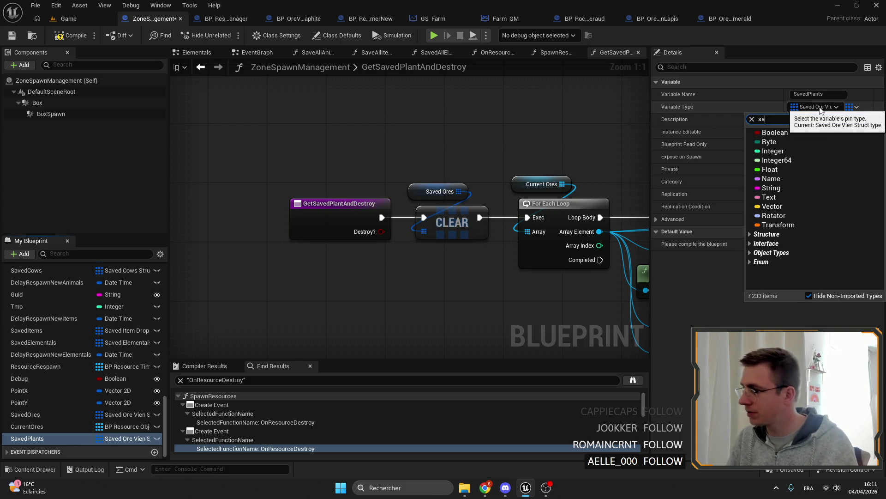
text(ved plan)
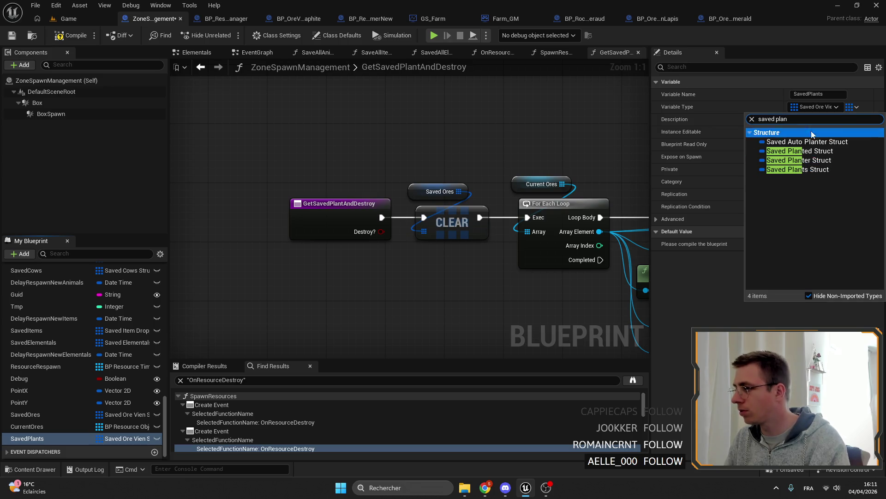
click(811, 169)
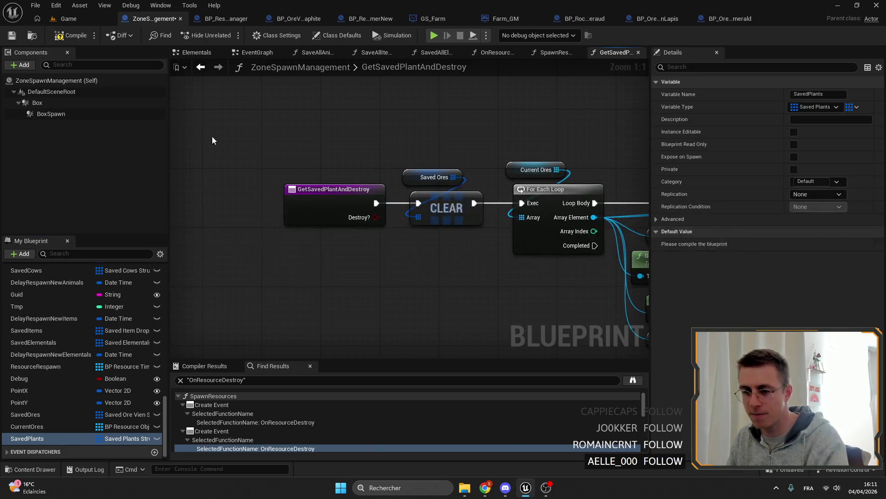
click(31, 35)
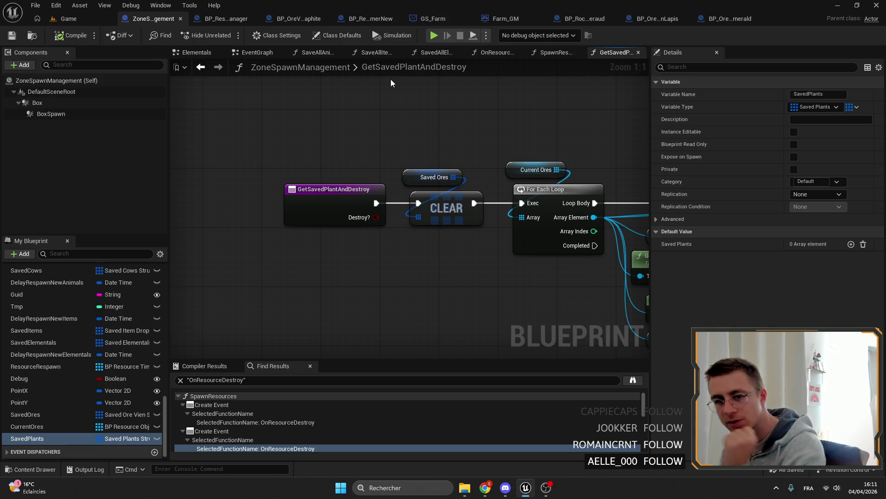
Return to the Game level and fly the camera across the landscape
click(68, 18)
mouse_move(423, 173)
mouse_down()
mouse_move(411, 191)
mouse_move(422, 174)
mouse_up()
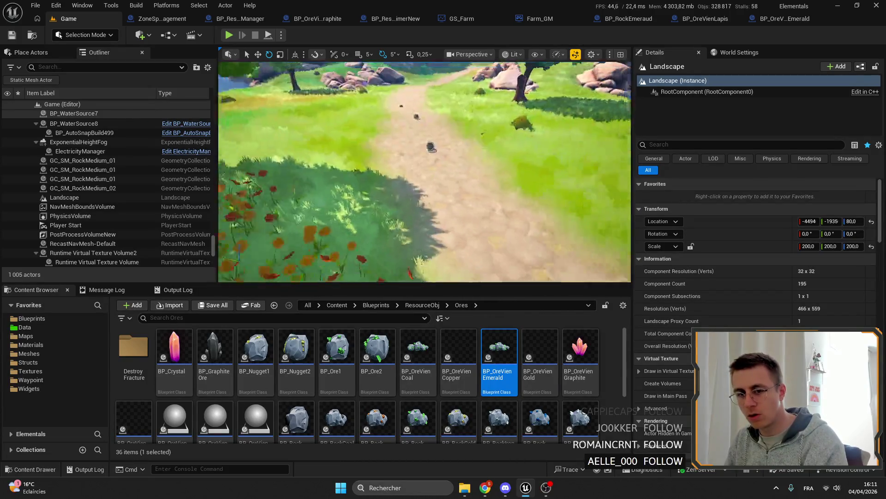
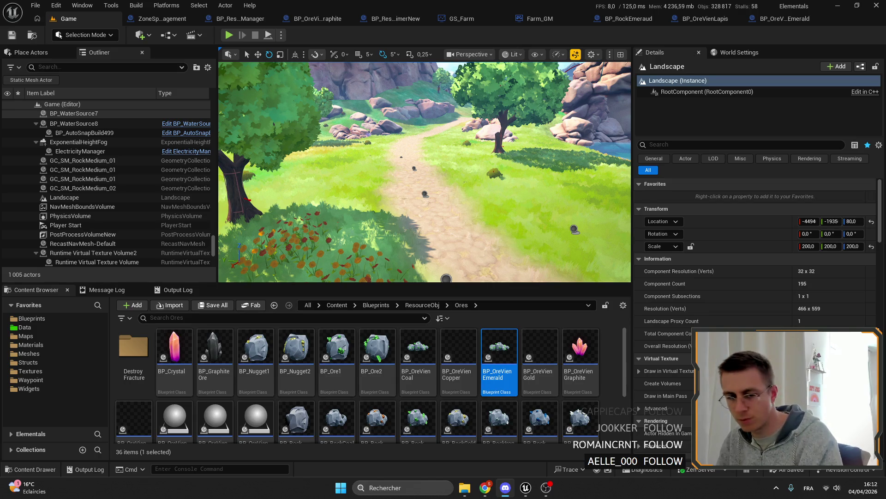
In GetSavedPlantAndDestroy, add a Clear on Saved Plants between the function entry and the For Each Loop
key(s)
drag(424, 174, 424, 208)
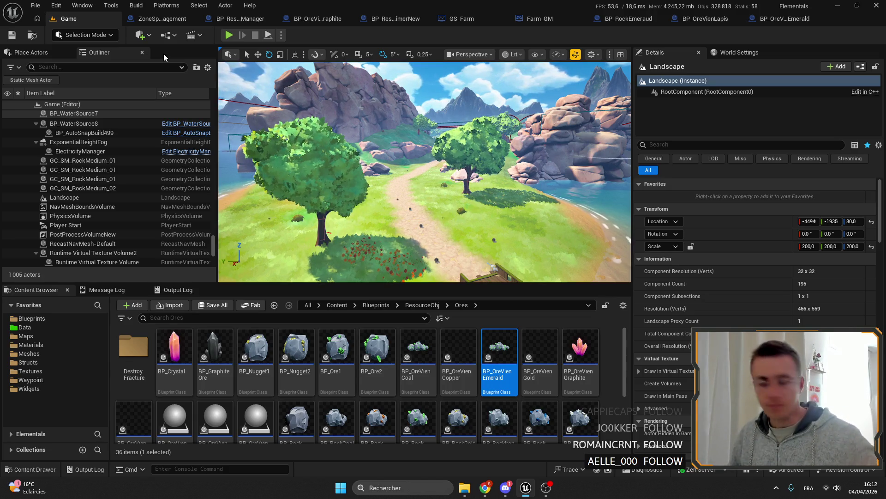
click(162, 18)
scroll(292, 109, up, 1)
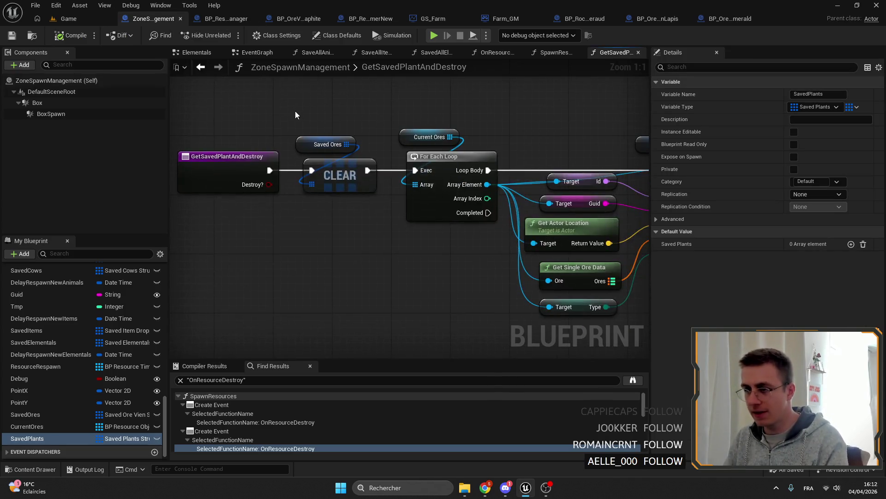
mouse_move(28, 438)
mouse_down()
mouse_move(347, 149)
mouse_move(410, 142)
mouse_up()
text(clr)
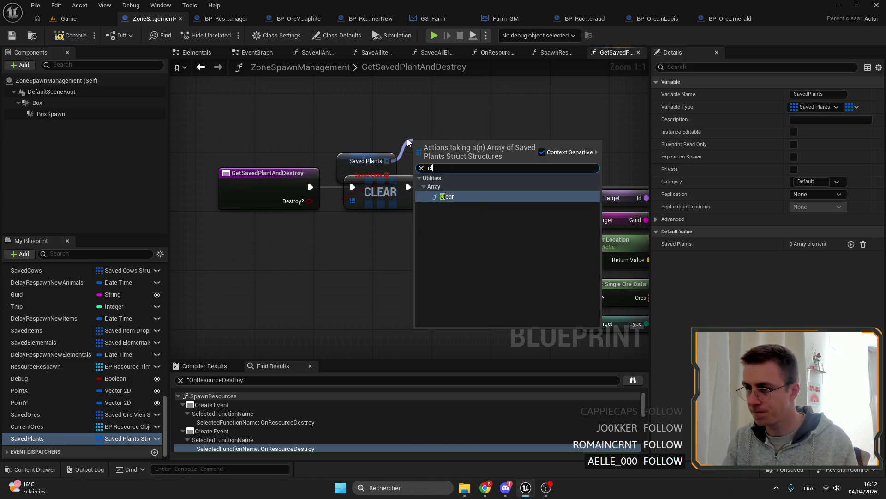
key(BackSpace)
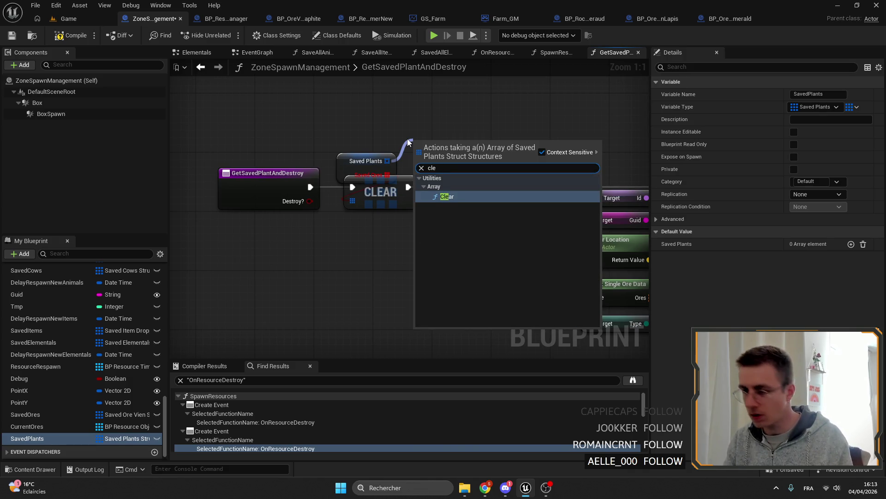
key(Return)
mouse_move(443, 148)
mouse_down()
mouse_move(389, 197)
mouse_move(310, 187)
mouse_up()
mouse_move(395, 201)
mouse_down()
mouse_move(387, 193)
mouse_move(457, 188)
mouse_up()
mouse_move(501, 111)
mouse_down()
mouse_move(413, 109)
mouse_move(429, 111)
mouse_move(347, 263)
mouse_up()
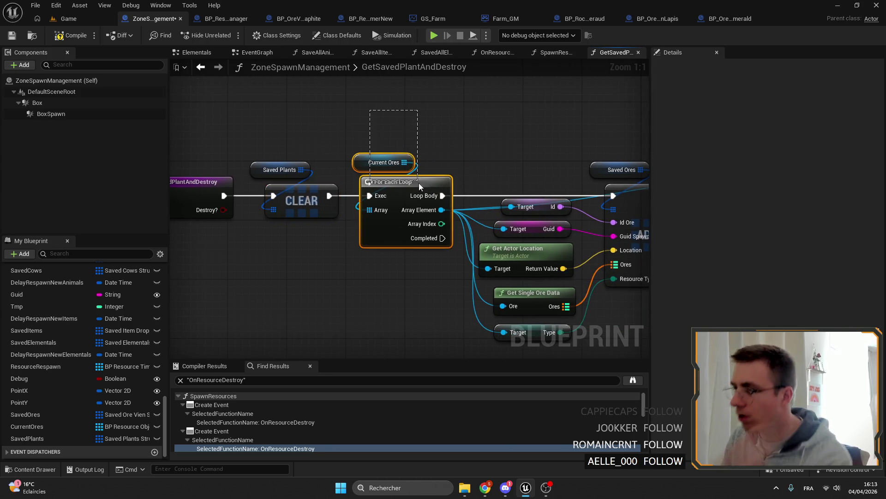
Duplicate the CurrentOres variable and rename the copy CurrentPlants
right_click(27, 426)
click(83, 436)
double_click(35, 451)
text(CurrentPlants)
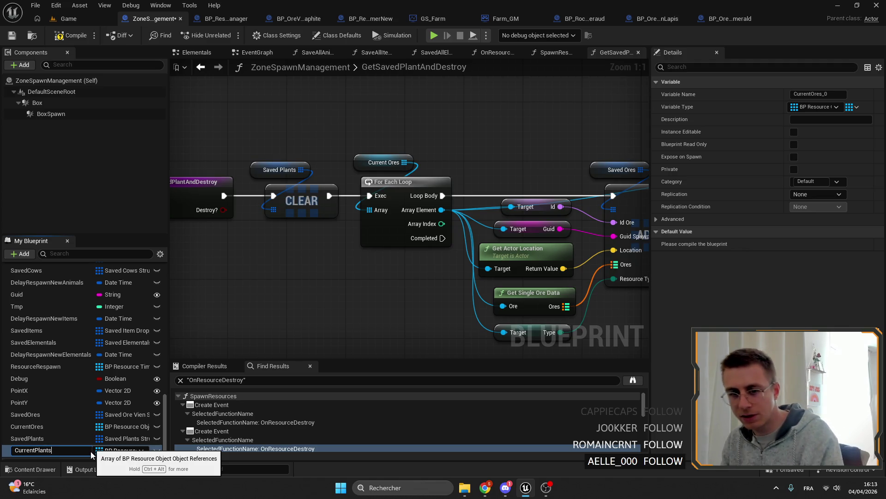
key(Return)
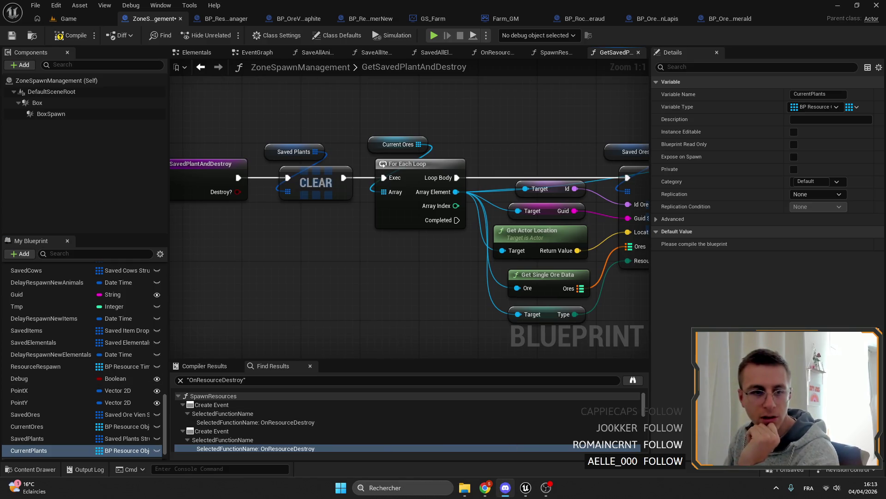
key(alt+Tab)
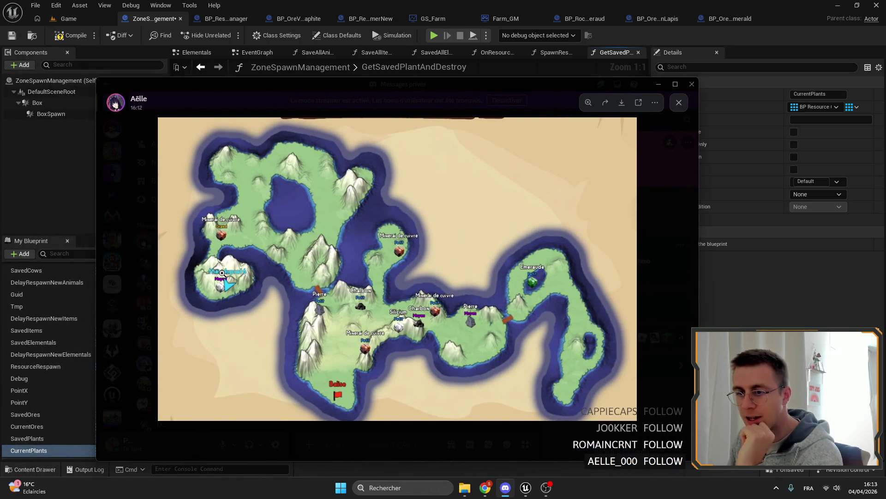
Zoom in and out on the shared island map image in the Discord DM, close it and return to Unreal
click(223, 273)
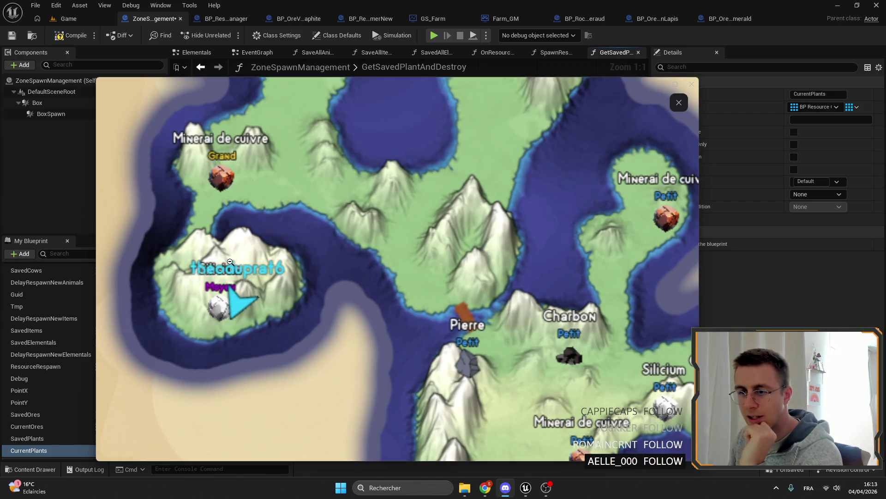
click(217, 282)
key(Escape)
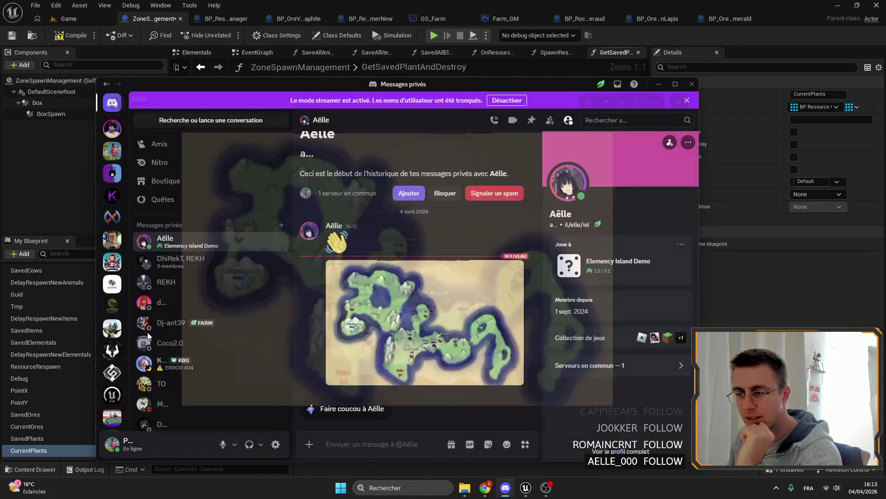
click(371, 322)
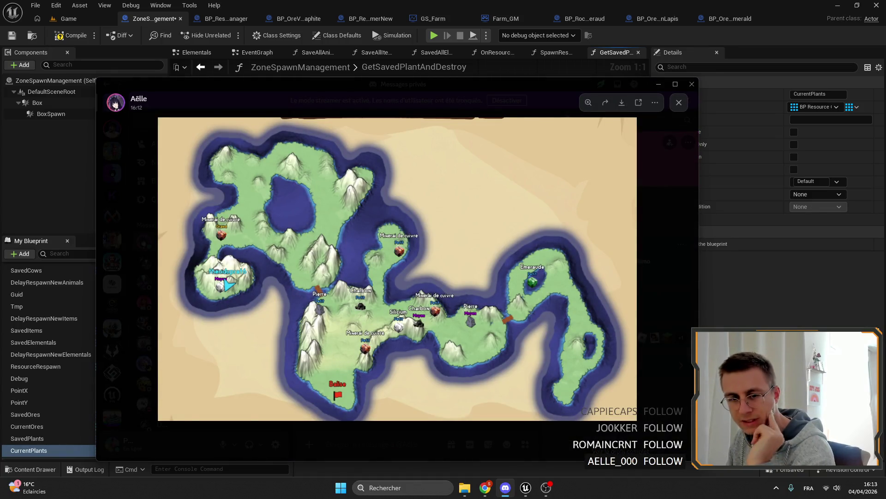
click(240, 278)
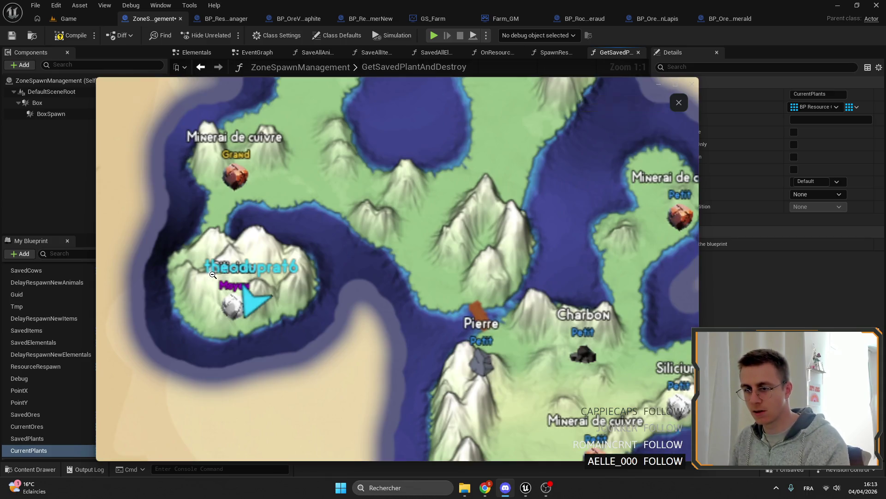
click(245, 281)
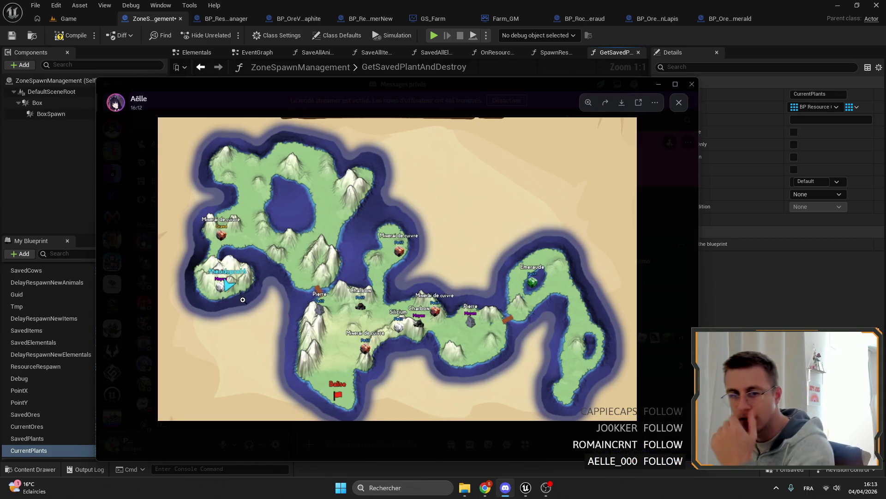
click(221, 279)
click(253, 290)
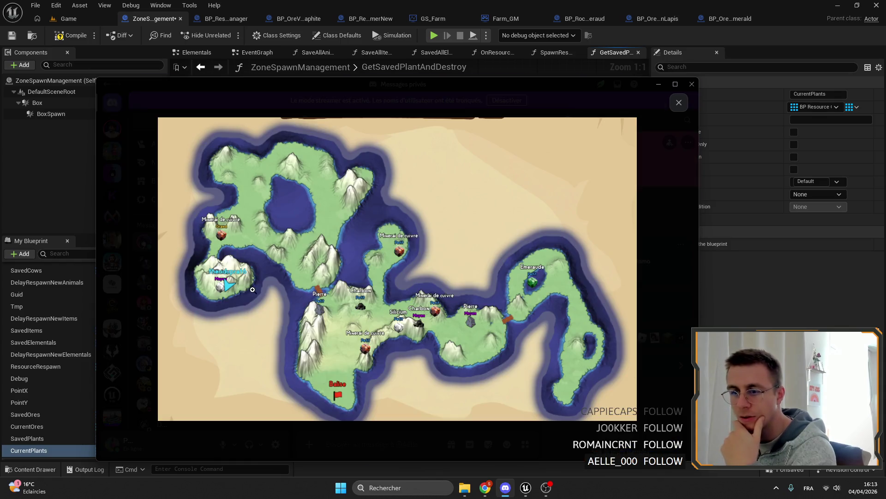
key(Escape)
key(alt+Tab)
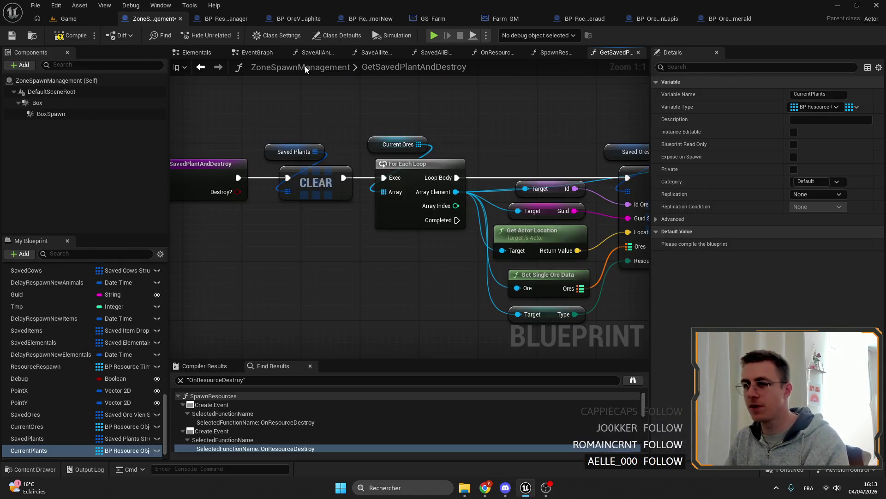
Fly the Game level view to the rock pile and select the BP_SpawnResourcePos crystal spawn points
click(67, 18)
mouse_move(416, 173)
mouse_down()
mouse_move(450, 180)
mouse_move(396, 164)
mouse_move(429, 174)
mouse_move(383, 215)
mouse_move(411, 203)
mouse_up()
key(w)
key(w)
key(w)
key(w)
click(383, 216)
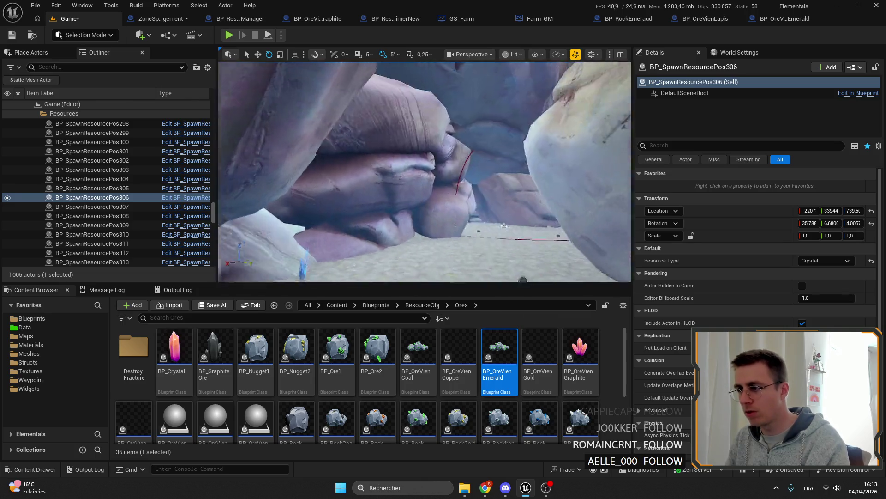
click(459, 177)
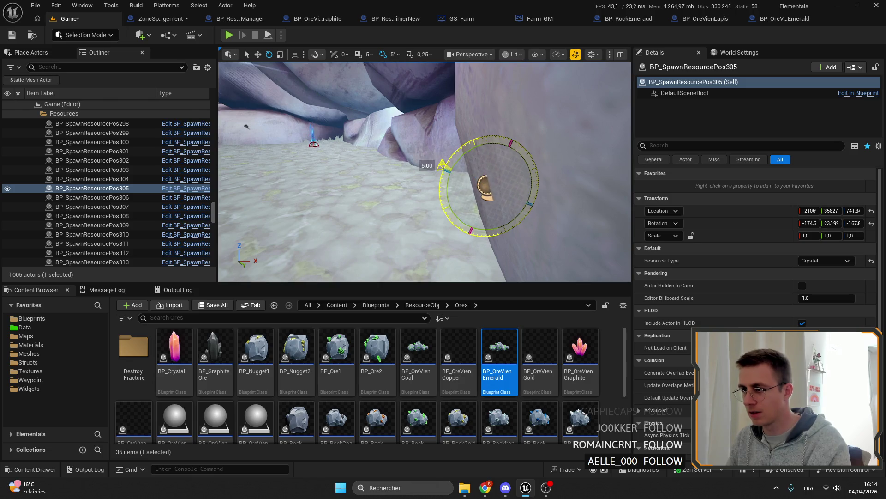
drag(416, 173, 484, 208)
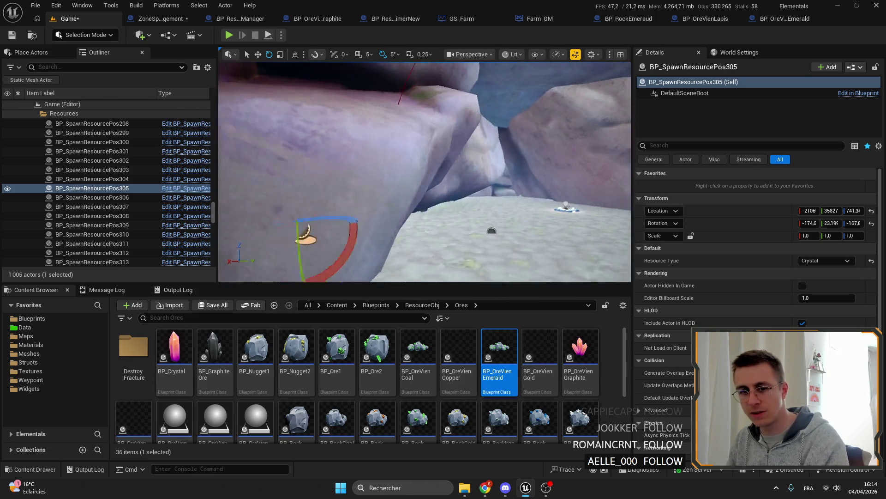
drag(415, 173, 450, 195)
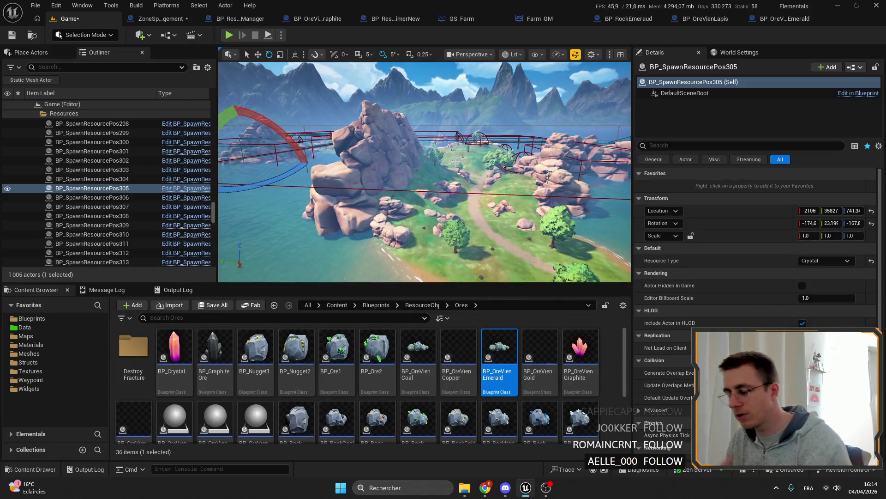
Save the Game map, survey the island's spawn boxes from above, and return to ZoneSpawnManagement
click(11, 36)
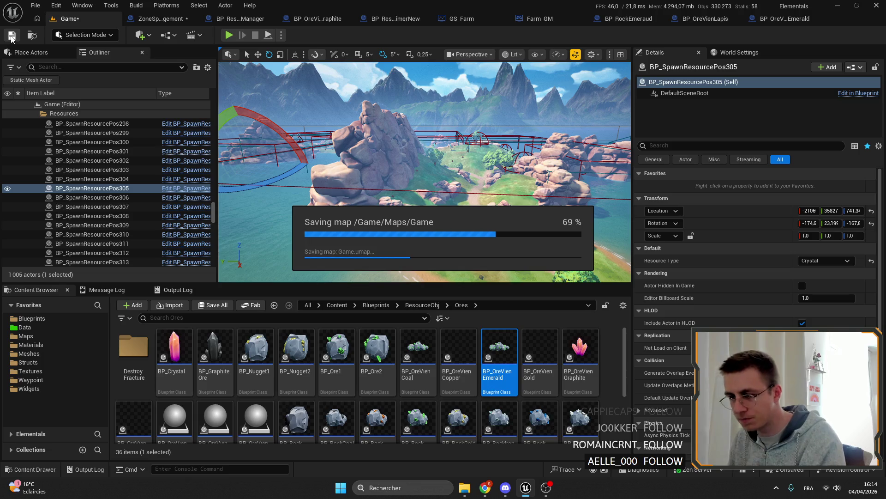
drag(416, 173, 450, 194)
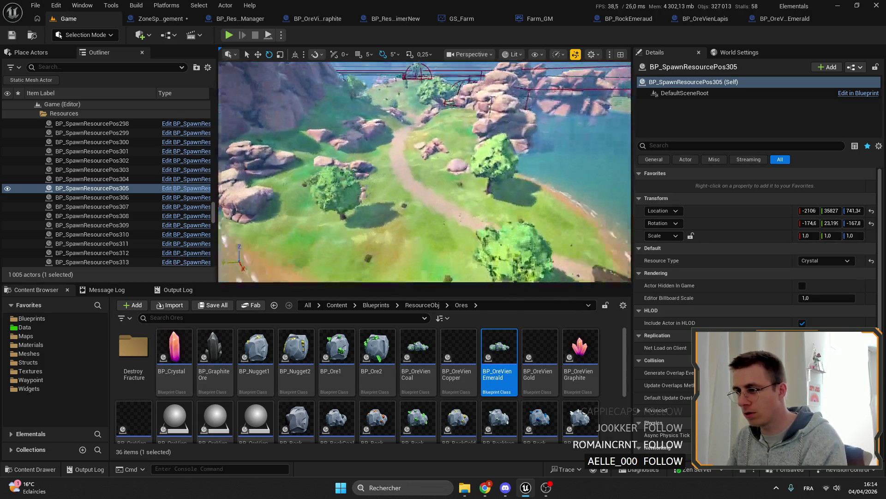
scroll(424, 174, down, 5)
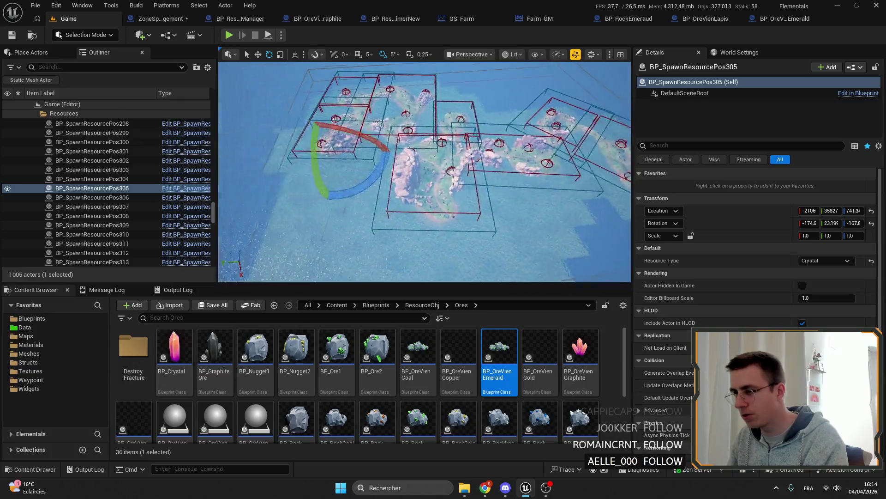
drag(378, 167, 375, 229)
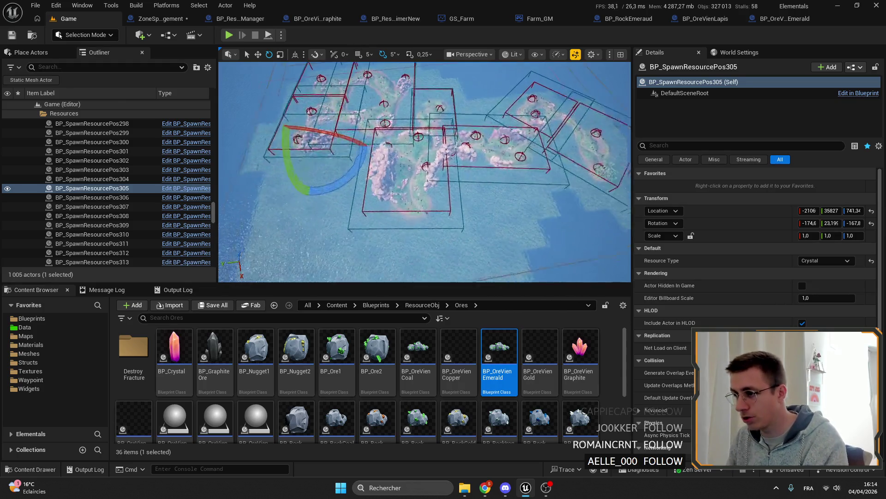
drag(497, 141, 415, 70)
mouse_move(403, 103)
mouse_down()
mouse_move(403, 173)
mouse_move(403, 93)
mouse_up()
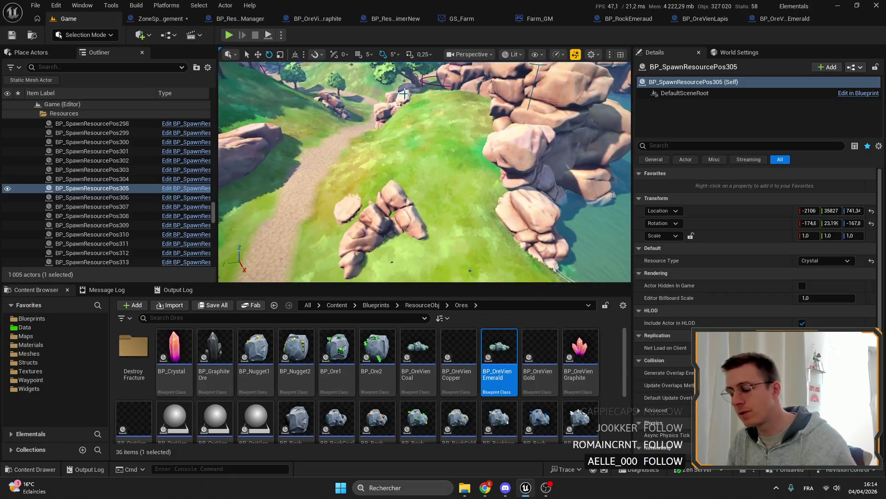
drag(398, 56, 398, 111)
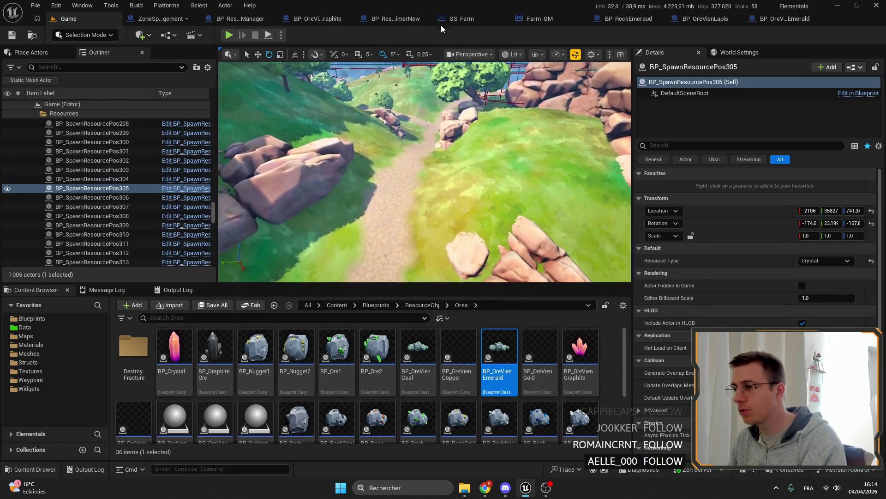
click(154, 19)
Save the blueprint and change CurrentPlants to a BP Base Plant array type
key(ctrl+s)
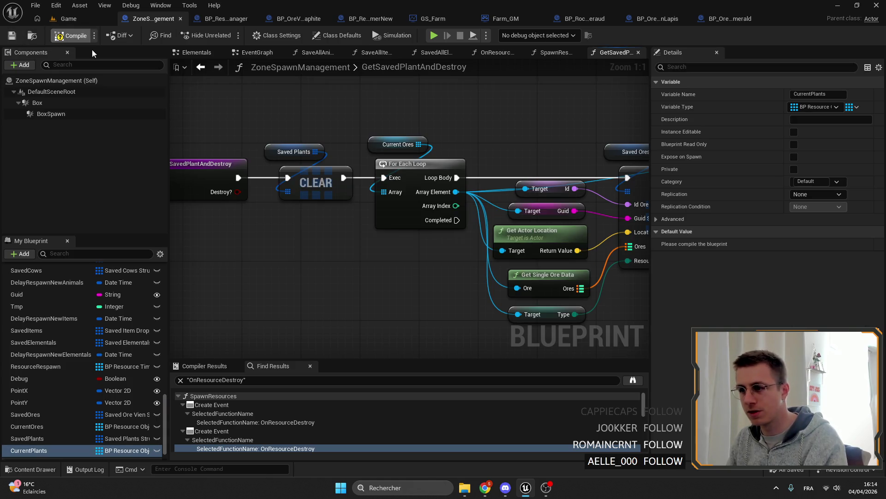
mouse_move(303, 99)
mouse_down()
mouse_move(390, 134)
mouse_move(420, 133)
mouse_up()
drag(388, 166, 421, 210)
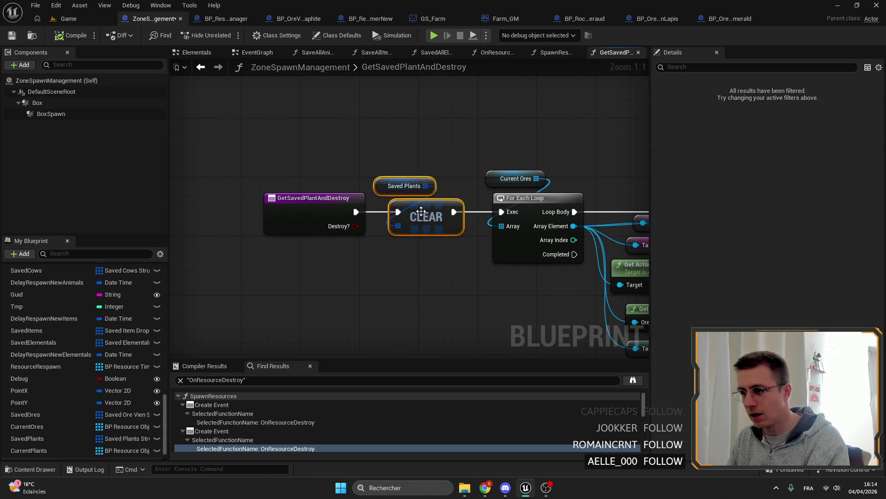
drag(507, 139, 365, 120)
scroll(28, 409, down, 3)
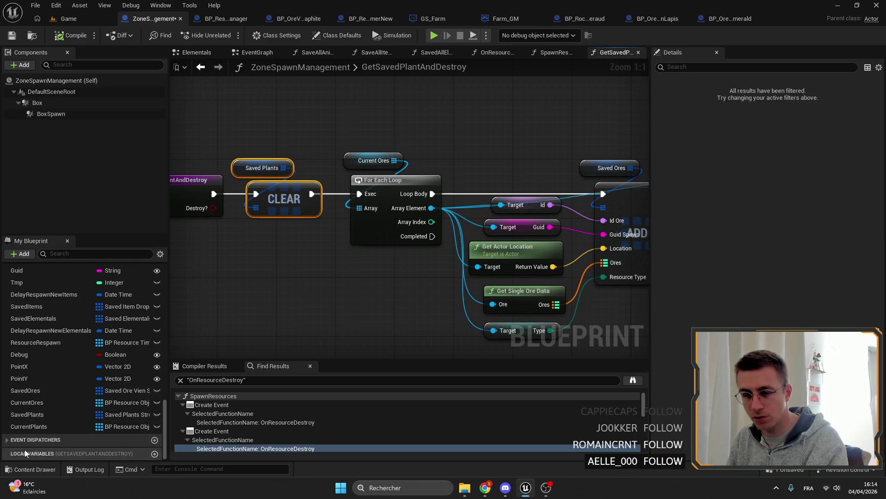
click(35, 426)
click(826, 106)
text(base plant)
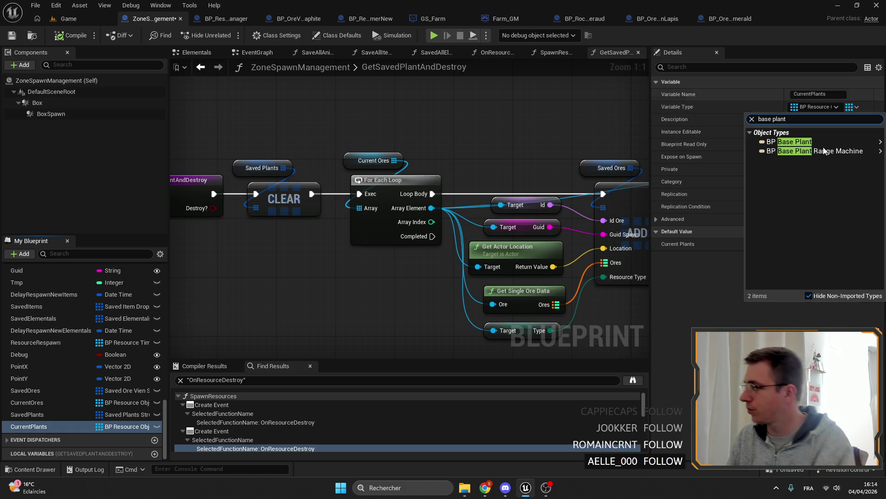
click(805, 142)
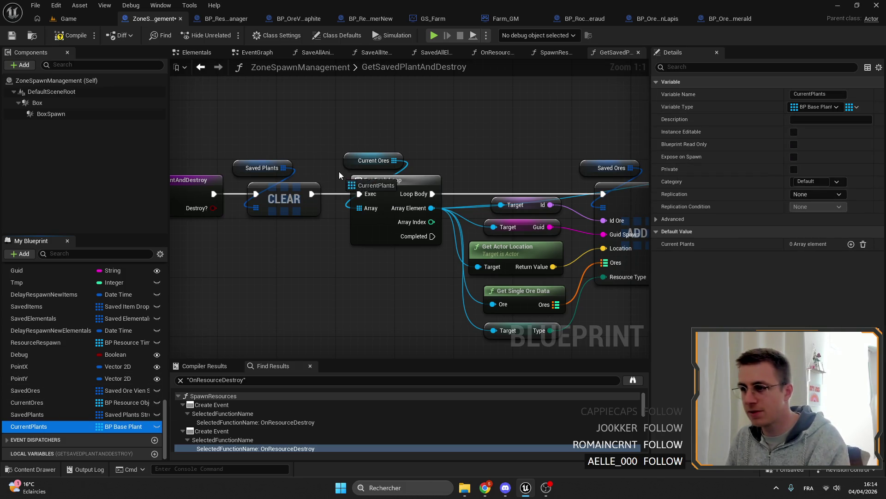
Delete the old For Each Loop and pull a new wire from the Current Plants getter
right_click(324, 184)
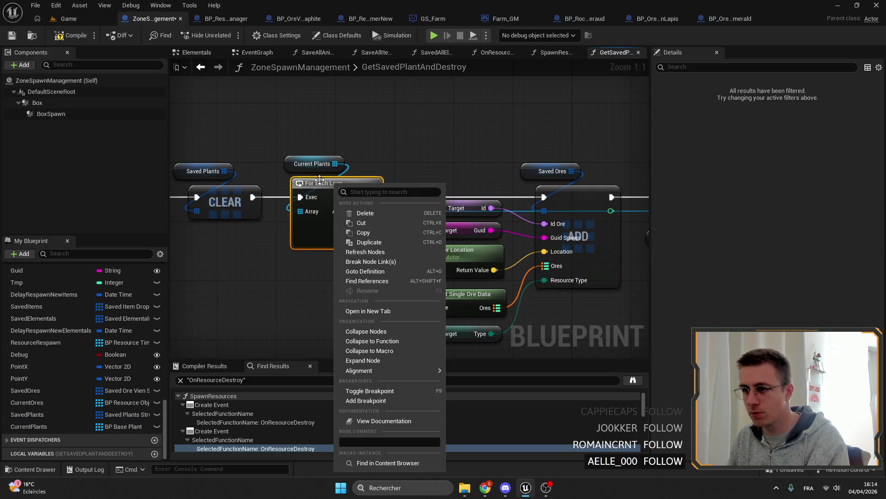
click(353, 253)
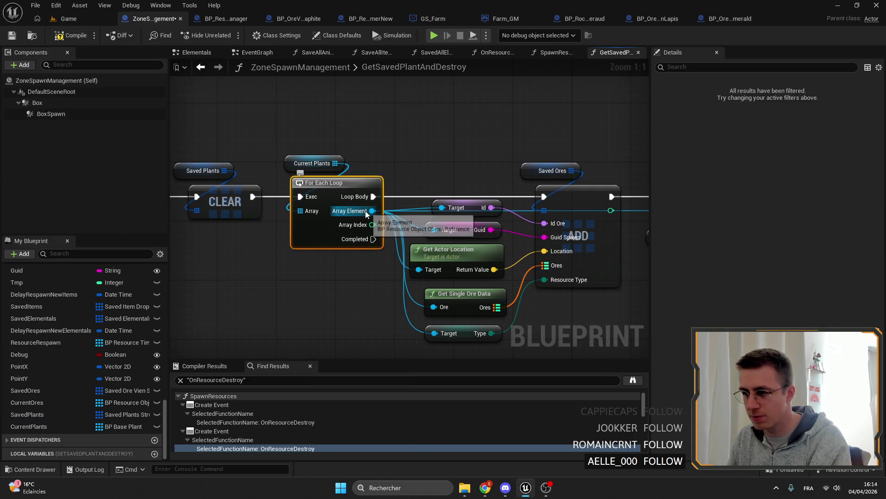
key(Delete)
drag(336, 164, 361, 169)
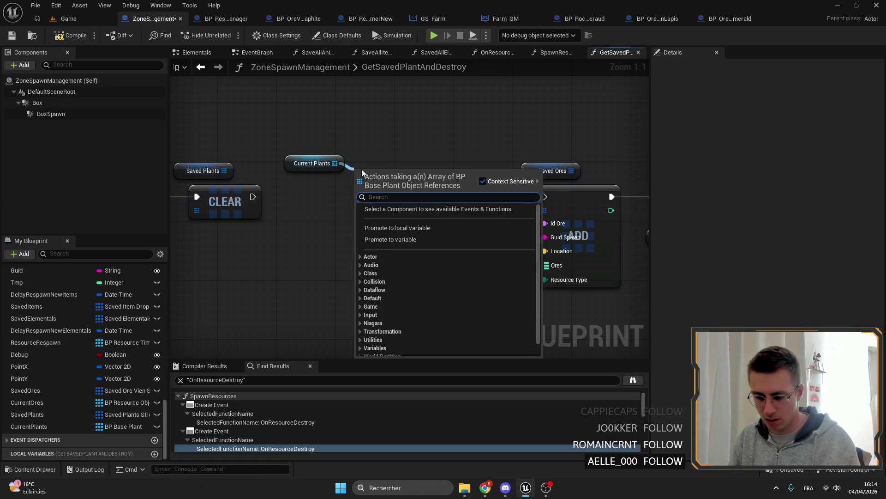
Create a For Each Loop over Current Plants running after CLEAR, and delete the leftover ore nodes
click(362, 169)
drag(253, 198, 296, 197)
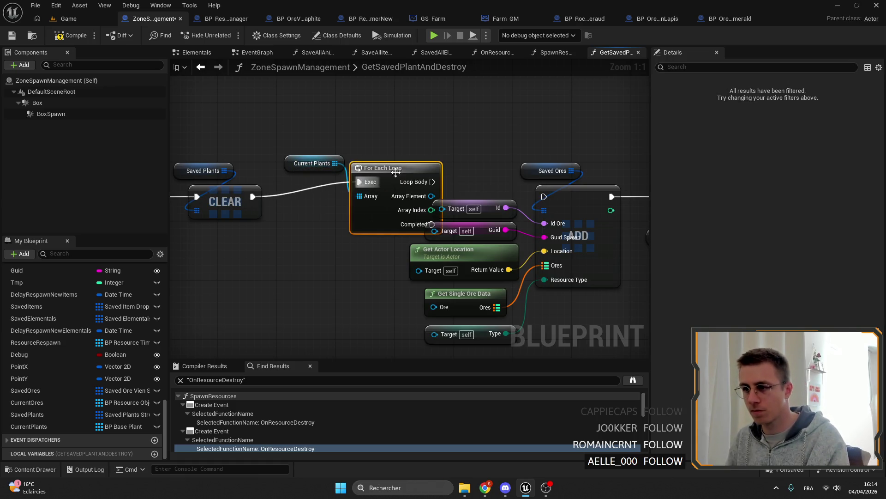
drag(388, 170, 340, 182)
drag(416, 138, 391, 115)
drag(402, 187, 516, 333)
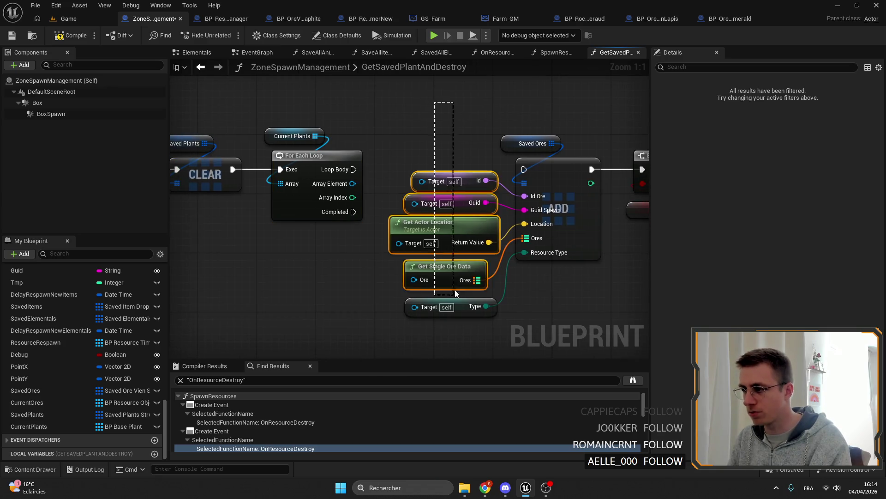
key(Delete)
drag(507, 147, 630, 277)
key(Delete)
Add a Saved Plants ADD node with its plant item input split into fields
drag(457, 201, 444, 209)
mouse_move(28, 414)
mouse_down()
mouse_move(516, 153)
mouse_move(596, 187)
mouse_move(541, 187)
mouse_up()
click(624, 241)
key(Escape)
right_drag(485, 222, 436, 204)
right_click(523, 197)
key(Escape)
right_drag(522, 197, 458, 205)
right_click(463, 202)
click(500, 246)
Wire the loop's Loop Body into the Saved Plants ADD node
drag(496, 184, 478, 177)
right_drag(388, 208, 485, 221)
drag(343, 183, 506, 182)
right_click(521, 186)
key(Escape)
drag(343, 182, 506, 183)
click(540, 174)
Feed each plant's Get Id from Array Element into the ADD node's Id field
mouse_move(443, 177)
right_down()
mouse_move(415, 167)
mouse_move(443, 158)
right_up()
drag(406, 177, 433, 182)
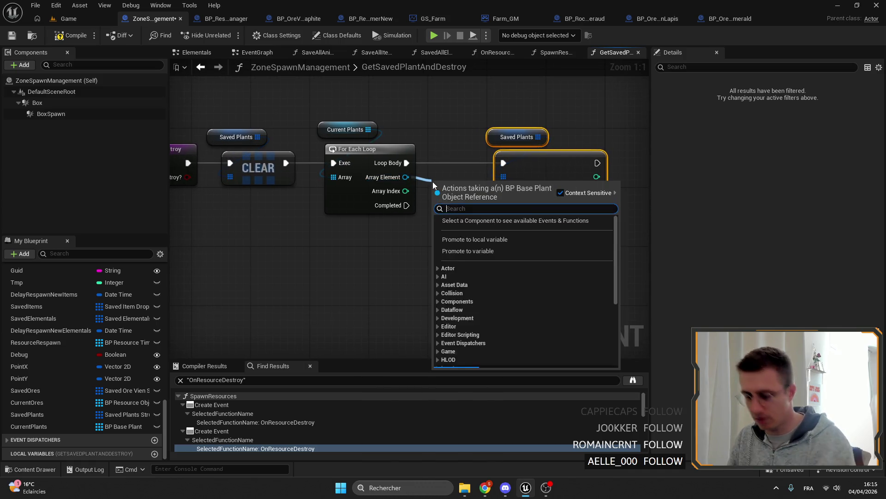
text(id)
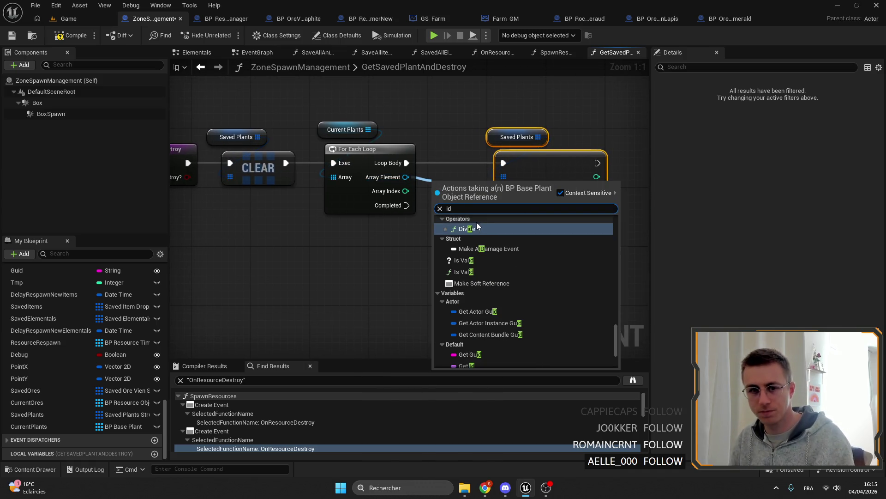
scroll(487, 277, down, 3)
click(478, 270)
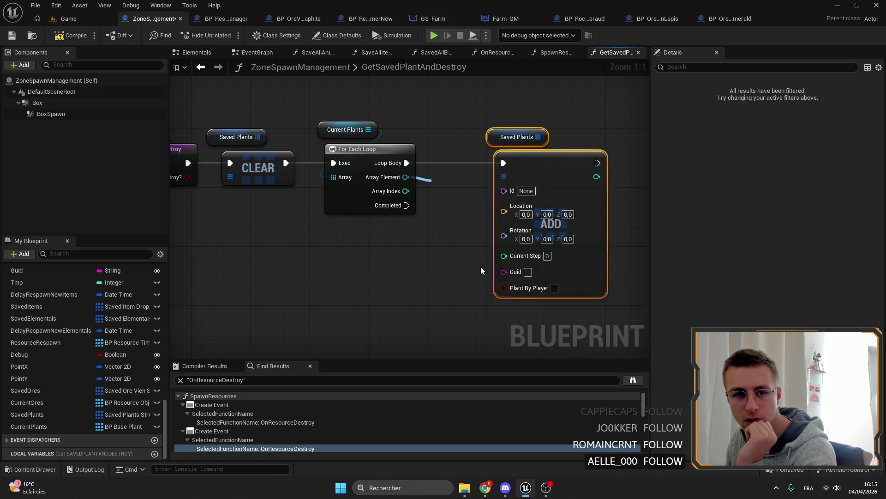
drag(488, 188, 505, 190)
drag(561, 167, 592, 166)
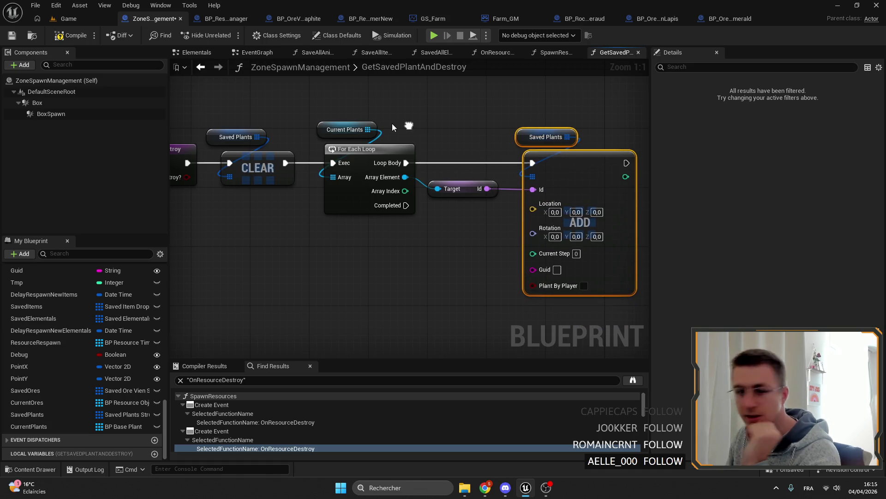
Add Get Actor Transform for each plant with its result split into location, rotation and scale
right_click(408, 128)
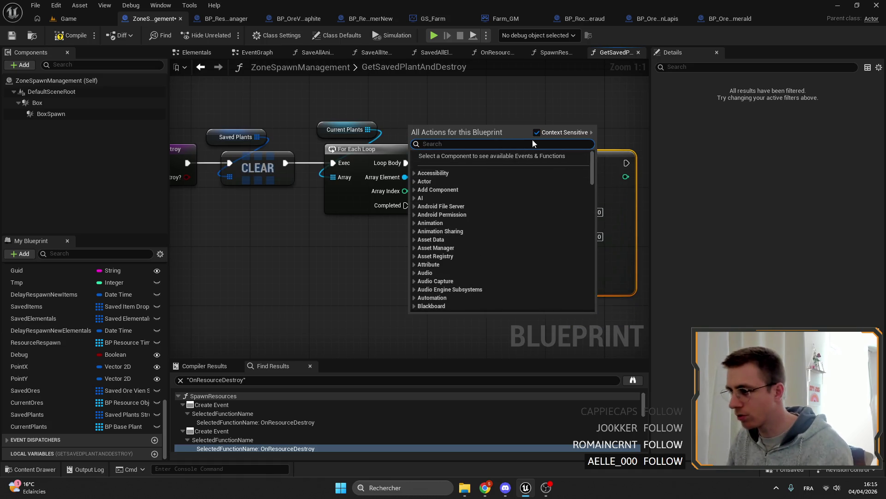
scroll(429, 222, down, 5)
scroll(485, 228, down, 3)
scroll(516, 243, up, 2)
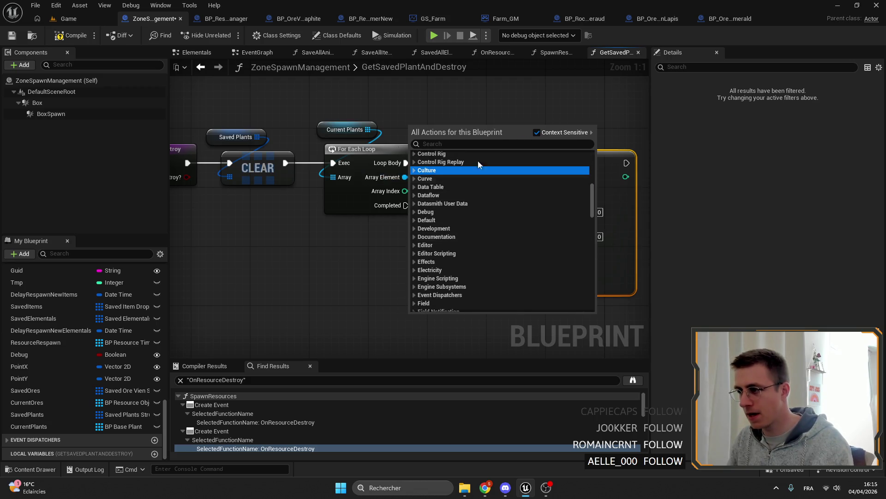
click(443, 171)
right_click(351, 199)
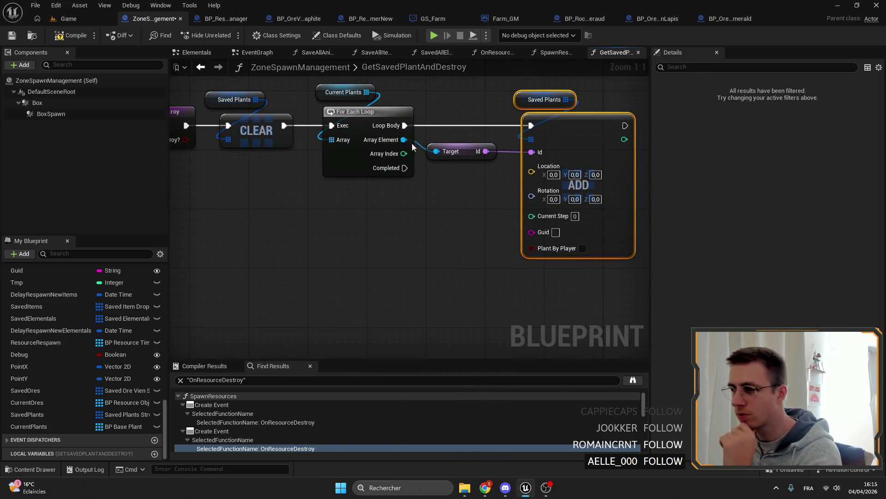
drag(404, 140, 432, 183)
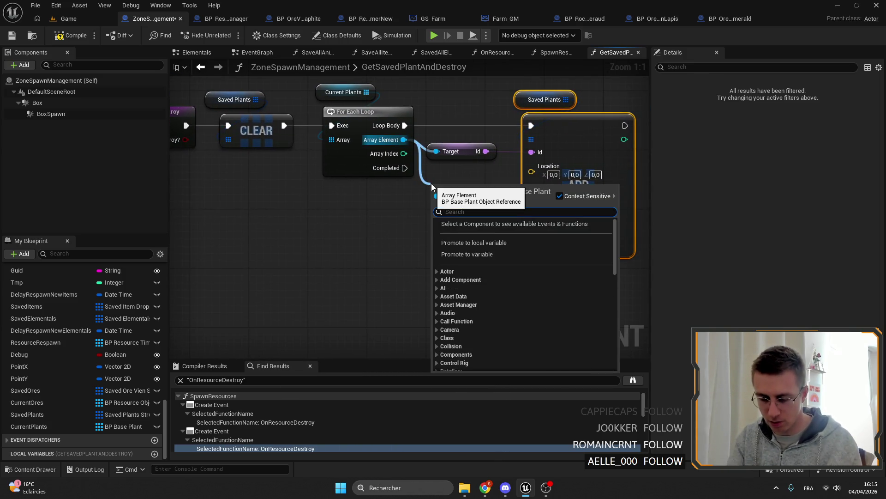
text(transf)
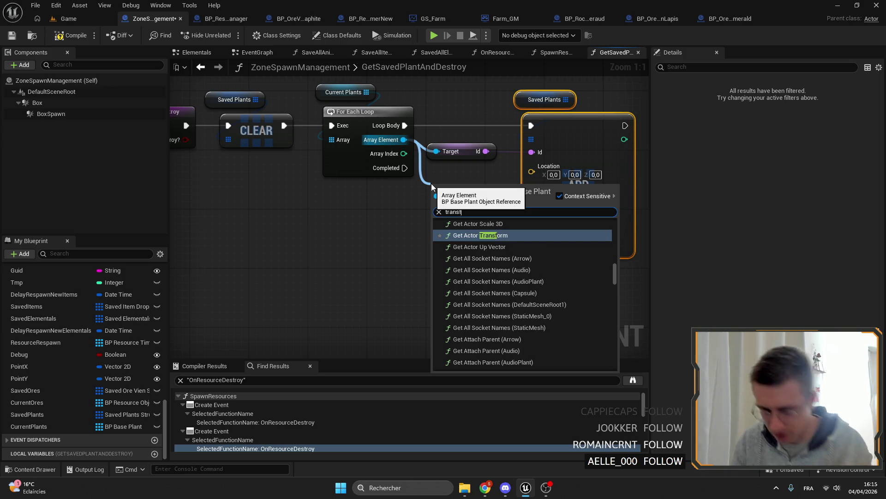
text(orm)
click(490, 234)
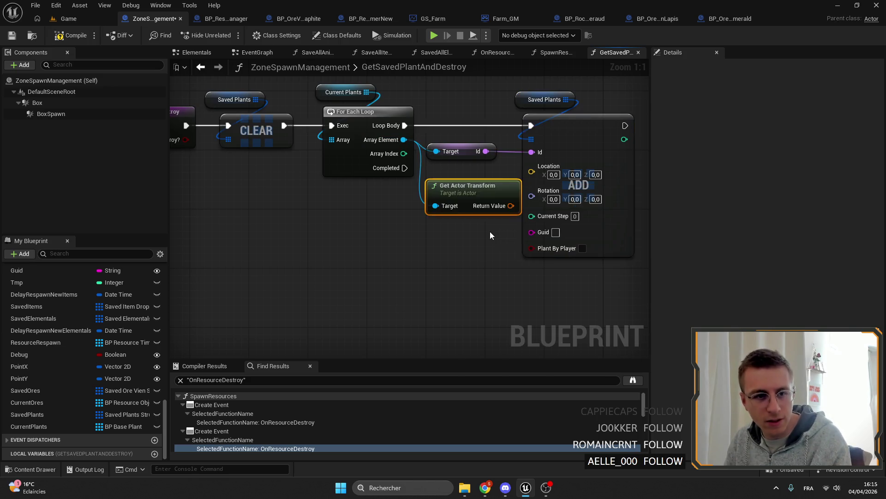
scroll(466, 240, up, 1)
right_click(462, 249)
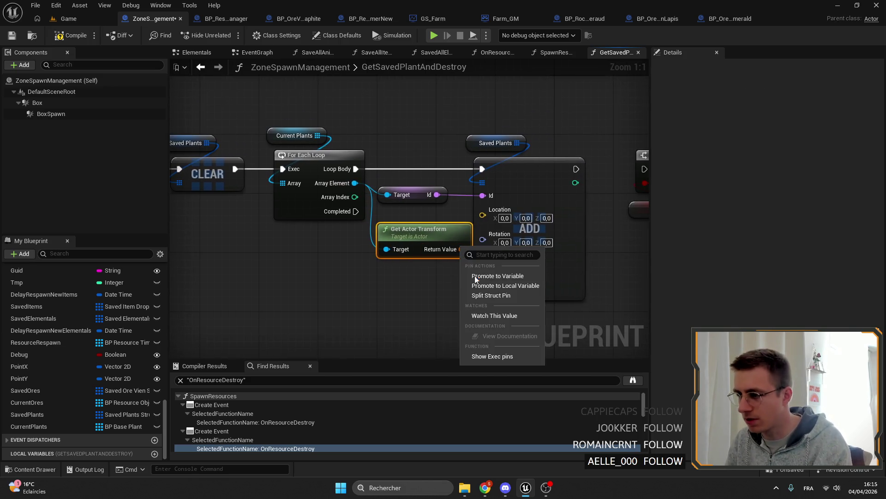
click(493, 297)
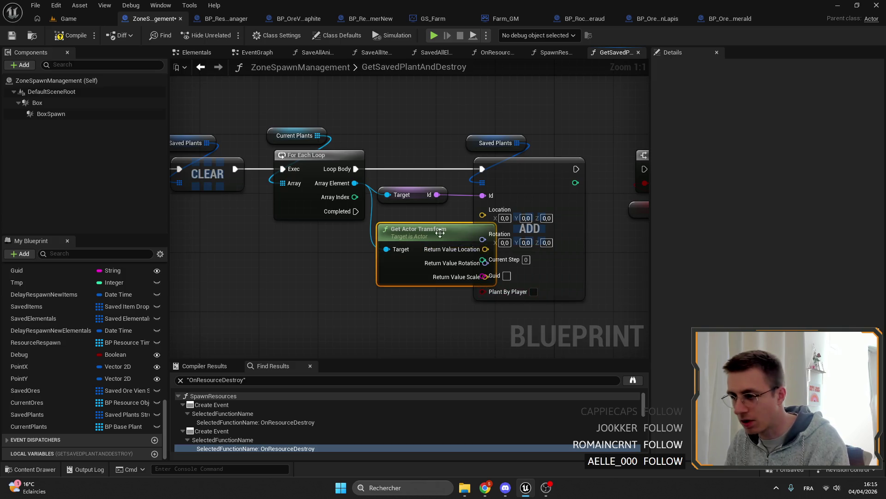
drag(448, 236, 448, 220)
Move the ADD node right and select the Branch and Destroy? nodes, viewing the whole function
right_click(416, 139)
drag(443, 166, 490, 167)
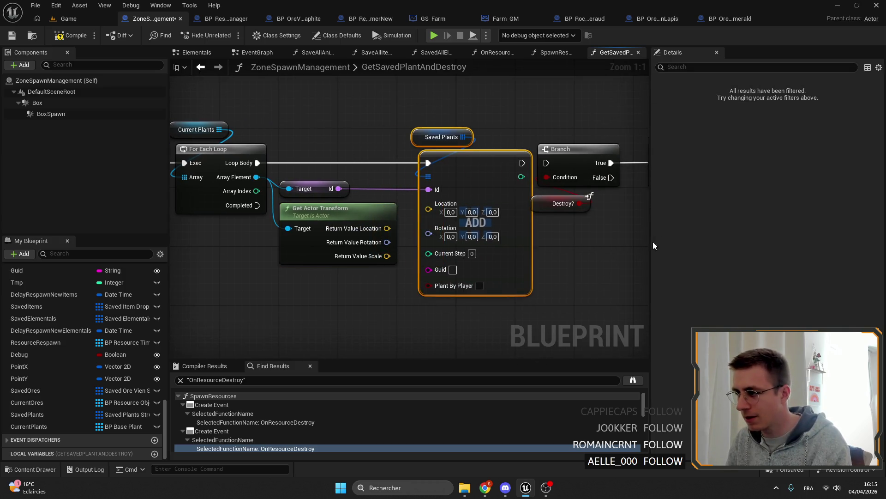
right_click(624, 208)
drag(388, 131, 485, 187)
drag(420, 153, 553, 160)
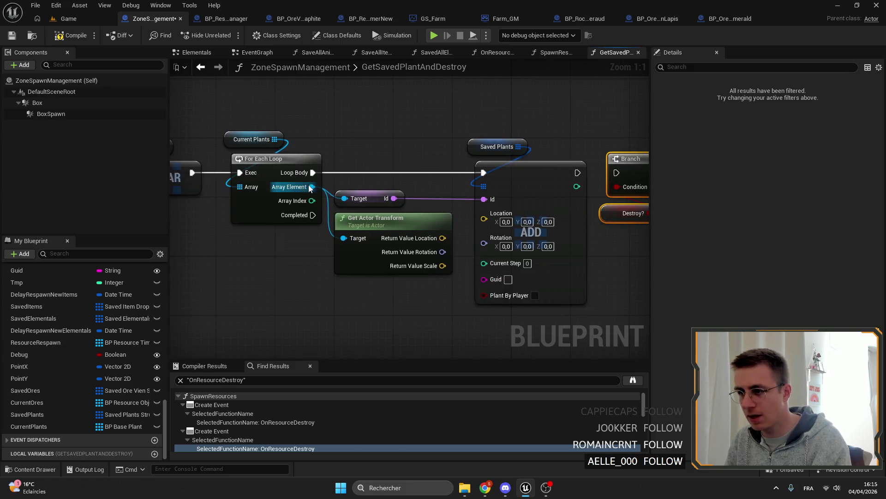
drag(304, 188, 485, 207)
scroll(443, 208, down, 3)
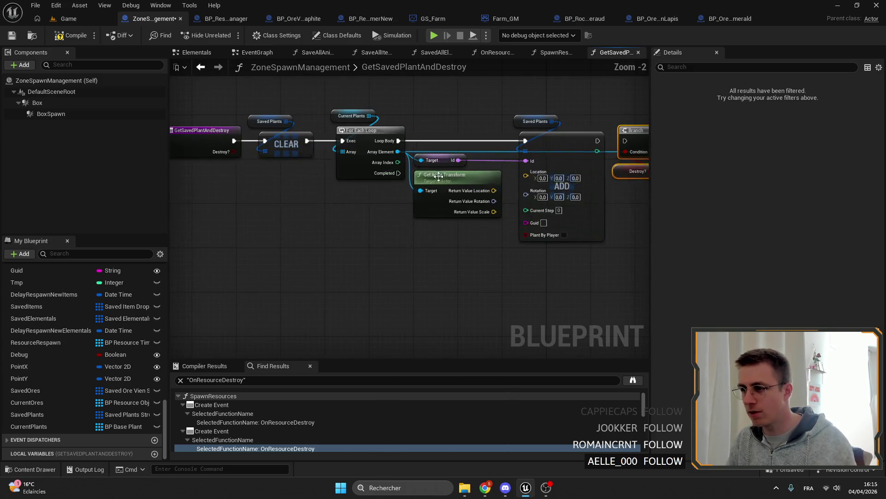
scroll(347, 123, up, 3)
Add a CLEAR node for Current Plants from its getter
mouse_move(347, 83)
mouse_down()
mouse_move(384, 220)
mouse_move(443, 239)
mouse_up()
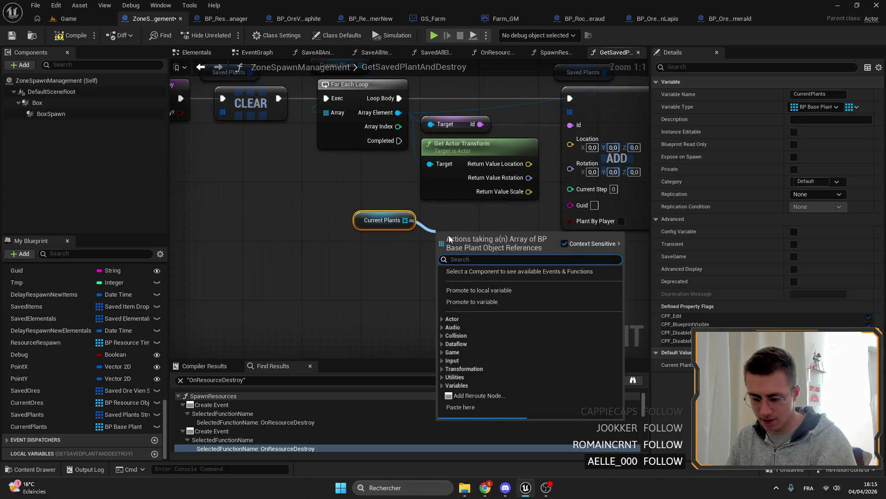
text(cl)
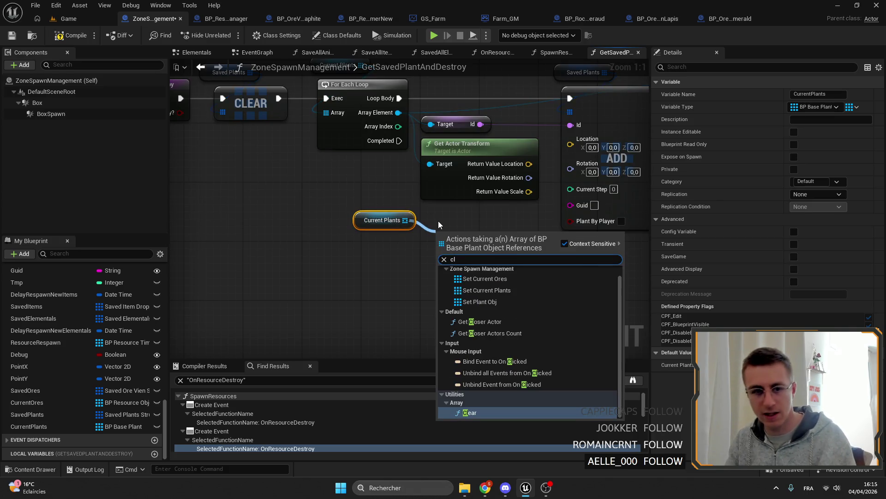
key(Return)
drag(385, 219, 435, 270)
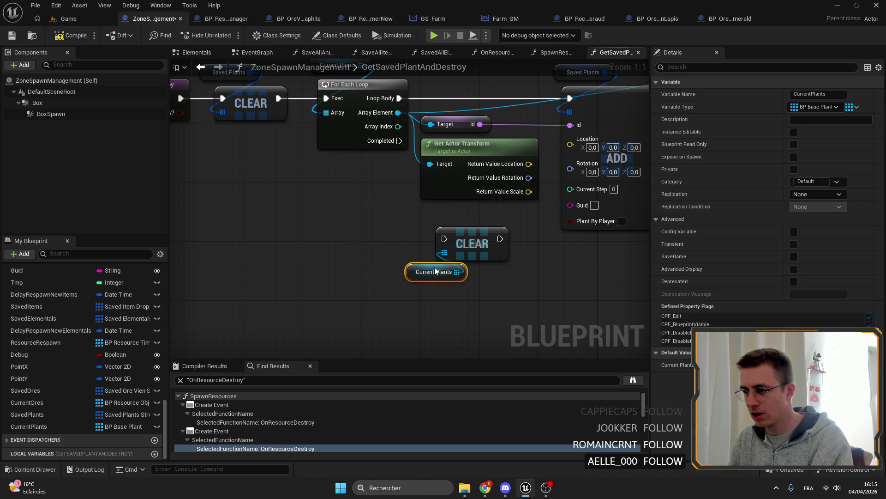
Move Branch and Destroy? beside CLEAR, wiring loop Completed to Branch and True to CLEAR
mouse_move(589, 208)
mouse_down()
mouse_move(432, 217)
mouse_move(347, 173)
mouse_up()
drag(304, 195, 389, 235)
mouse_move(360, 207)
mouse_down()
mouse_move(381, 244)
mouse_move(422, 244)
mouse_up()
drag(499, 221, 402, 299)
drag(346, 236, 471, 266)
mouse_move(377, 146)
mouse_down()
mouse_move(462, 265)
mouse_move(444, 274)
mouse_up()
key(Escape)
mouse_move(351, 156)
mouse_down()
mouse_move(367, 180)
mouse_move(328, 113)
mouse_up()
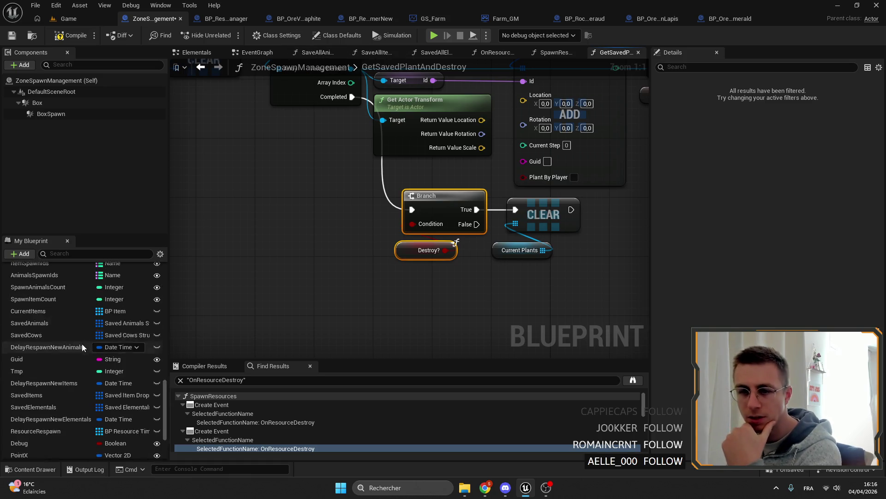
scroll(84, 340, up, 5)
In GetSavedOreAndDestroy, move the Branch and Destroy? nodes below the loop
double_click(60, 319)
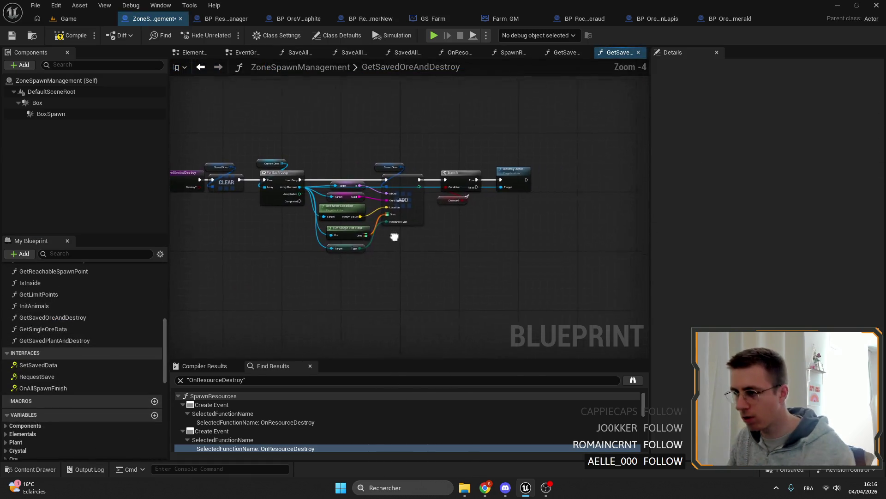
scroll(388, 174, up, 5)
mouse_move(554, 111)
mouse_down()
mouse_move(418, 280)
mouse_move(396, 294)
mouse_up()
drag(339, 202, 382, 271)
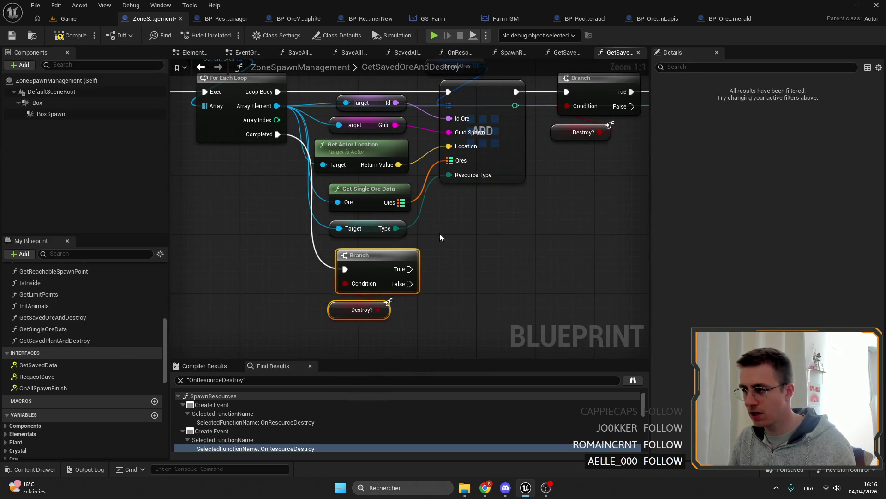
drag(412, 240, 527, 319)
Add a Current Ores getter with a CLEAR node that runs when the Branch is true
click(575, 143)
click(340, 135)
drag(485, 278, 346, 173)
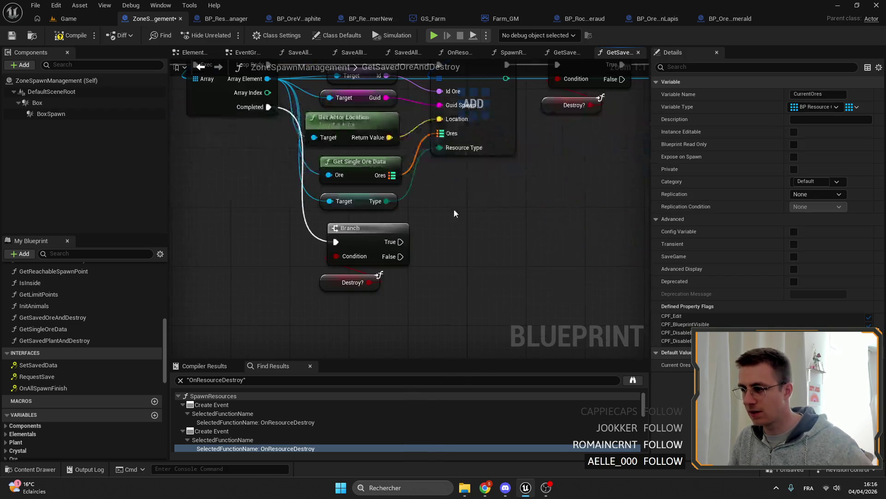
scroll(430, 208, up, 3)
drag(468, 213, 514, 223)
text(clear)
key(Return)
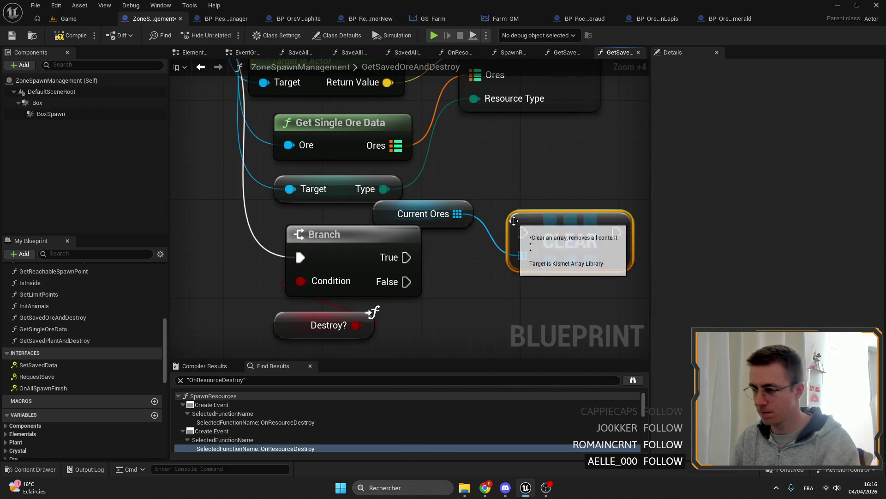
mouse_move(406, 257)
mouse_down()
mouse_move(522, 234)
mouse_move(554, 267)
mouse_up()
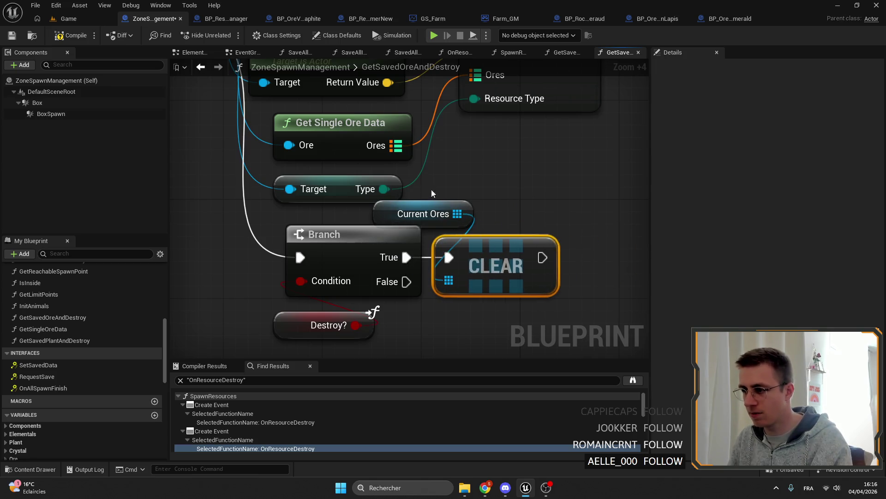
Line up the new clearing nodes and save the blueprint
drag(423, 213, 485, 213)
click(555, 153)
scroll(555, 154, down, 2)
drag(569, 311, 264, 201)
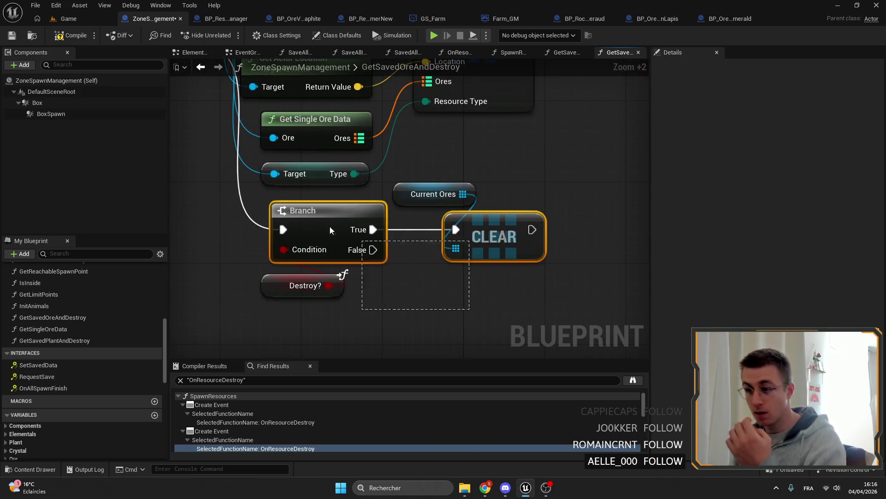
drag(518, 332, 283, 210)
scroll(486, 194, down, 5)
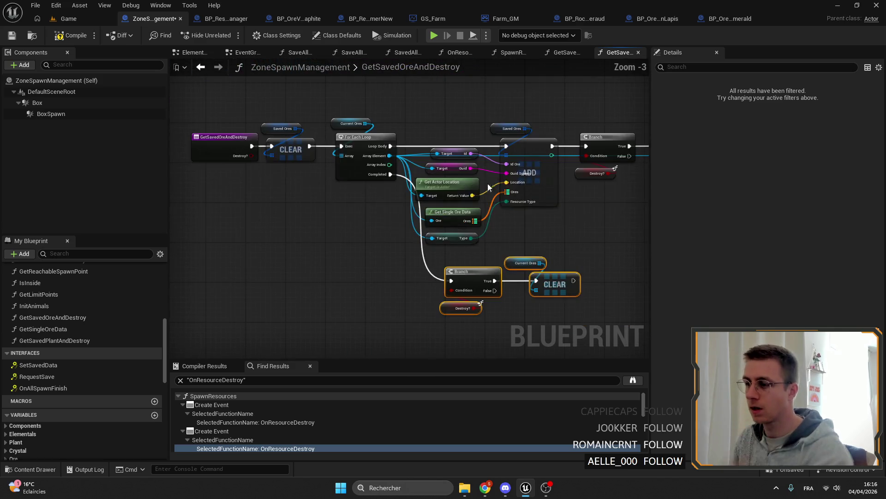
click(12, 36)
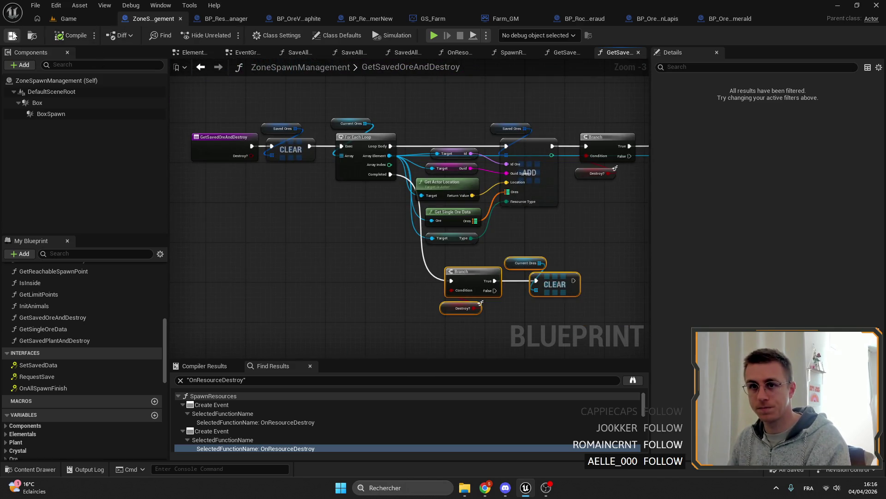
drag(526, 229, 488, 223)
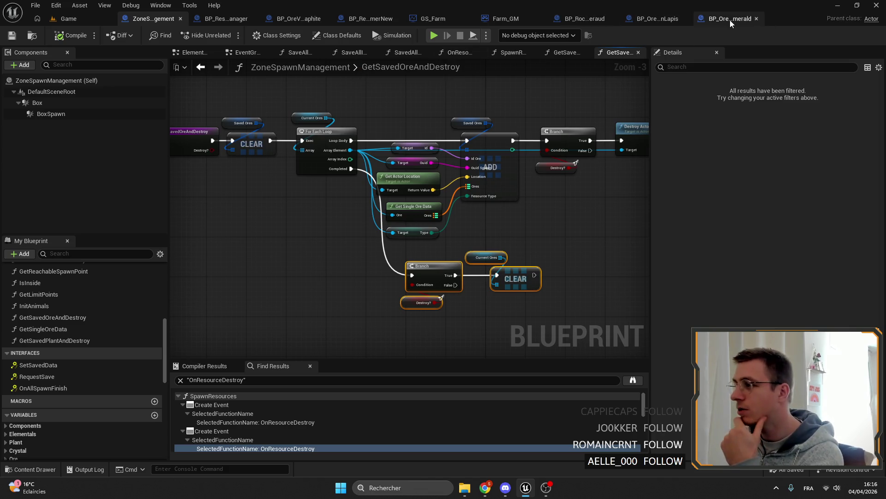
drag(555, 139, 556, 114)
click(565, 52)
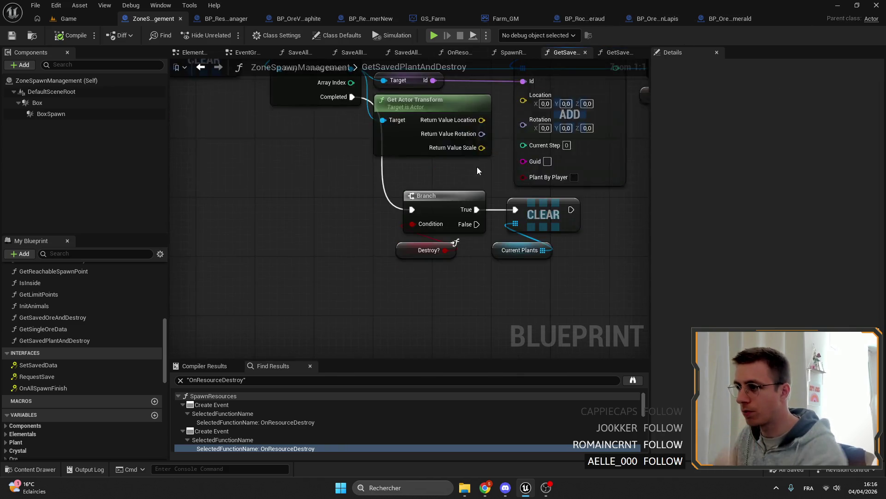
scroll(482, 160, down, 2)
scroll(482, 160, up, 2)
Wire the plant's actor location and rotation into the Saved Plants add node
drag(448, 184, 491, 160)
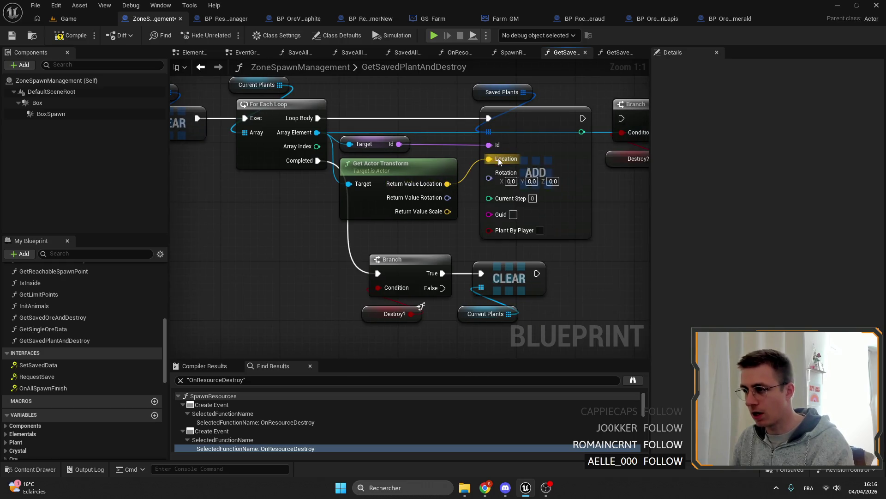
drag(447, 198, 490, 178)
drag(333, 132, 415, 222)
drag(407, 187, 406, 165)
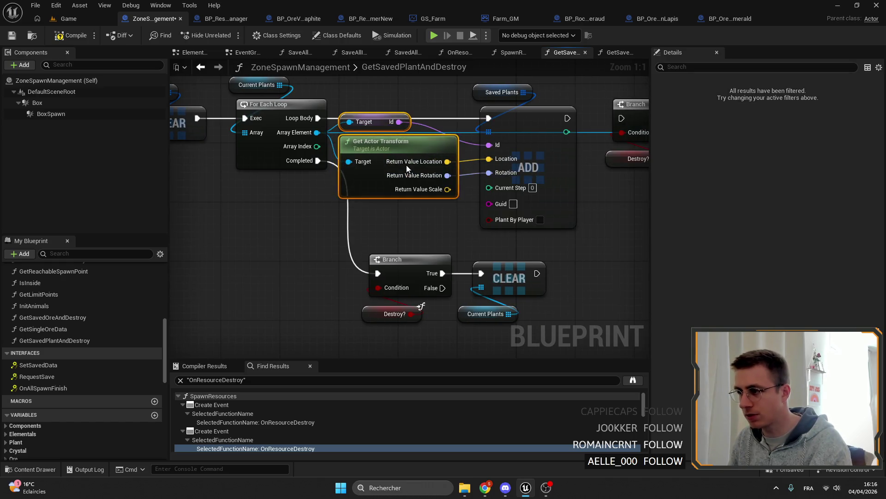
Add a Current Step getter from the loop's array element and feed it into the add node
drag(317, 131, 344, 143)
text(cur)
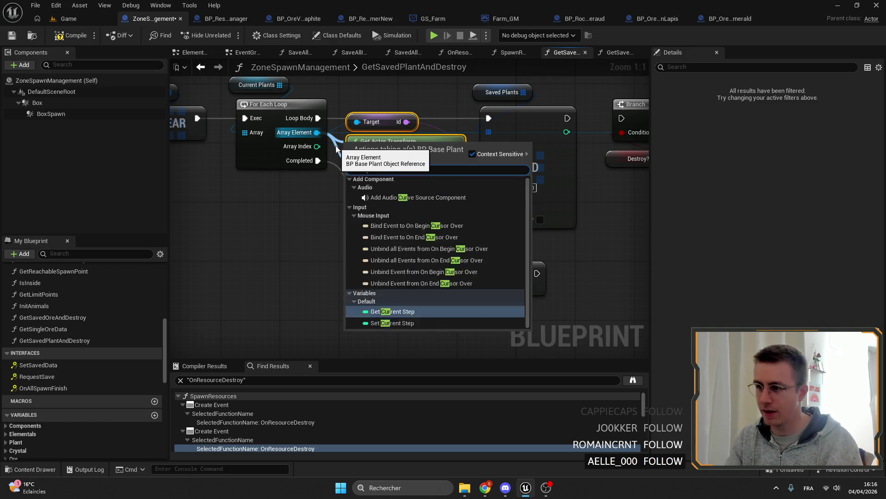
text(ren)
click(392, 199)
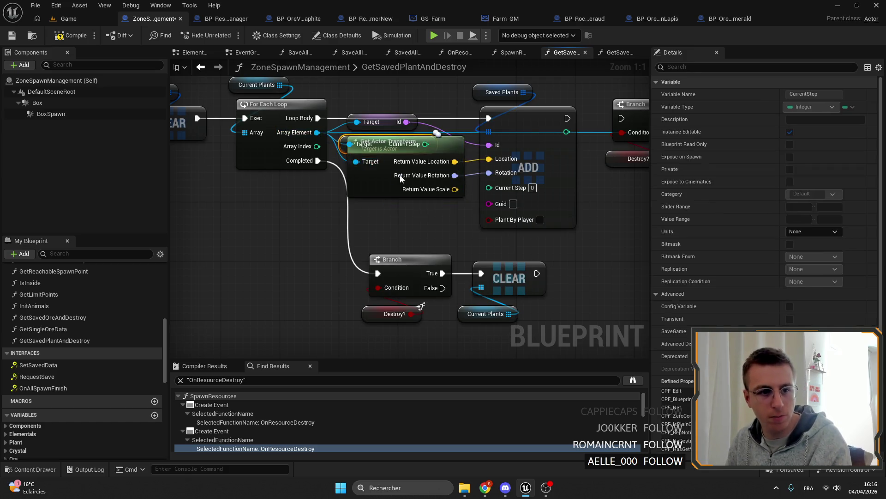
drag(360, 144, 366, 223)
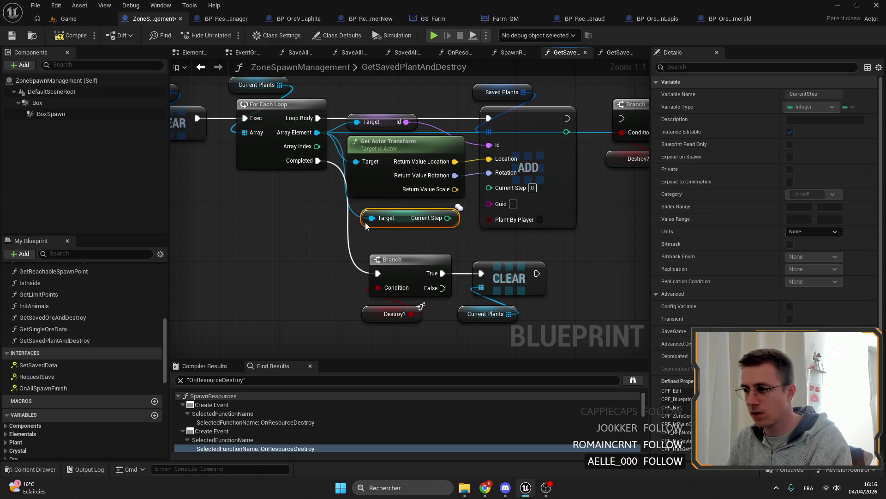
drag(447, 218, 488, 188)
drag(414, 218, 430, 212)
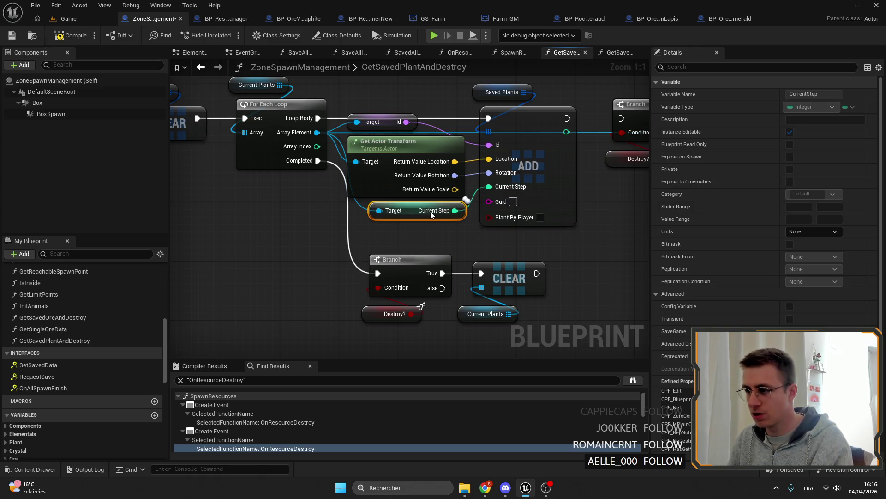
Add a Guid getter for the plant and connect it to the add node's Guid input
drag(317, 132, 326, 194)
text(guid)
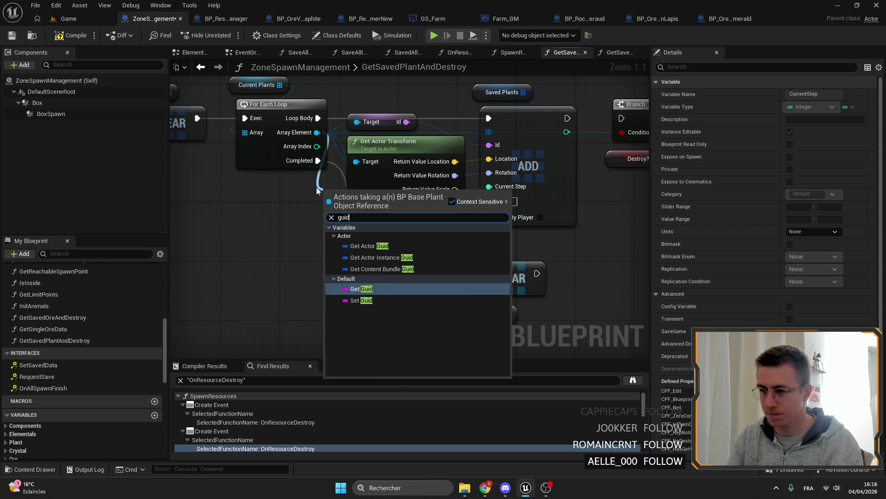
click(367, 290)
scroll(416, 208, down, 2)
drag(379, 123, 405, 168)
key(Escape)
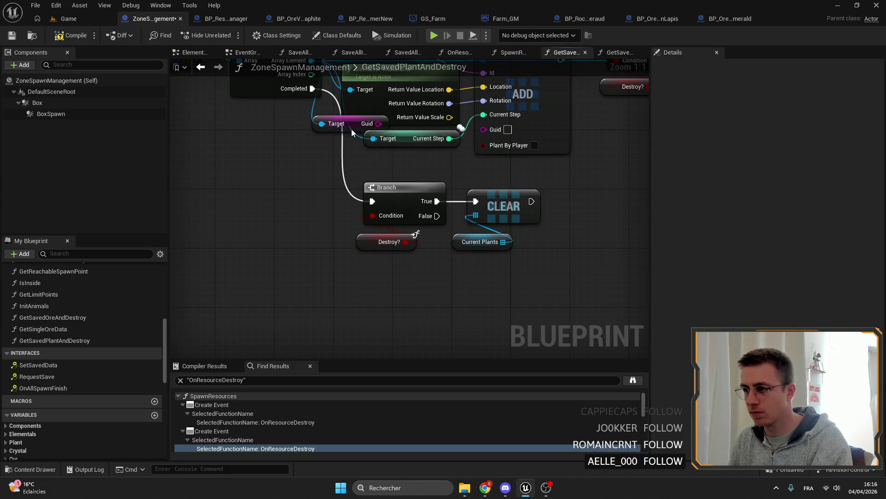
drag(351, 129, 425, 166)
drag(486, 134, 486, 130)
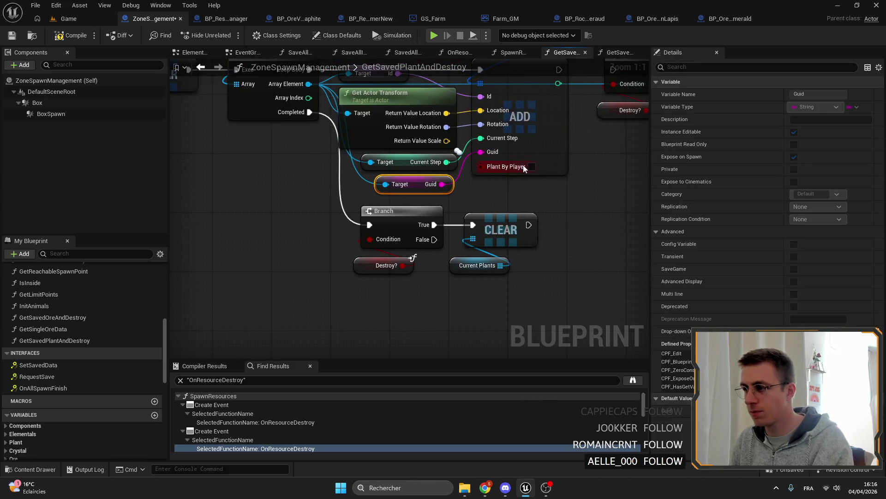
Add a Planted by Player getter from the array element, start wiring it, and compile
right_click(415, 208)
drag(312, 101, 322, 200)
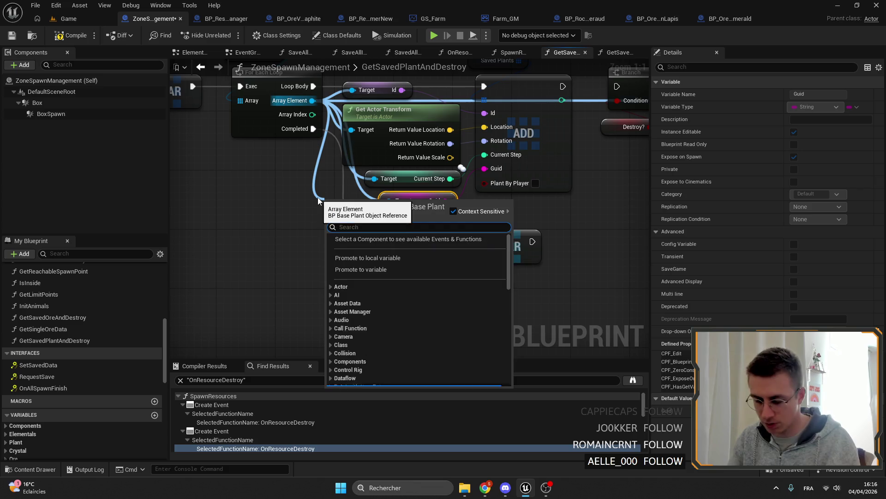
text(plany)
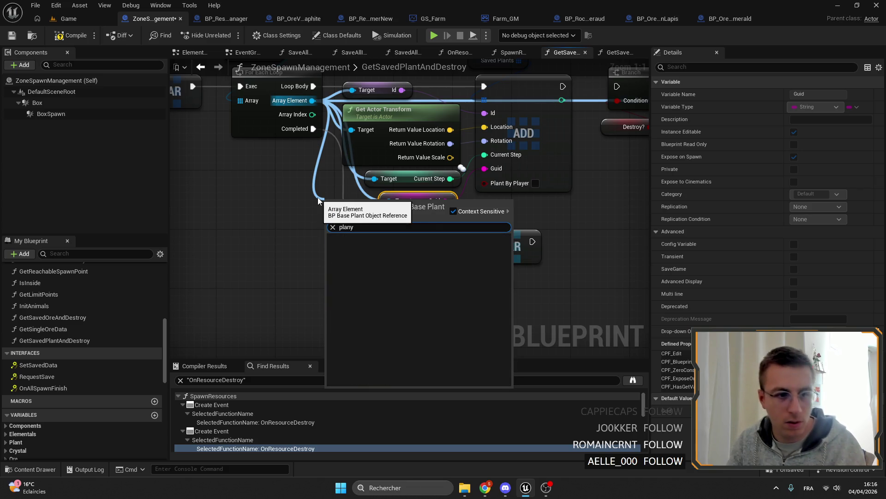
key(BackSpace)
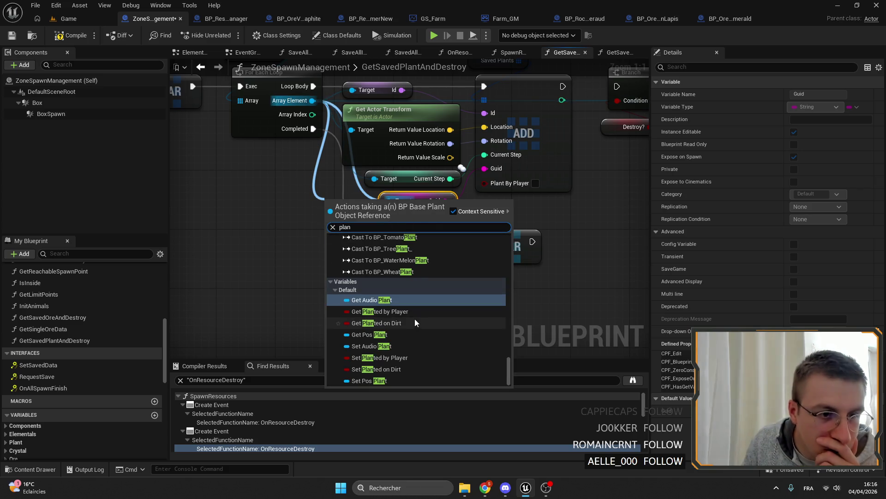
click(379, 310)
mouse_move(554, 304)
mouse_down()
mouse_move(346, 222)
mouse_move(343, 195)
mouse_up()
drag(281, 126, 312, 149)
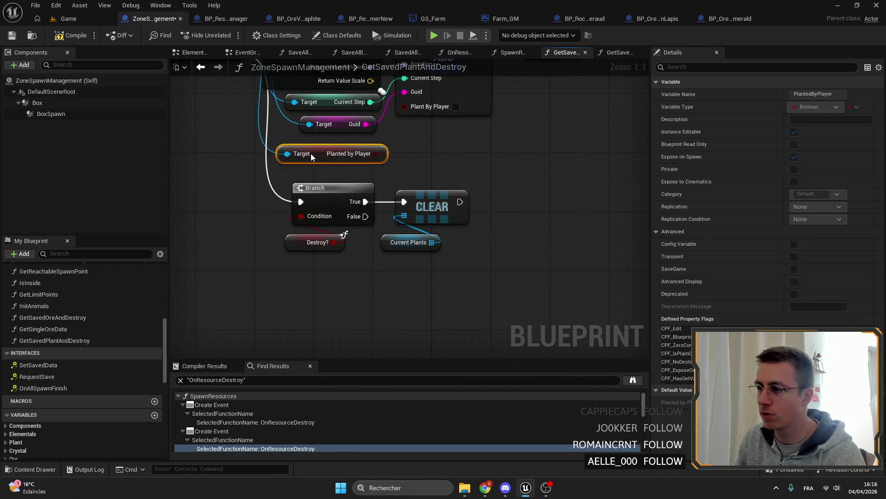
drag(370, 147, 377, 148)
scroll(415, 138, down, 3)
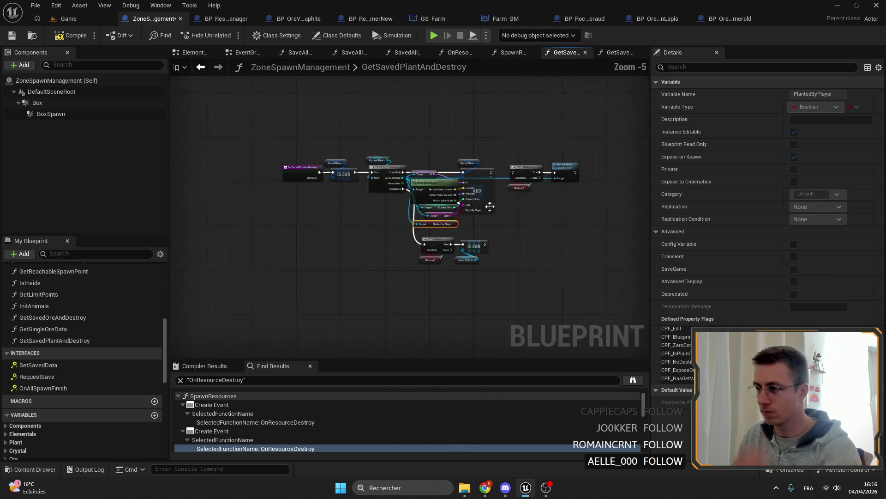
scroll(416, 173, up, 3)
scroll(416, 152, down, 3)
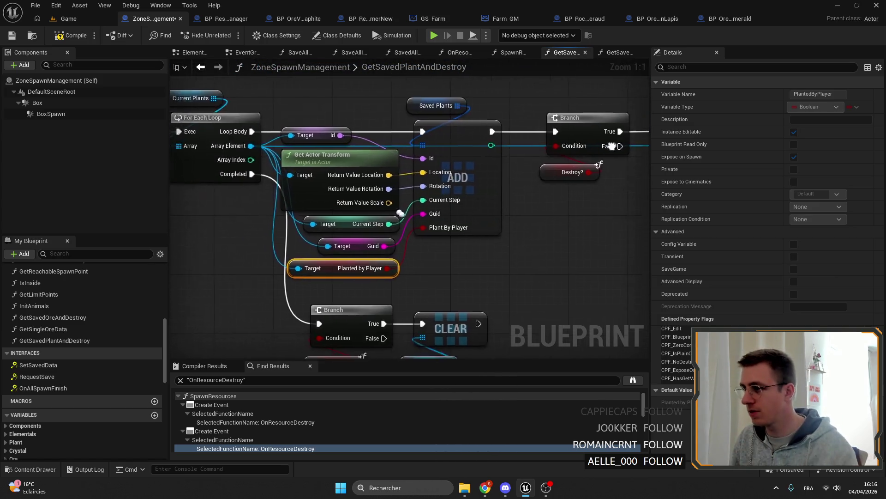
scroll(400, 104, down, 3)
click(67, 38)
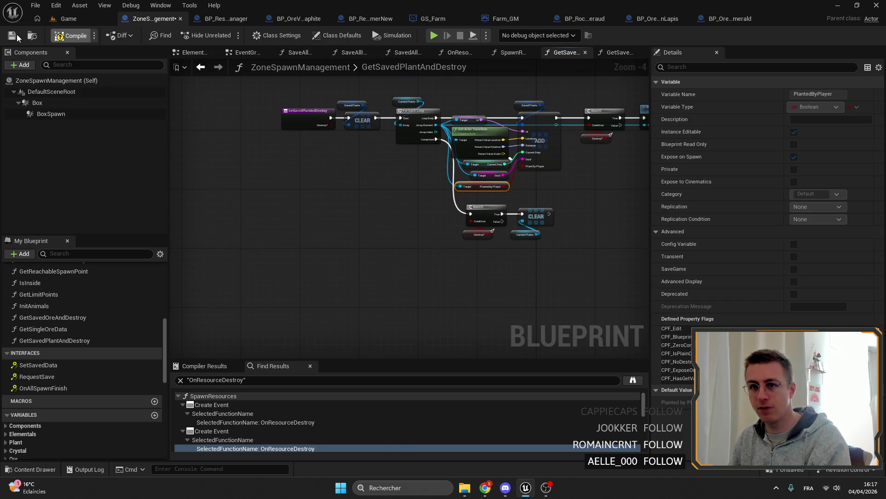
Save the blueprint with Ctrl+S and review the For Each Loop in GetSavedPlantAndDestroy
key(ctrl+s)
scroll(112, 327, down, 3)
scroll(108, 357, up, 3)
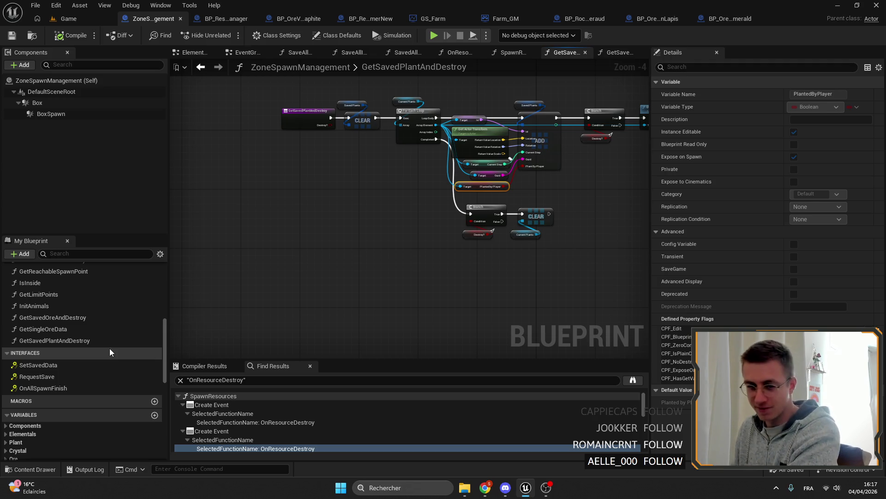
drag(455, 311, 477, 277)
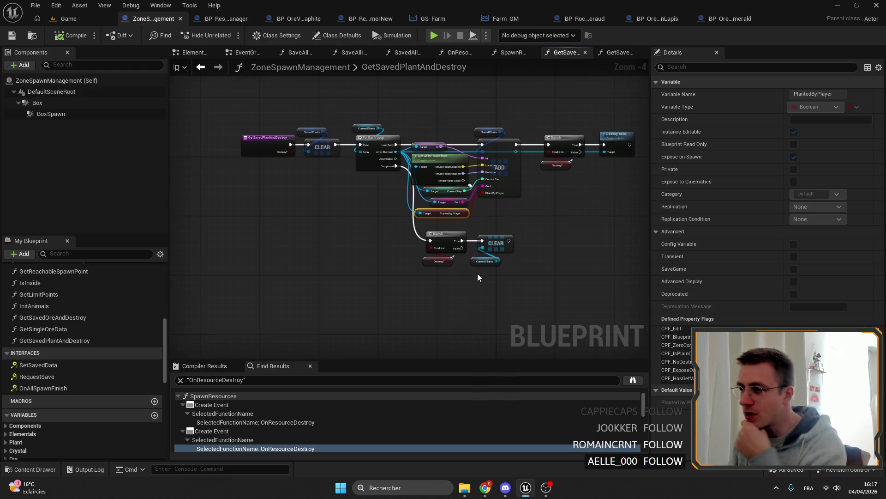
click(343, 144)
click(364, 141)
scroll(472, 190, up, 2)
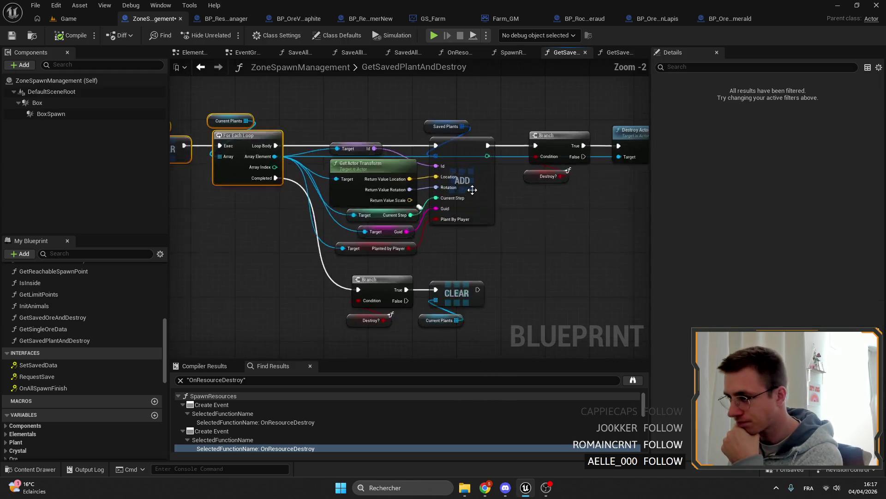
drag(472, 190, 549, 178)
scroll(127, 337, up, 5)
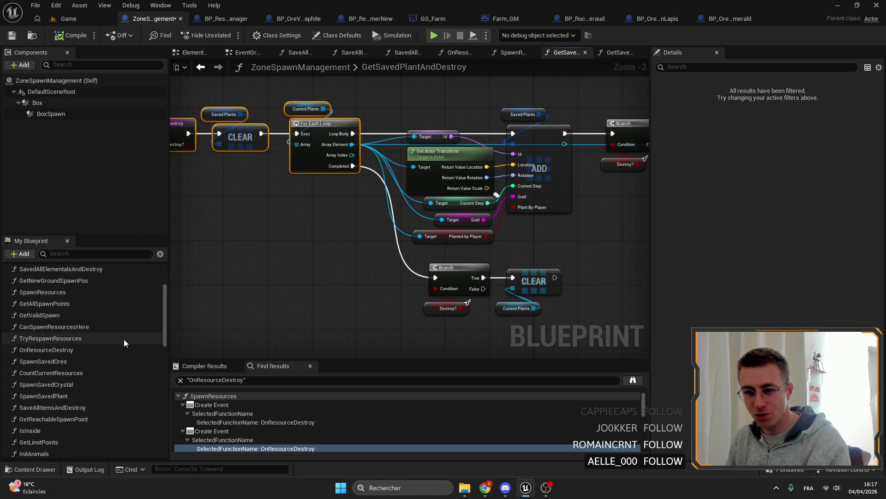
scroll(569, 249, up, 1)
drag(569, 249, 564, 243)
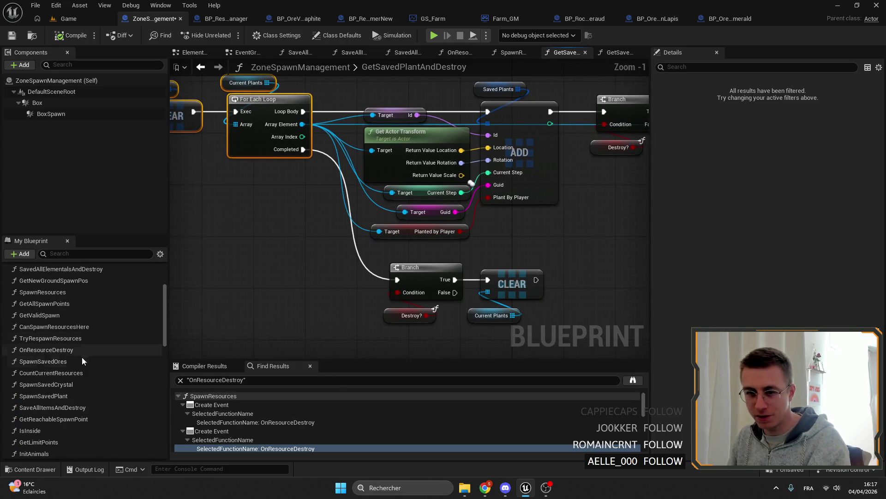
text(des)
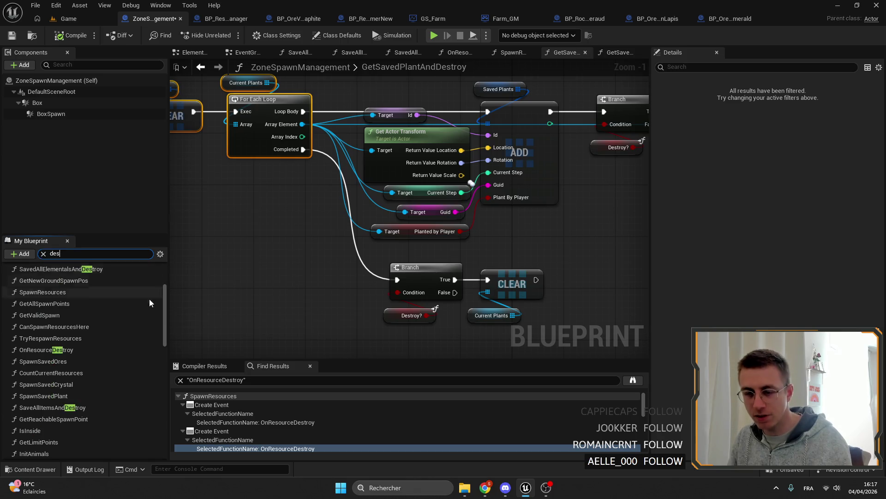
Find references to OnResourceDestroy and jump to its Create Event in SpawnResources
right_click(46, 320)
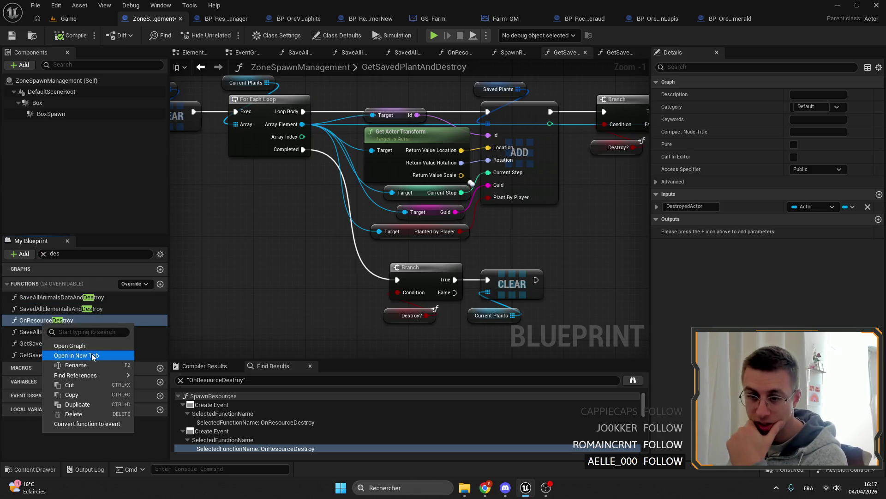
click(91, 375)
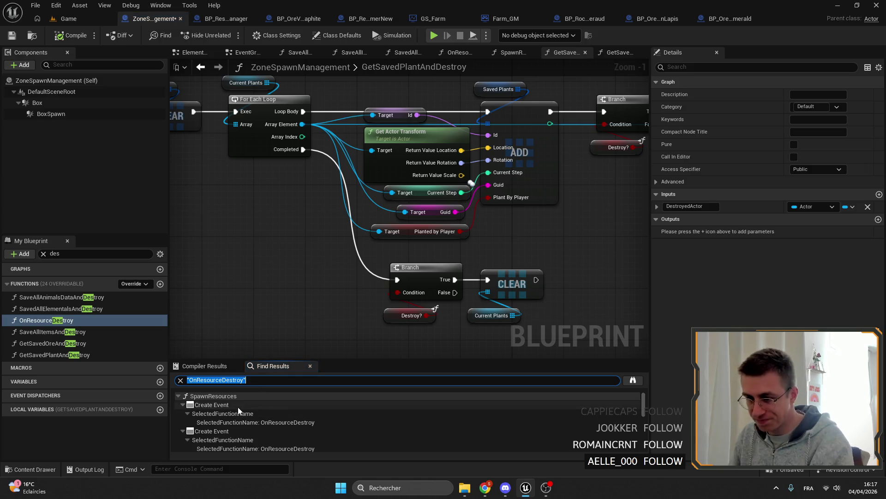
double_click(238, 404)
click(531, 149)
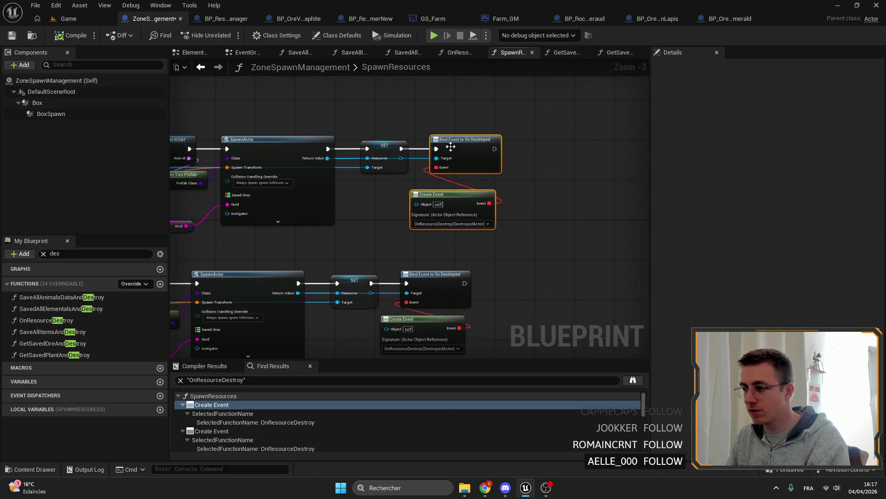
drag(530, 150, 559, 148)
scroll(483, 132, up, 2)
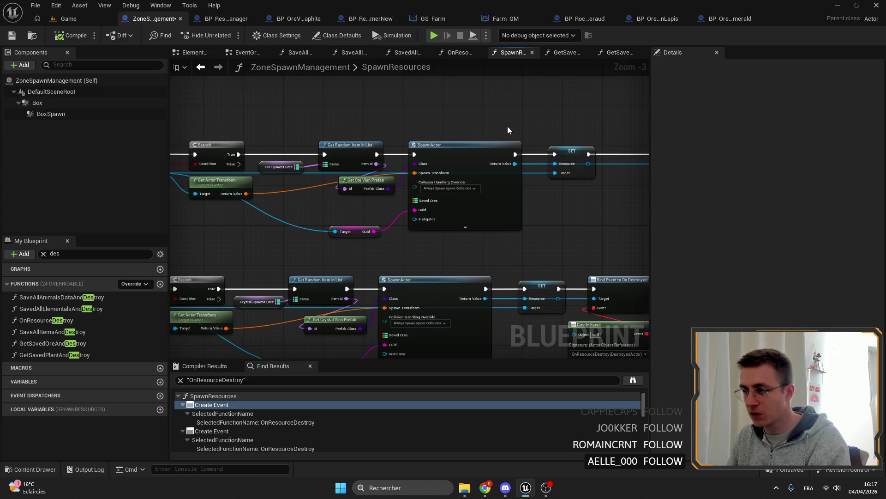
scroll(418, 132, up, 2)
Survey the SpawnResources graph from Count Current Resources to the SET Resource nodes
drag(418, 132, 504, 143)
scroll(503, 143, down, 3)
drag(415, 173, 346, 139)
scroll(387, 173, up, 3)
click(372, 196)
scroll(371, 196, down, 3)
drag(416, 174, 312, 208)
drag(416, 139, 312, 208)
scroll(416, 173, up, 3)
mouse_move(497, 136)
mouse_down()
mouse_move(374, 132)
mouse_move(389, 143)
mouse_move(401, 208)
mouse_up()
scroll(439, 241, down, 5)
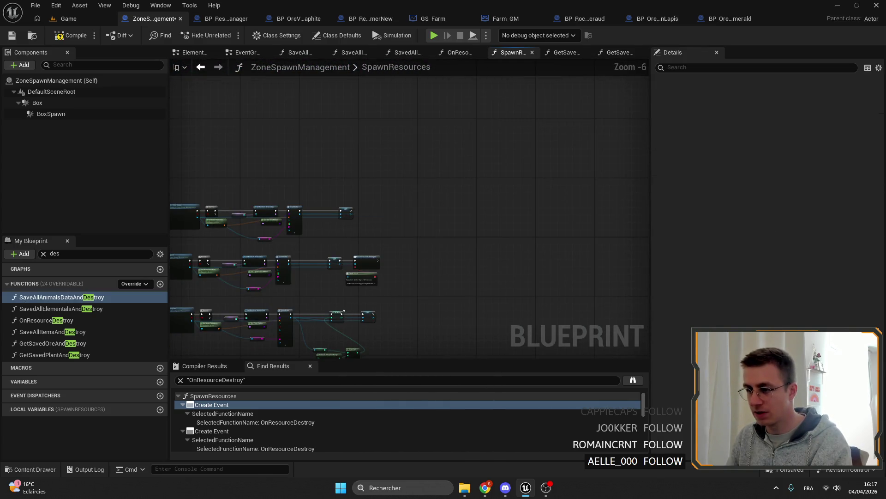
scroll(444, 204, up, 4)
drag(416, 242, 312, 277)
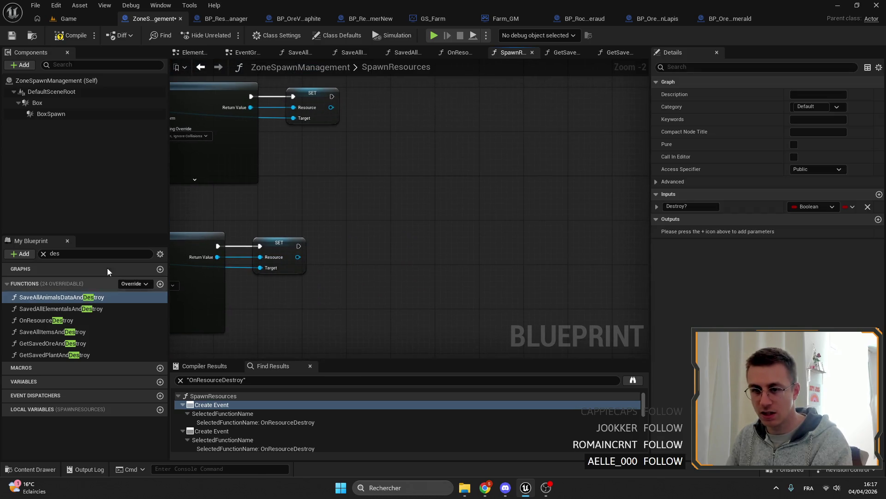
Place a Current Ores getter beside the Resource setter and add an array Add node from it
click(43, 254)
text(ur)
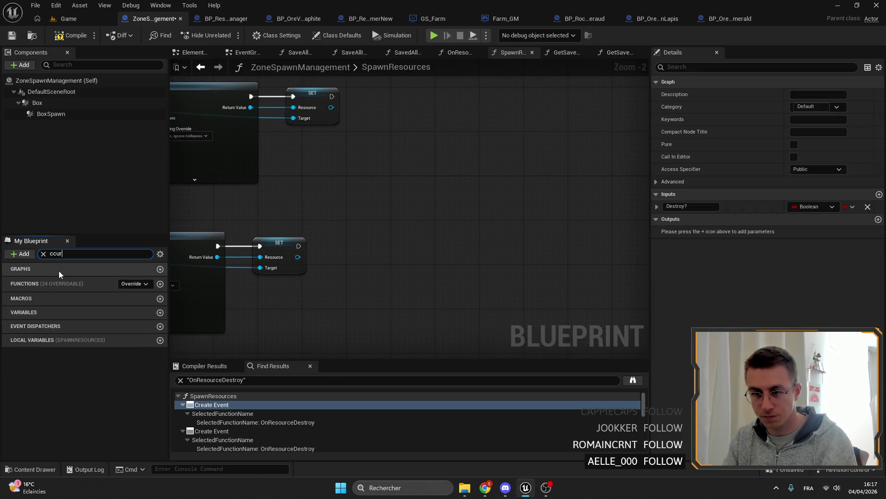
key(BackSpace)
text(urren)
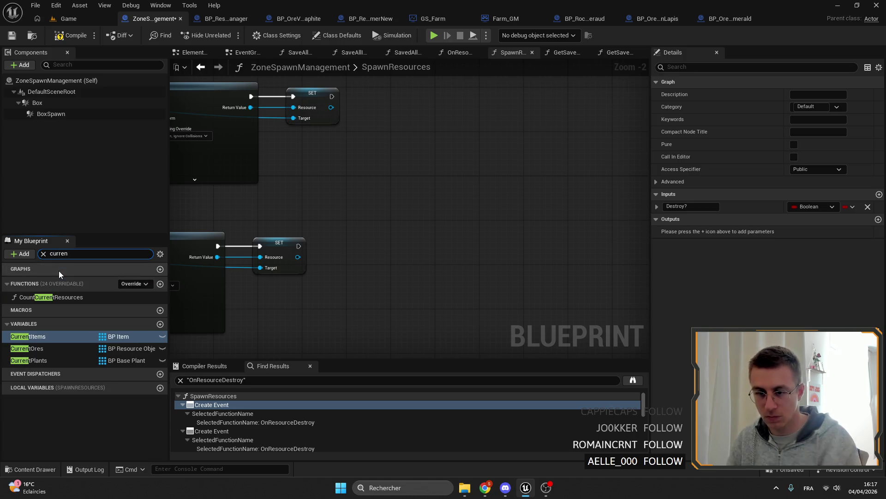
mouse_move(28, 349)
mouse_down()
mouse_move(358, 231)
mouse_move(382, 236)
mouse_up()
click(355, 240)
scroll(333, 228, up, 3)
text(add)
key(Return)
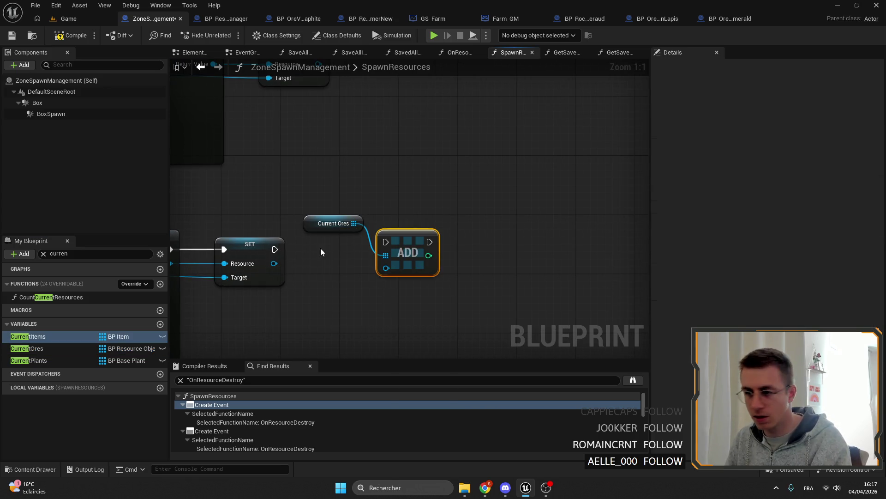
Replace the Add with an Add Unique into Current Ores chained after the ore SET node
click(396, 244)
key(Delete)
drag(355, 223, 402, 229)
text(add)
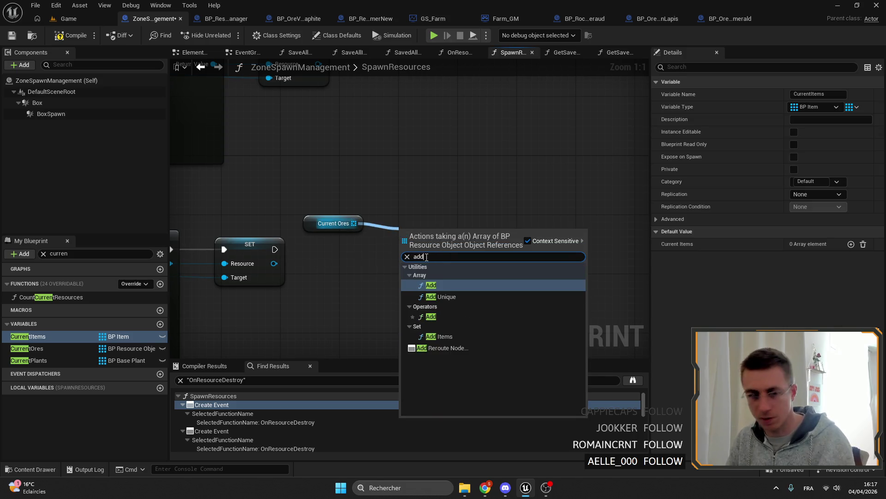
click(441, 296)
mouse_move(274, 249)
mouse_down()
mouse_move(407, 234)
mouse_move(368, 250)
mouse_up()
click(333, 223)
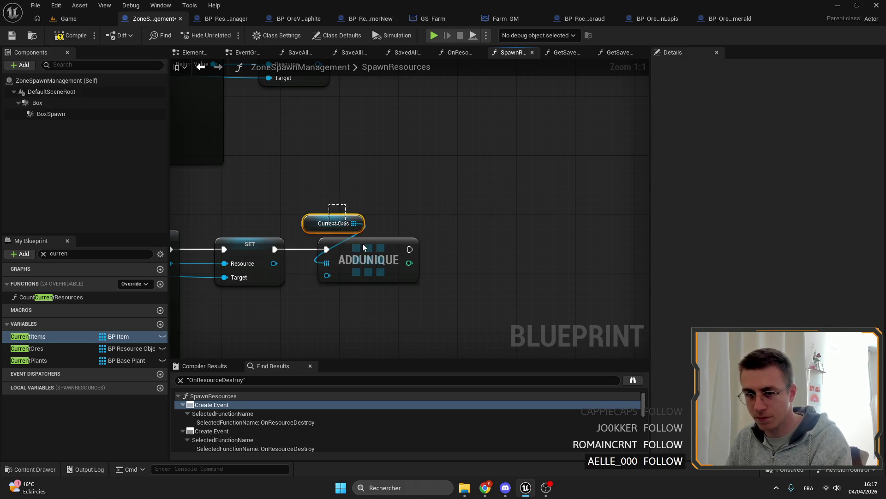
drag(334, 208, 388, 263)
drag(311, 216, 367, 215)
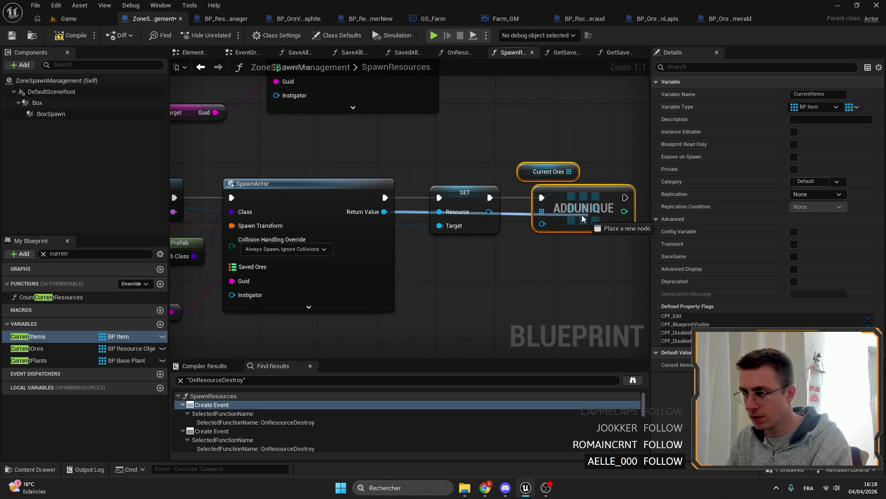
click(583, 246)
scroll(583, 246, down, 2)
drag(465, 157, 430, 271)
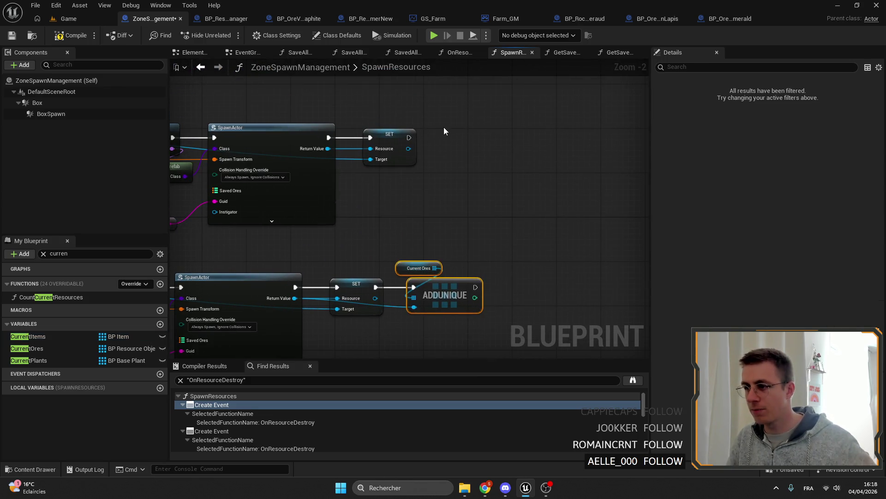
scroll(444, 130, up, 2)
click(454, 115)
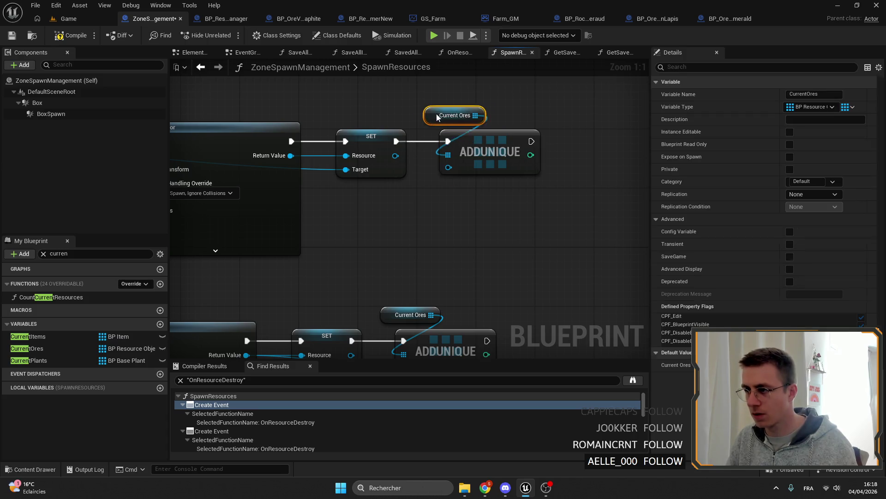
scroll(412, 151, down, 8)
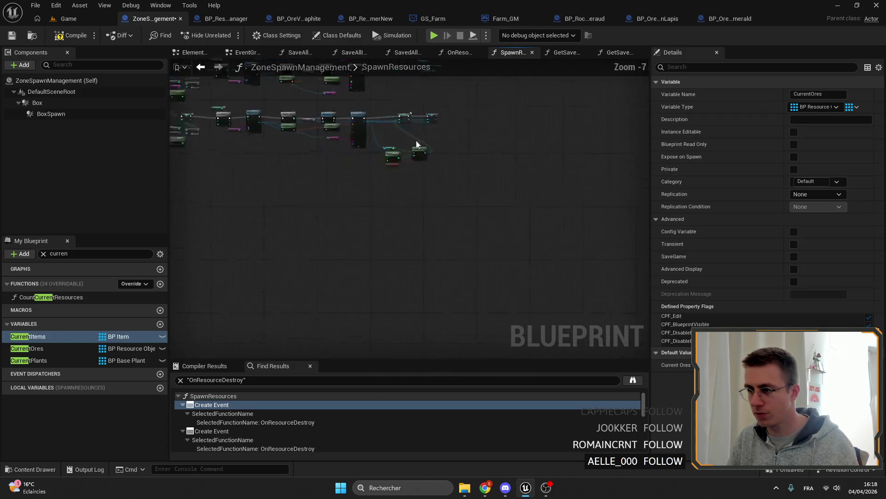
scroll(412, 151, up, 8)
Add an Add Unique into Current Plants after the plant SET node, fed by the spawned plant
mouse_move(27, 360)
mouse_down()
mouse_move(458, 169)
mouse_move(517, 167)
mouse_up()
click(467, 174)
text(add)
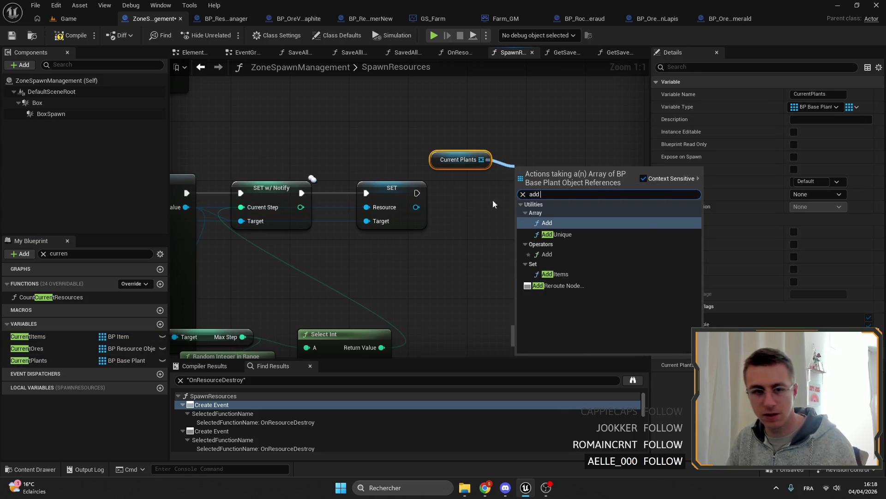
click(554, 234)
mouse_move(419, 192)
mouse_down()
mouse_move(520, 179)
mouse_move(541, 203)
mouse_up()
drag(458, 159, 503, 166)
click(540, 203)
drag(526, 193, 502, 193)
drag(185, 206, 222, 211)
drag(475, 221, 476, 221)
scroll(527, 192, down, 4)
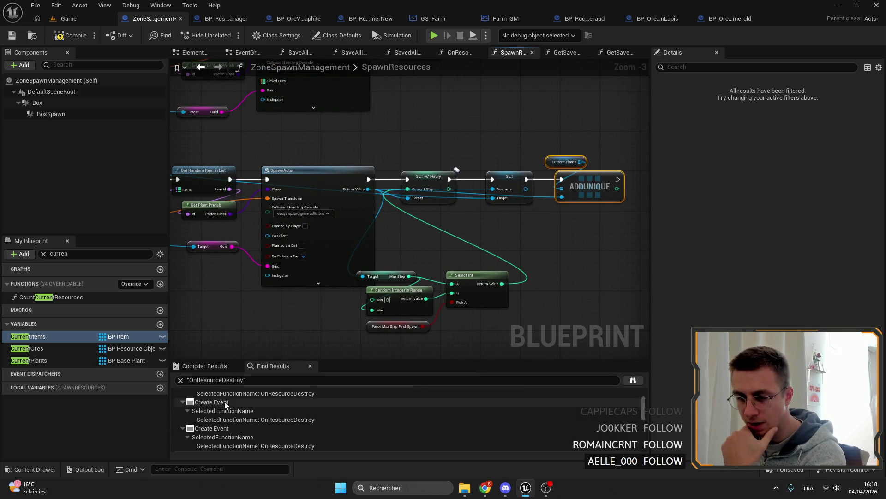
Jump to the OnResourceDestroy Create Event in TryRespawnResources from the find results
click(177, 396)
double_click(222, 422)
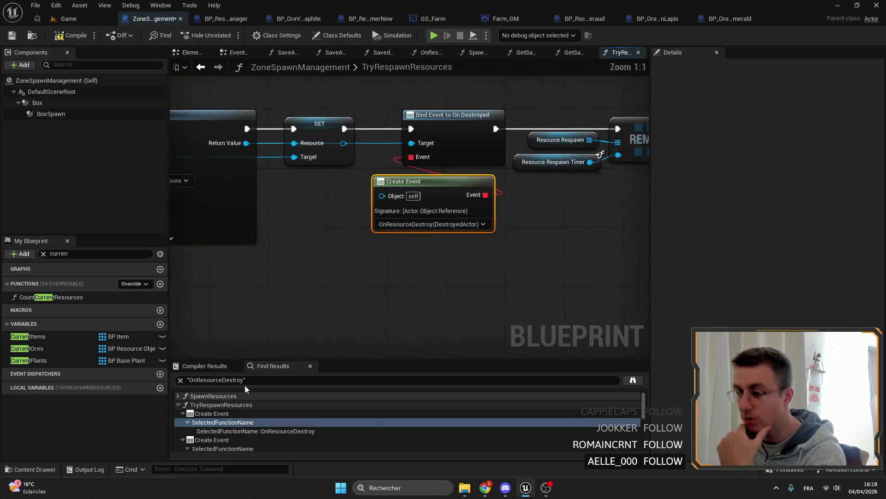
Delete the Bind Event and Create Event nodes after spawning in TryRespawnResources
drag(416, 149, 508, 219)
right_click(511, 220)
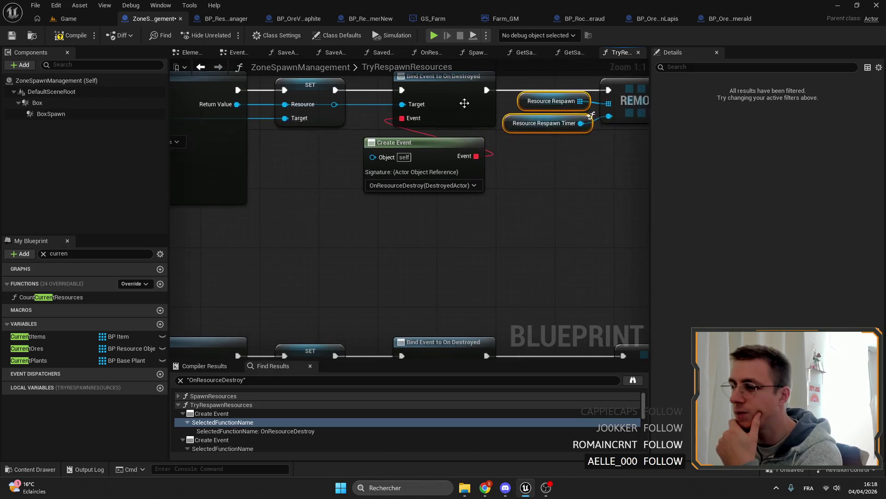
drag(465, 104, 475, 255)
click(416, 166)
scroll(430, 222, down, 3)
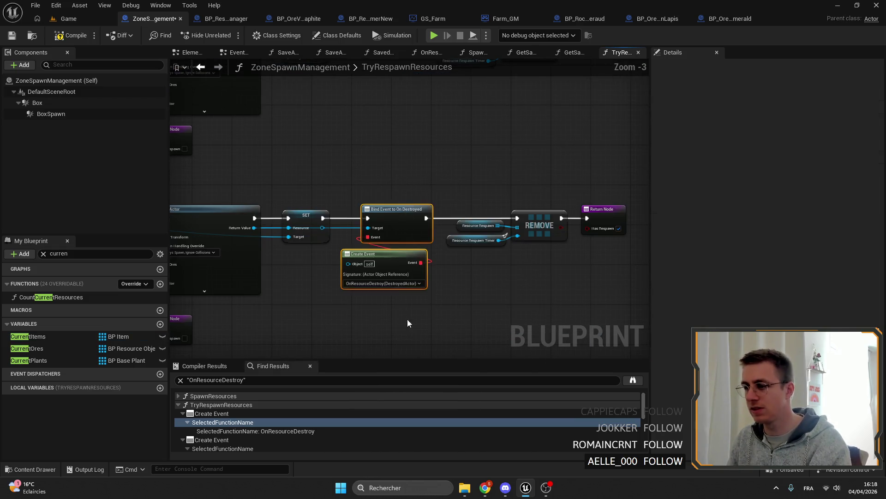
drag(389, 131, 444, 299)
key(Delete)
Delete the Resource Respawn REMOVE node group as well
drag(376, 272, 568, 208)
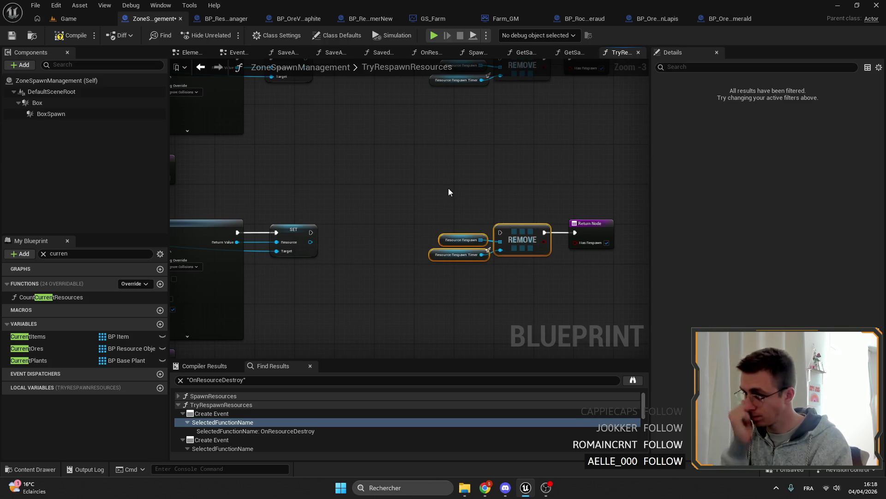
drag(448, 188, 435, 137)
drag(491, 333, 419, 159)
key(Delete)
scroll(421, 150, up, 2)
Review the remaining resource rows, save the blueprint and clear the My Blueprint search
right_click(474, 167)
drag(474, 166, 439, 170)
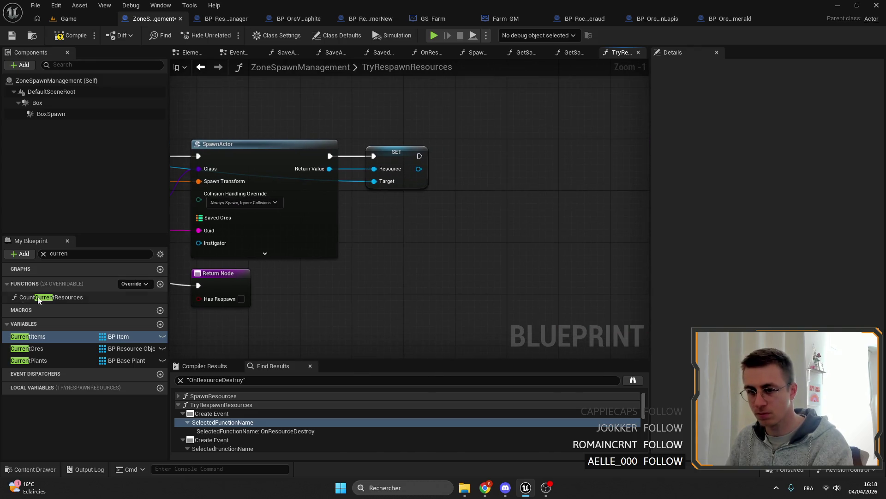
drag(422, 217, 476, 178)
scroll(476, 178, down, 3)
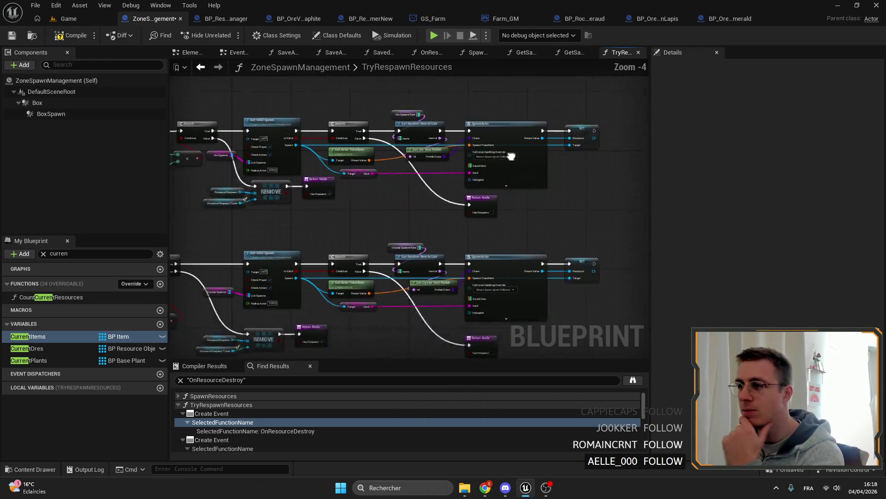
drag(536, 175, 528, 145)
drag(563, 184, 300, 171)
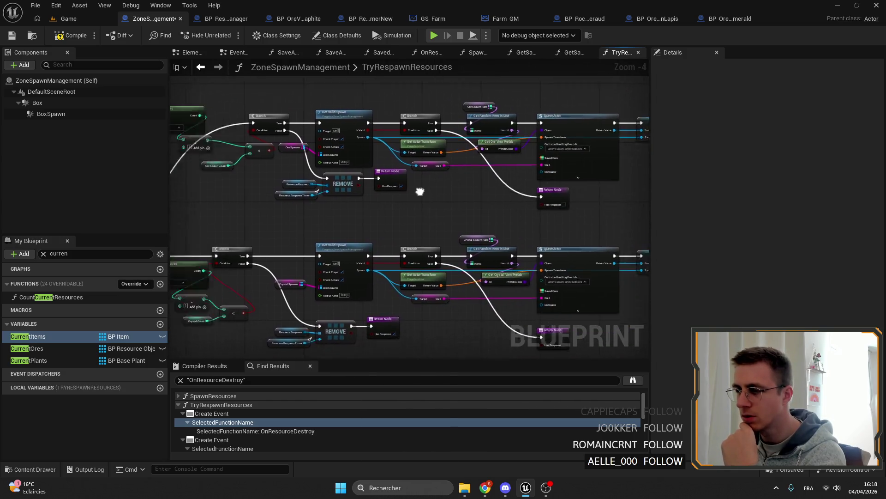
scroll(477, 149, down, 3)
scroll(346, 141, up, 8)
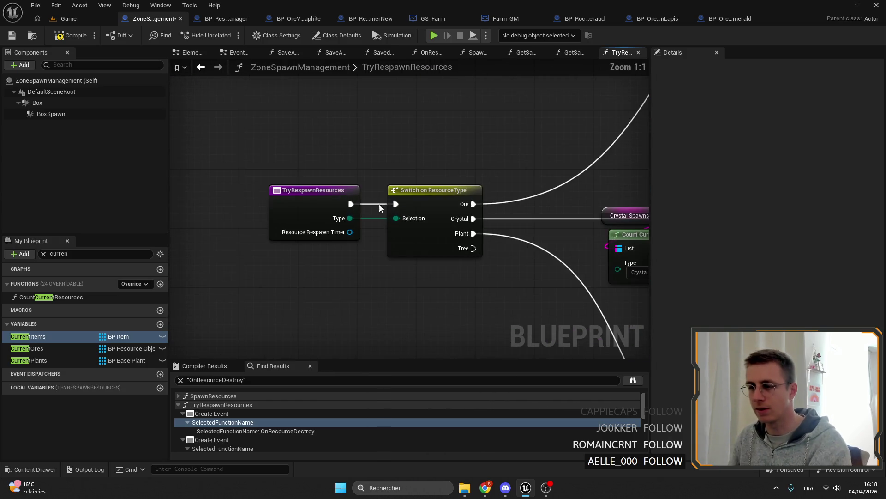
click(60, 36)
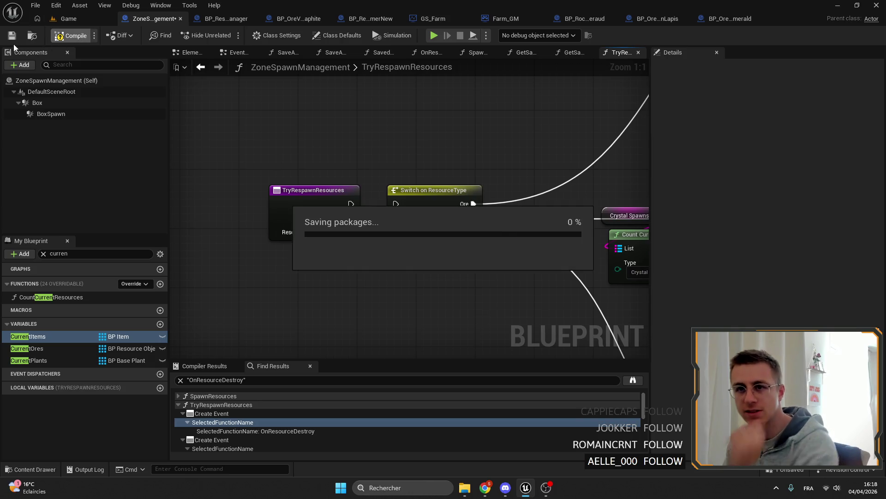
click(44, 254)
click(23, 326)
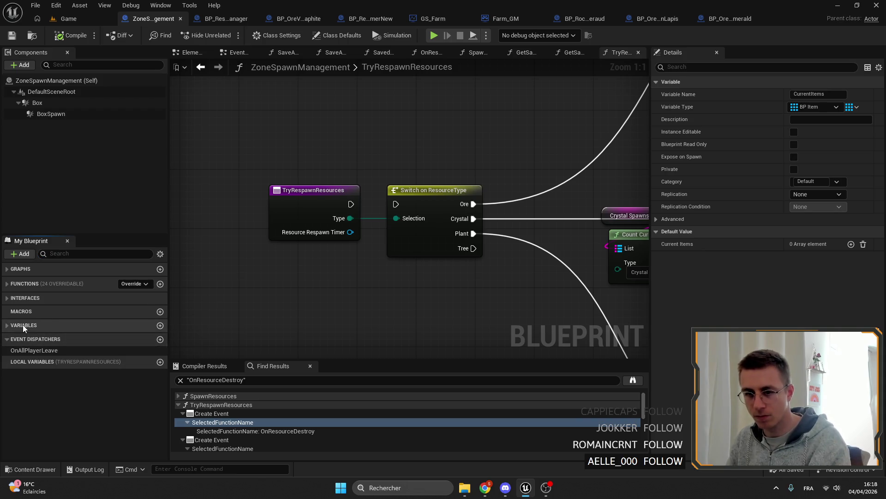
scroll(356, 207, down, 5)
Look over the plant row and resource-type switch, save again, and switch to BP_ResourceTimerNew
mouse_move(357, 208)
mouse_down()
mouse_move(498, 170)
mouse_move(352, 146)
mouse_up()
drag(495, 154, 384, 145)
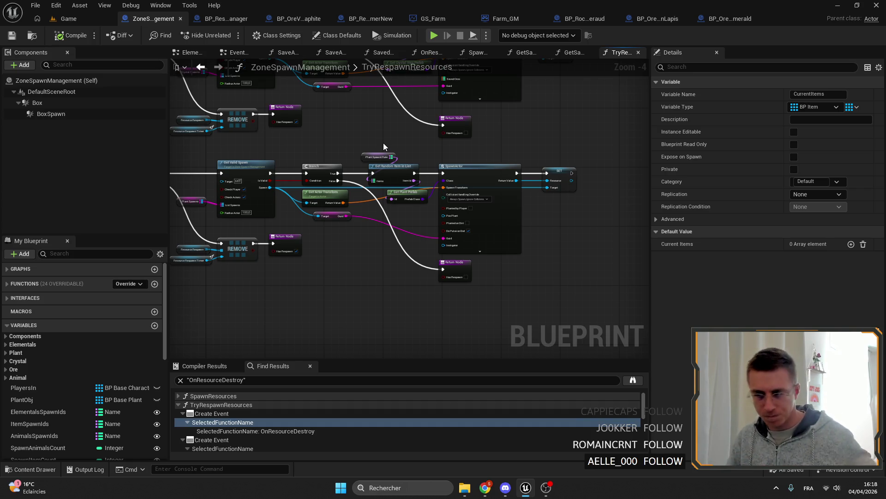
scroll(360, 139, up, 2)
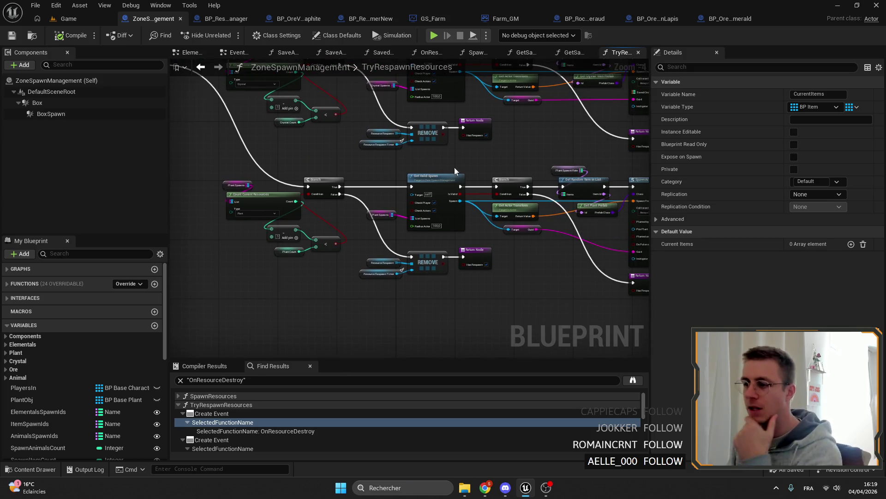
drag(416, 173, 284, 185)
scroll(284, 185, up, 2)
click(260, 213)
scroll(370, 139, down, 4)
click(13, 35)
scroll(363, 165, down, 4)
scroll(314, 143, up, 2)
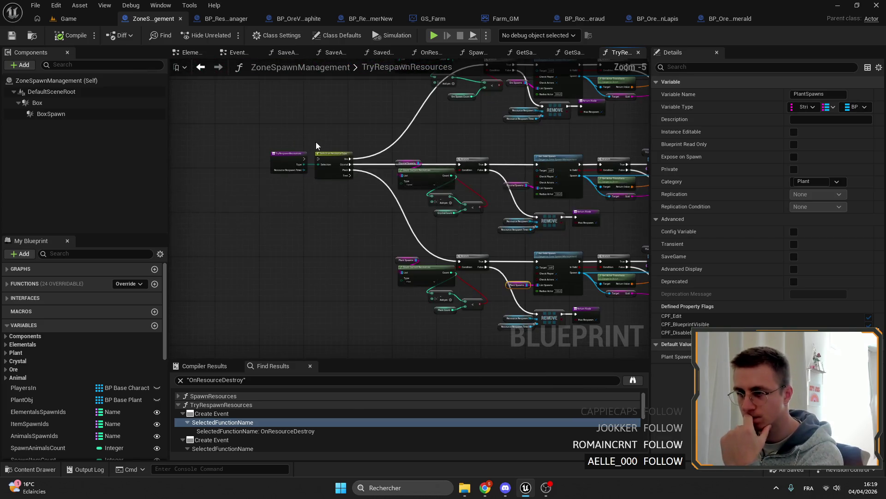
scroll(370, 122, up, 2)
mouse_move(370, 123)
mouse_down()
mouse_move(397, 126)
mouse_move(345, 124)
mouse_move(518, 140)
mouse_move(457, 135)
mouse_up()
scroll(345, 124, up, 1)
scroll(349, 118, up, 1)
scroll(507, 134, up, 1)
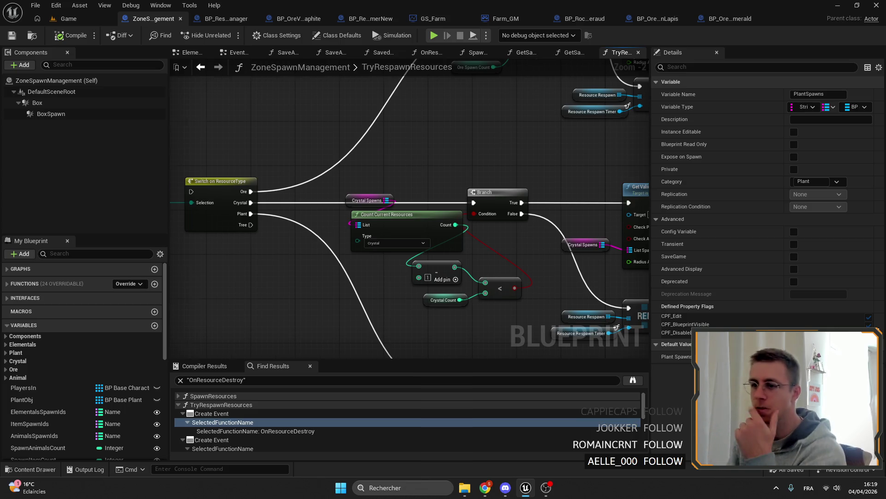
drag(456, 134, 330, 131)
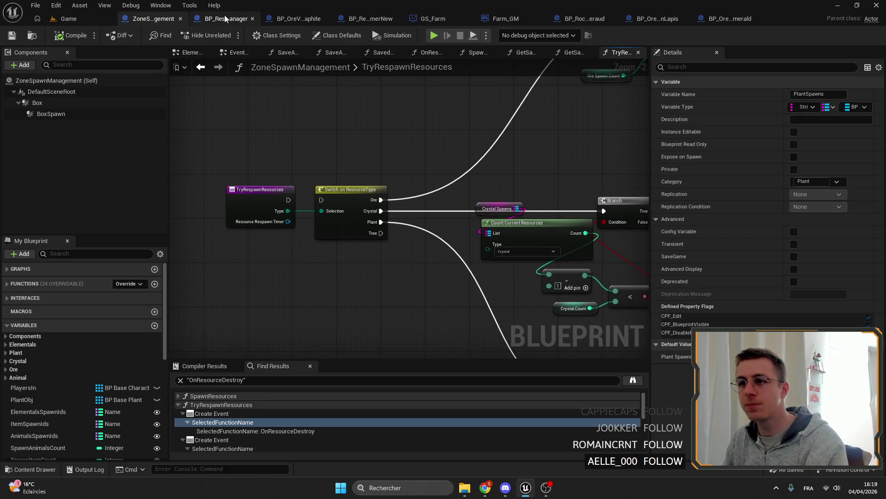
click(369, 18)
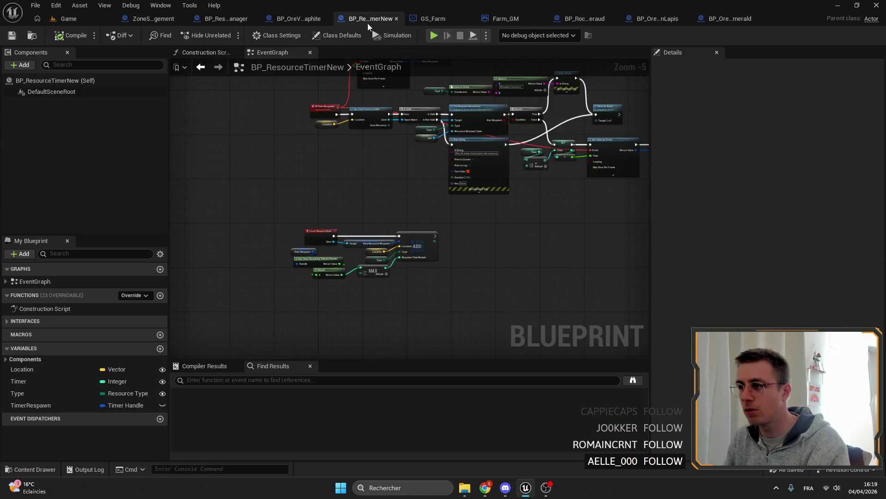
scroll(416, 194, down, 2)
scroll(416, 194, up, 1)
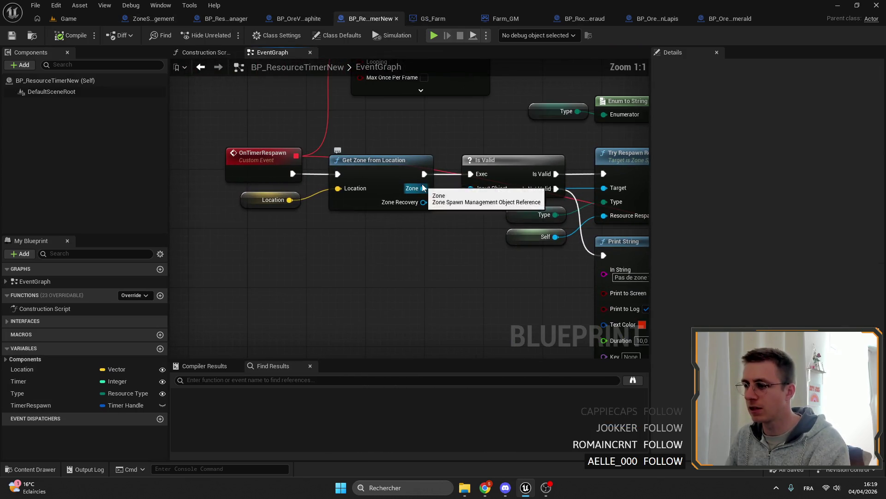
Get the zone's Players In array and feed it into a Length node
drag(423, 187, 460, 236)
text(player)
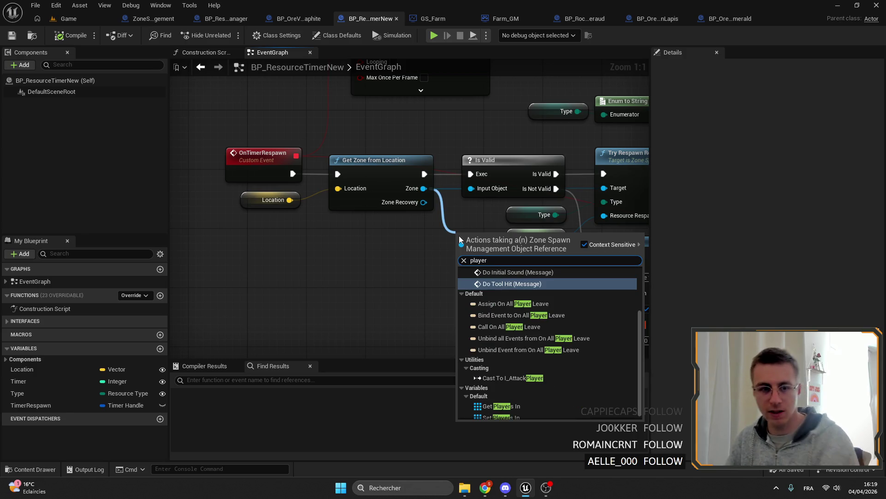
scroll(485, 333, down, 2)
click(499, 402)
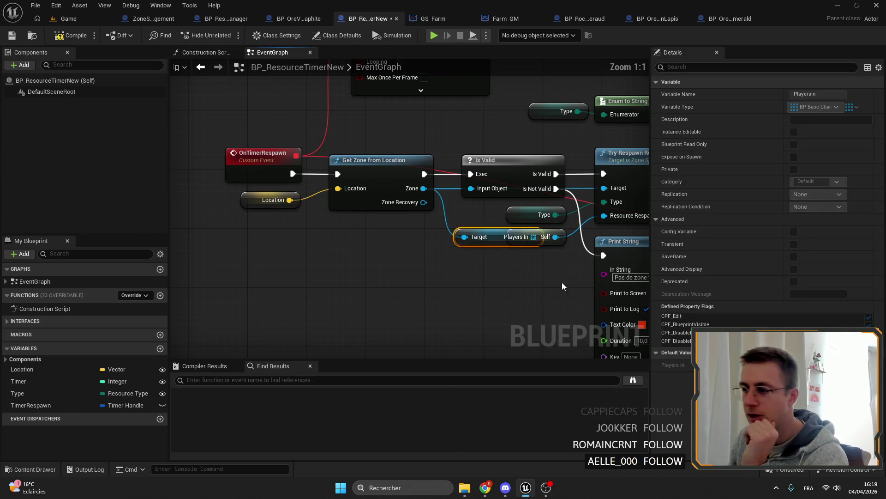
mouse_move(499, 236)
mouse_down()
mouse_move(402, 230)
mouse_move(476, 261)
mouse_move(400, 254)
mouse_move(401, 247)
mouse_up()
text(le)
key(Return)
drag(350, 215, 470, 297)
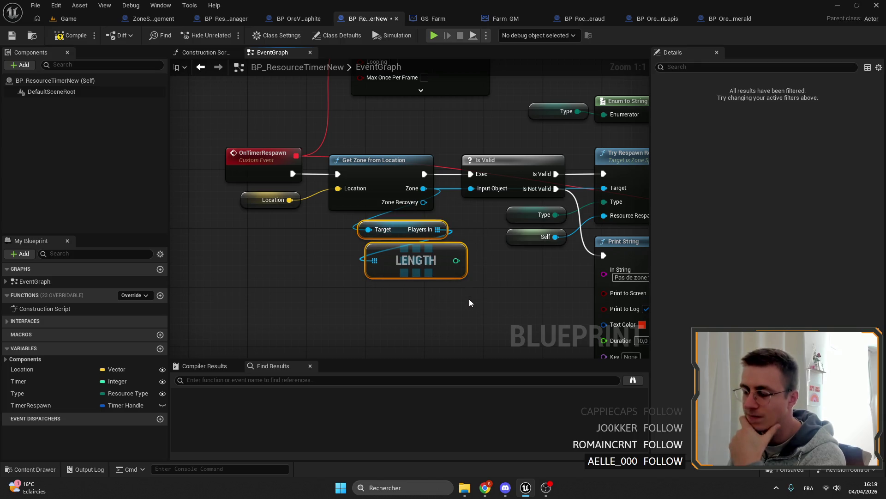
Compile BP_ResourceTimerNew and return to the ZoneSpawnManagement blueprint
right_click(420, 258)
click(73, 36)
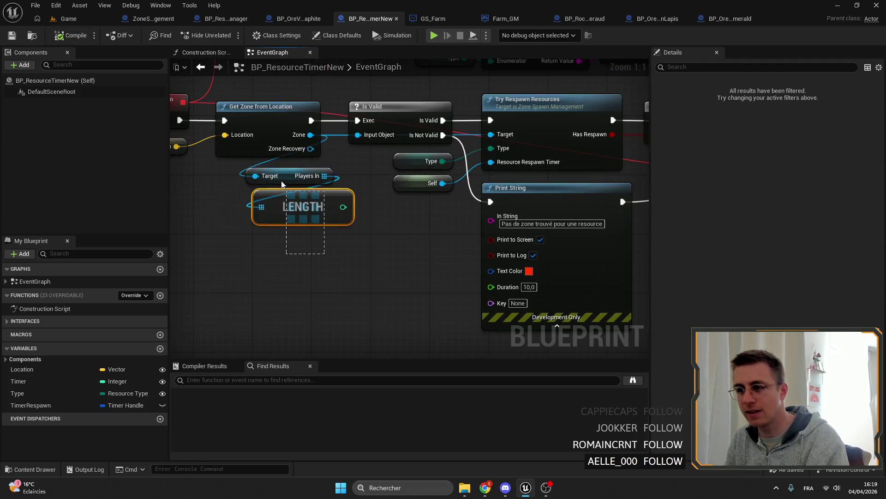
right_click(302, 215)
click(154, 18)
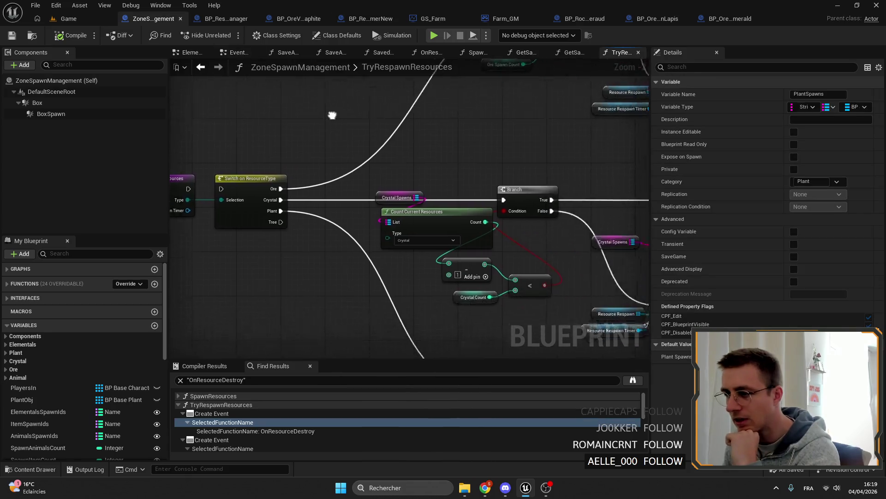
scroll(300, 119, down, 2)
scroll(363, 153, down, 2)
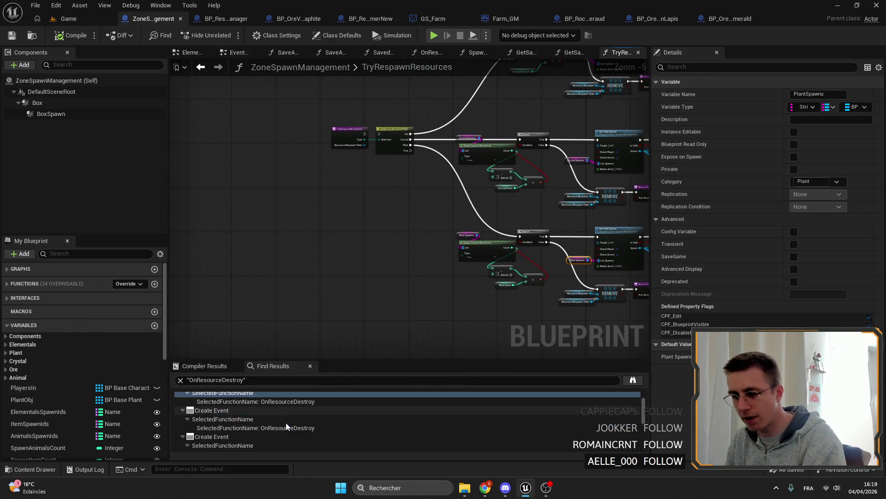
Jump to SpawnSavedOres' Create Event and delete its Bind Event and Create Event nodes
click(271, 439)
click(447, 267)
drag(447, 268, 438, 258)
scroll(256, 416, down, 3)
double_click(248, 431)
scroll(533, 222, down, 3)
right_click(533, 222)
scroll(597, 219, up, 1)
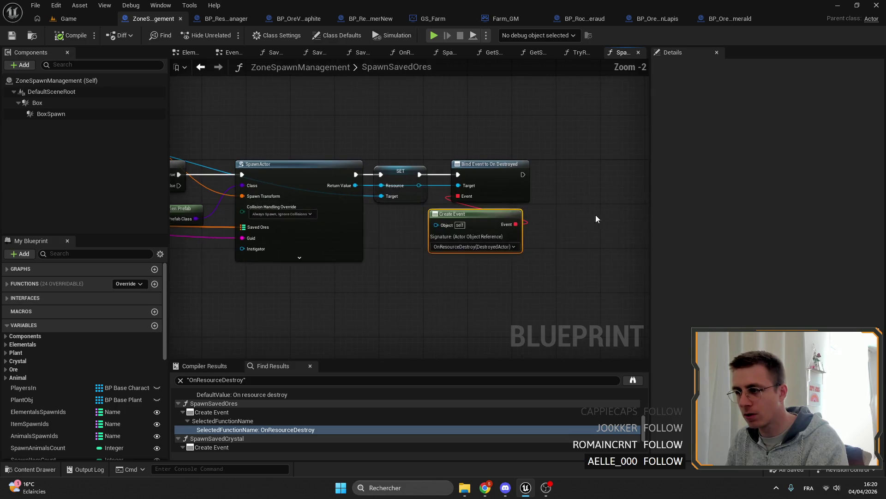
drag(492, 152, 527, 277)
key(Delete)
scroll(434, 205, up, 2)
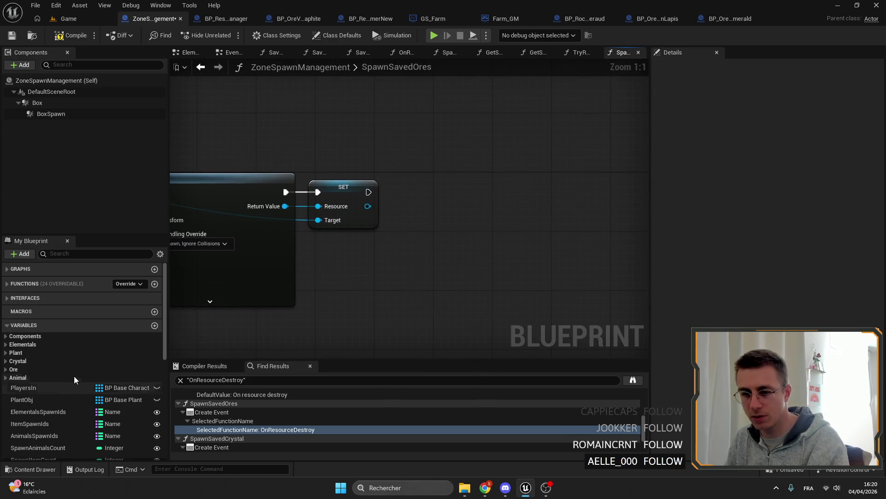
scroll(45, 388, down, 5)
scroll(37, 384, down, 3)
scroll(36, 381, up, 2)
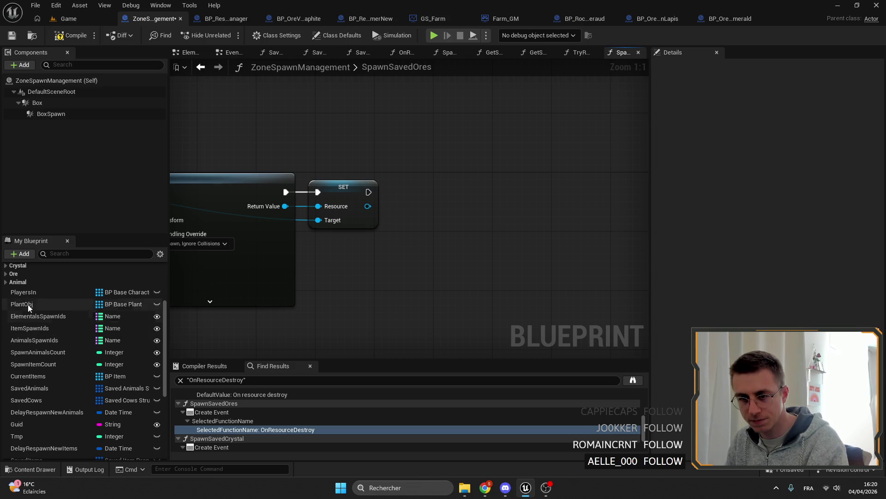
Find references to the PlantObj variable and bring SpawnSavedOres' SpawnActor into view
click(21, 305)
right_click(21, 304)
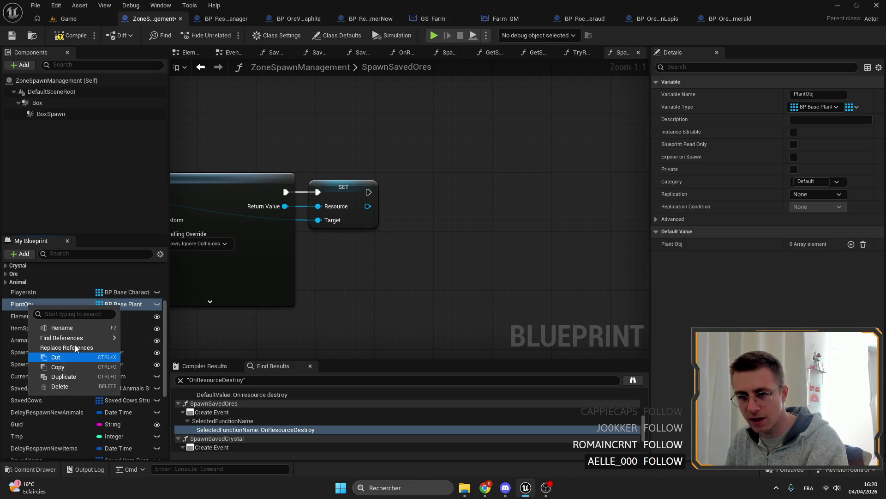
click(61, 338)
click(18, 282)
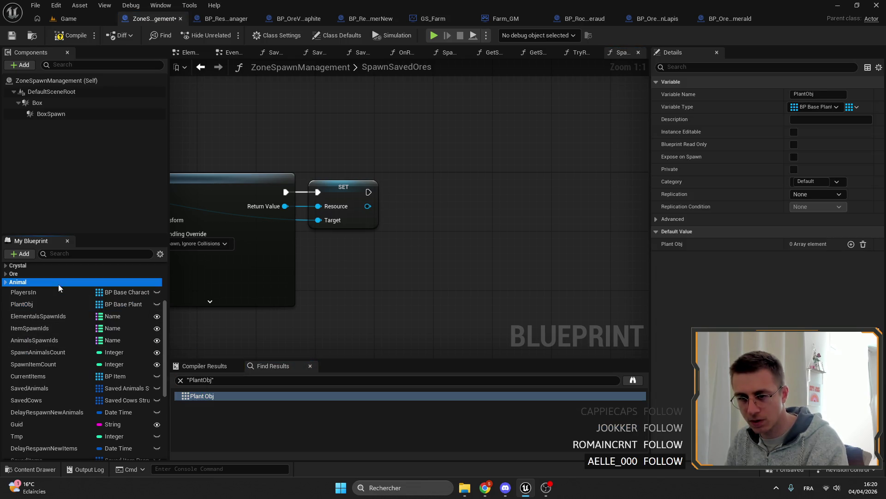
scroll(42, 360, down, 5)
scroll(48, 395, down, 3)
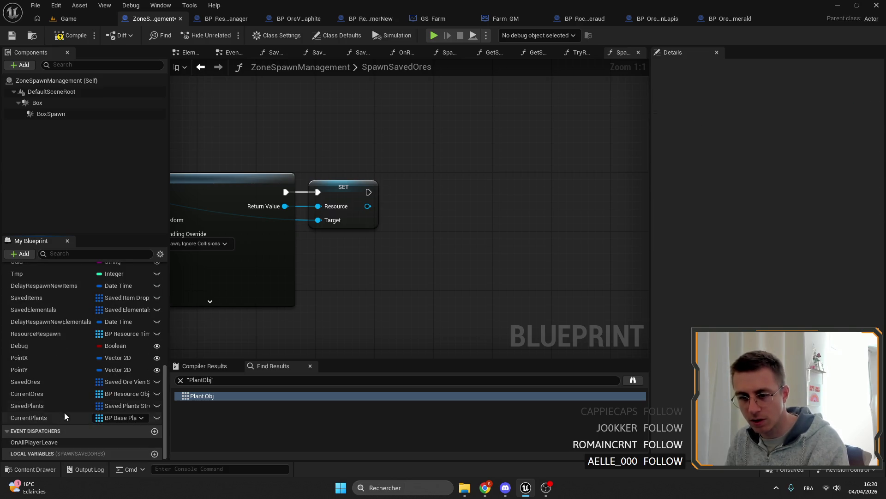
drag(450, 229, 520, 228)
Place a Current Ores getter and chain an Add Unique after the Resource setter
click(29, 394)
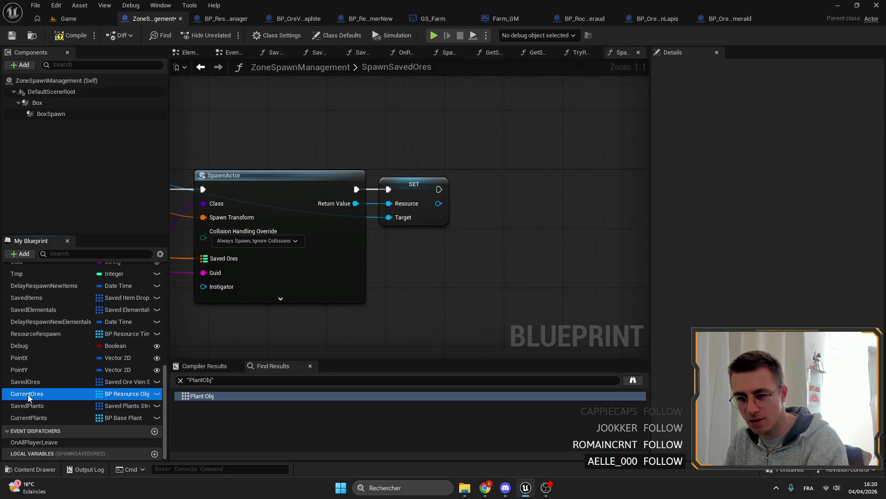
mouse_move(28, 394)
mouse_down()
mouse_move(475, 140)
mouse_move(530, 149)
mouse_up()
text(add)
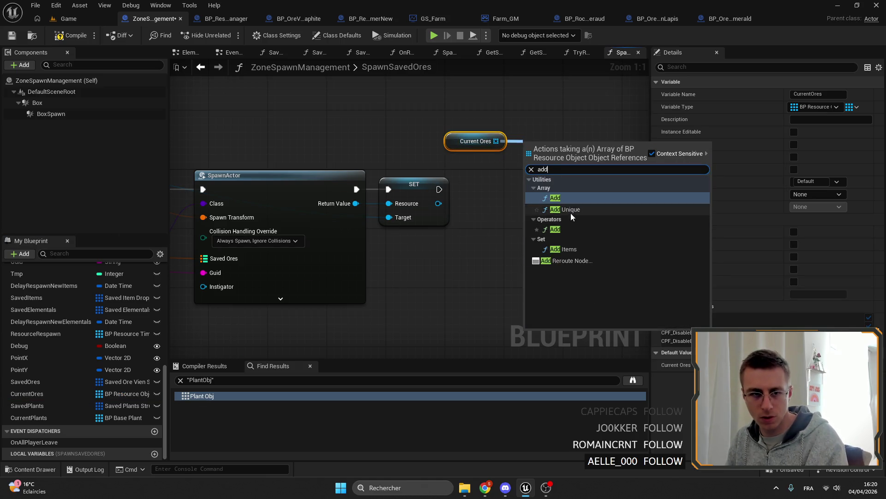
click(565, 209)
mouse_move(439, 184)
mouse_down()
mouse_move(455, 188)
mouse_move(527, 151)
mouse_move(548, 200)
mouse_up()
drag(475, 140, 513, 164)
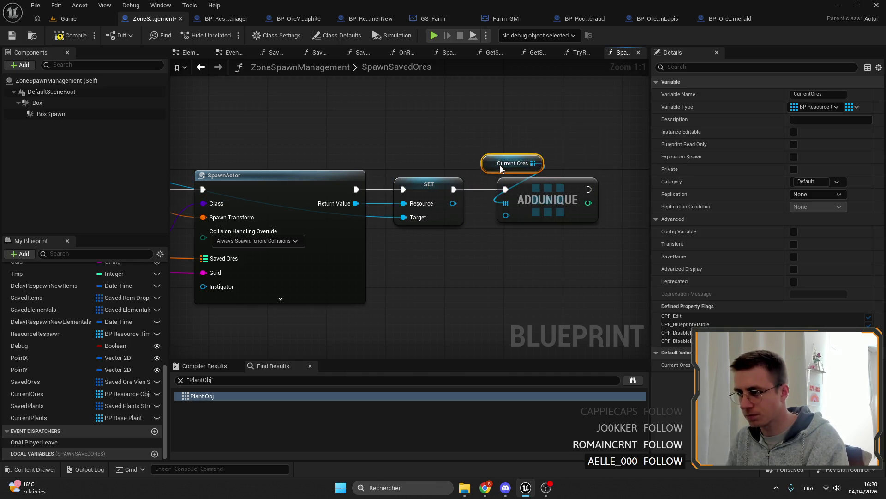
Look over the result and start a new filter in the My Blueprint members list
drag(345, 212, 424, 137)
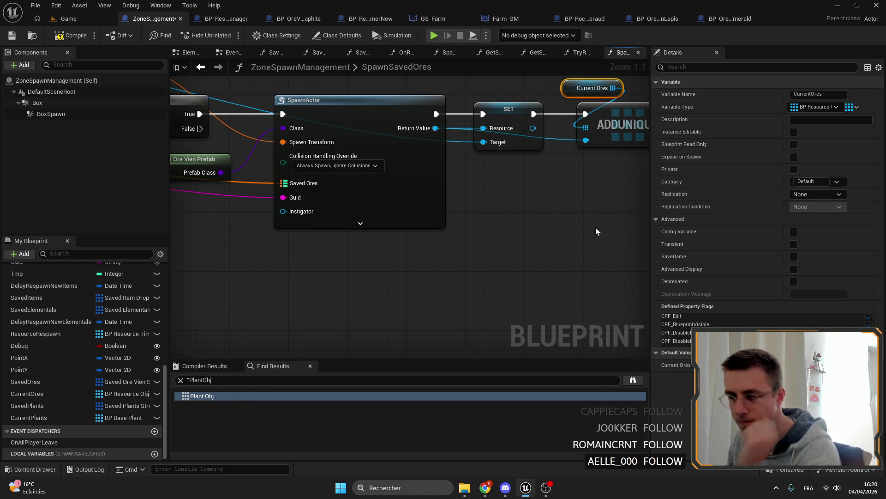
drag(563, 256, 474, 277)
double_click(201, 380)
click(67, 253)
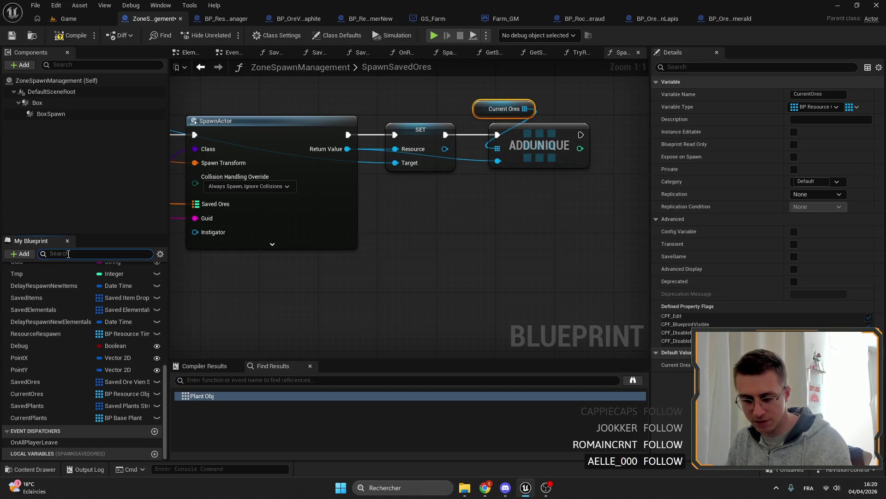
text(des)
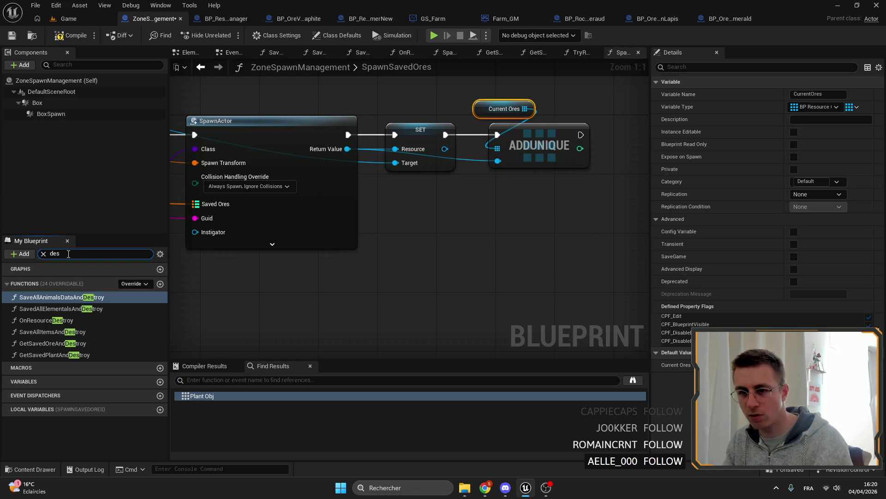
Find references to OnResourceDestroy and jump to the Create Event in SpawnSavedCrystal
right_click(34, 320)
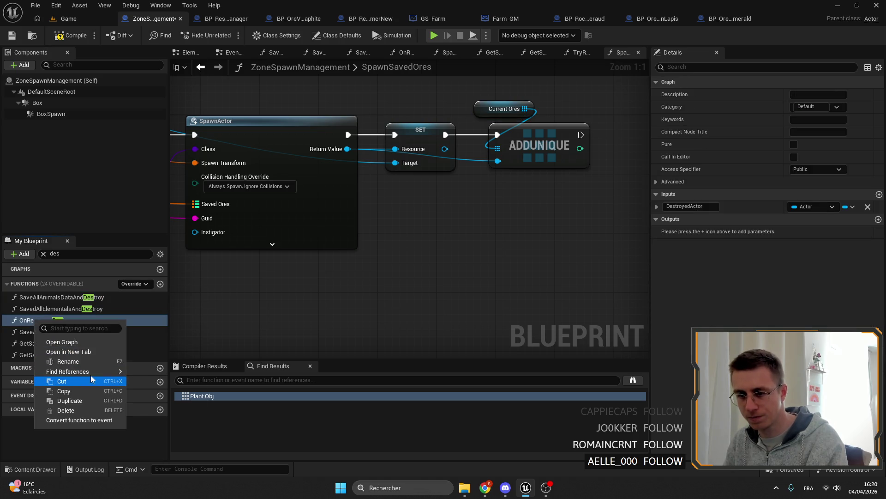
click(145, 376)
double_click(238, 404)
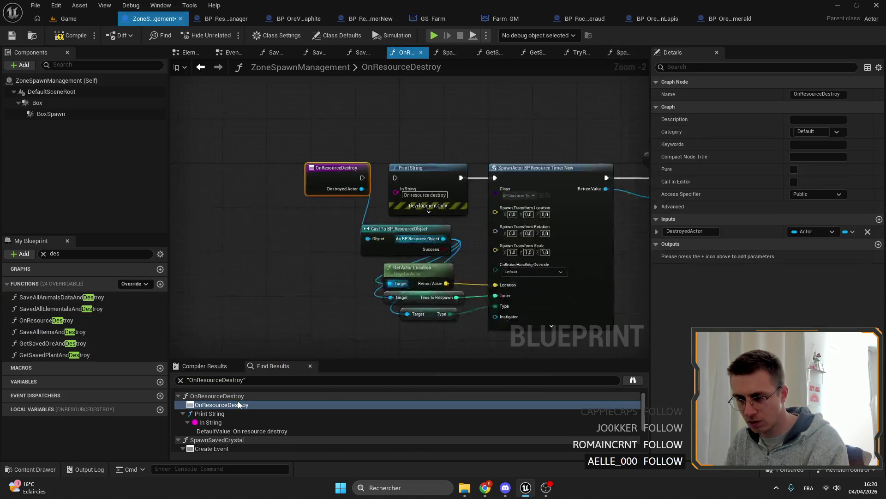
click(179, 395)
double_click(227, 413)
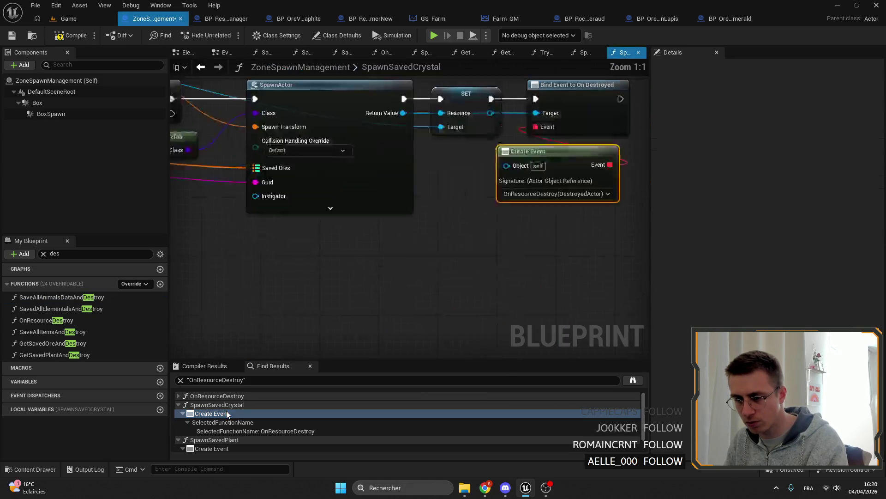
right_click(416, 243)
click(90, 297)
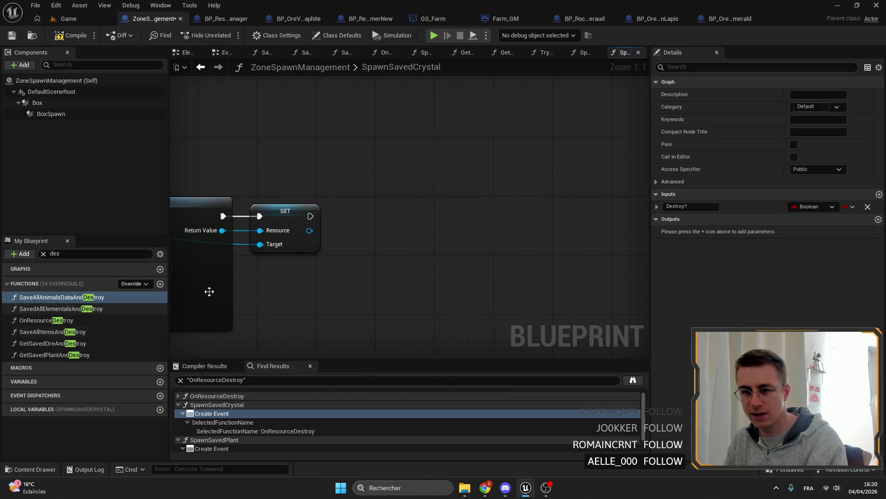
drag(315, 218, 358, 227)
Add the spawned crystal to Current Ores via Add Unique wired after the SET node
right_click(425, 237)
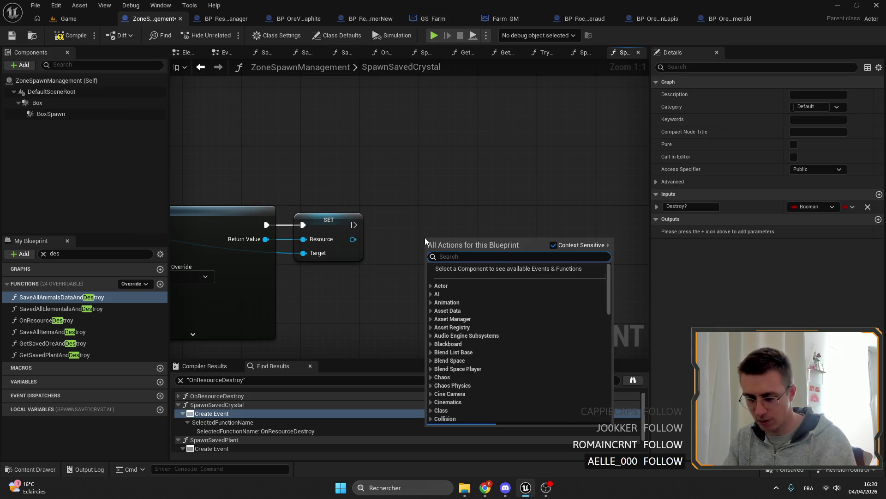
text(current ores)
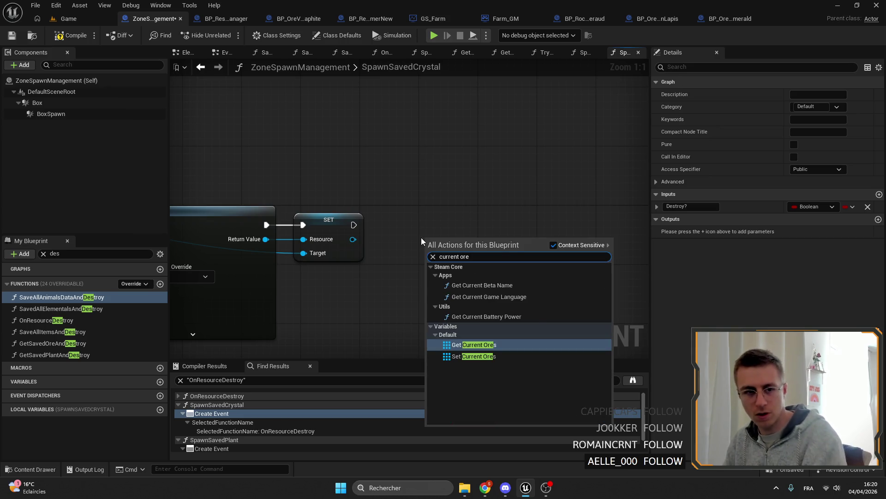
key(Return)
drag(477, 244, 504, 262)
text(addunique)
key(Return)
drag(353, 226, 508, 269)
click(547, 277)
mouse_move(443, 244)
mouse_down()
mouse_move(517, 243)
mouse_move(436, 223)
mouse_up()
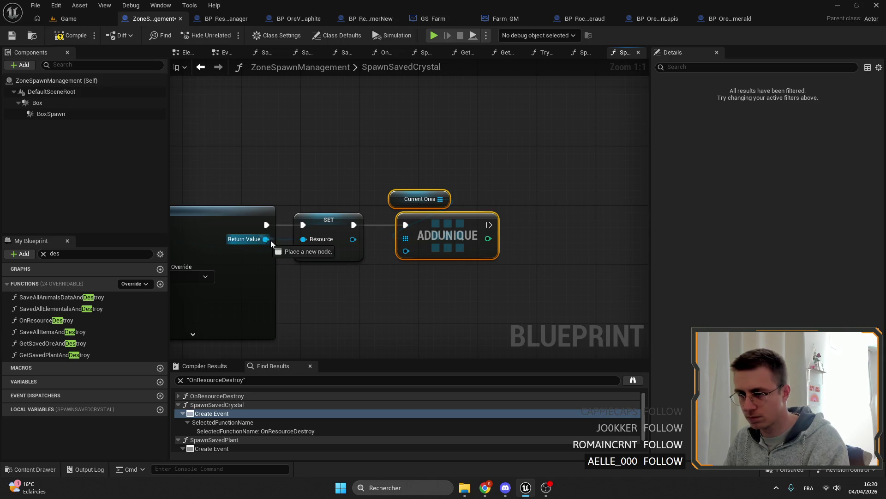
drag(414, 255, 523, 216)
scroll(226, 416, down, 2)
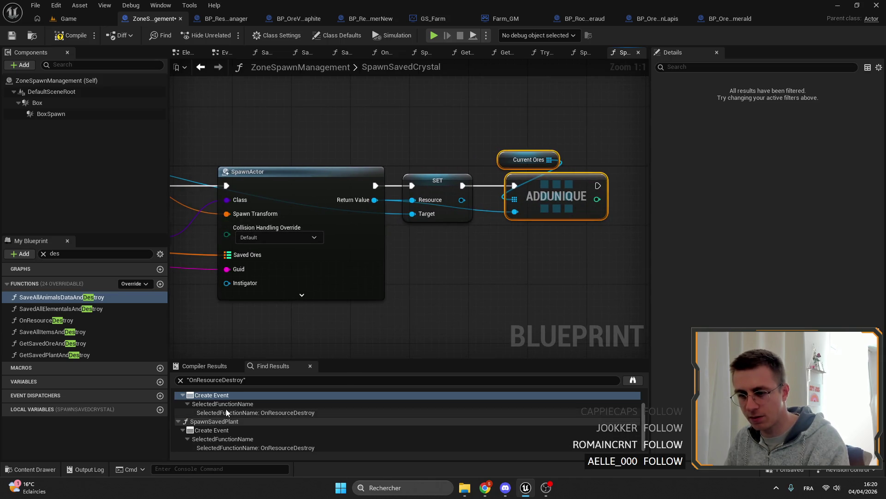
Jump to SpawnSavedPlant's Create Event and delete its create and bind event nodes
double_click(238, 432)
click(425, 156)
key(Delete)
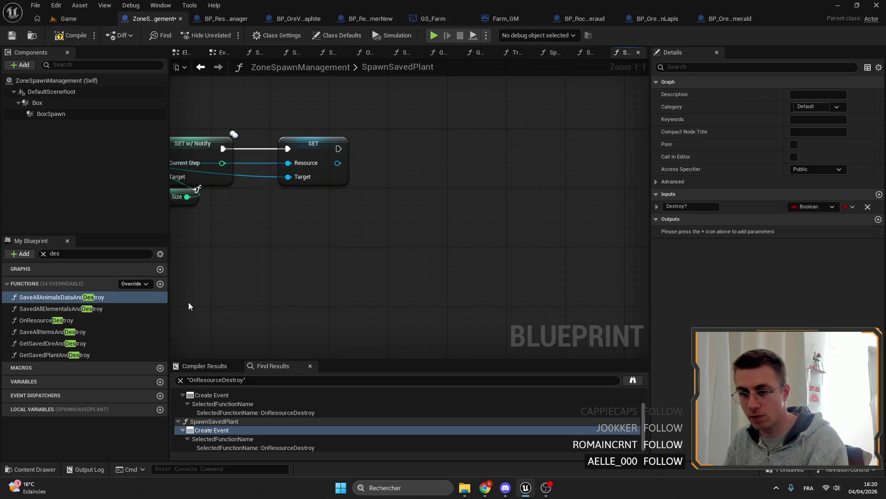
Place Get Current Plants and an Add Unique node next to the SET node
right_click(445, 214)
text(curen)
key(BackSpace)
key(BackSpace)
text(rren,t)
key(BackSpace)
key(BackSpace)
text(t pla)
key(Down)
key(Down)
key(Down)
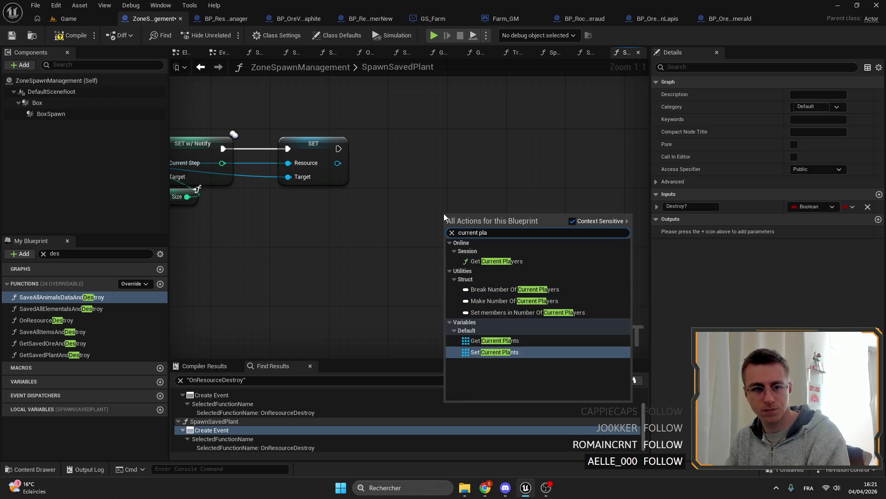
key(Up)
key(Return)
drag(497, 218, 516, 239)
text(ad)
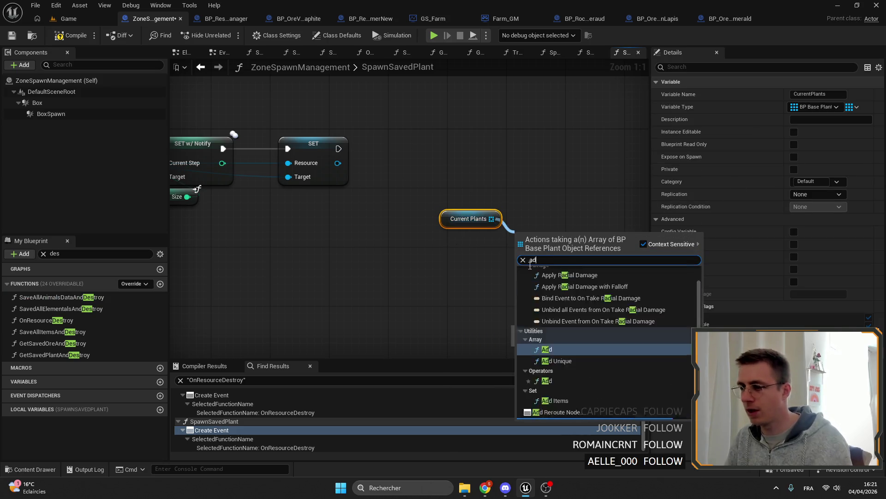
text(d)
key(Down)
key(Return)
drag(626, 239, 514, 238)
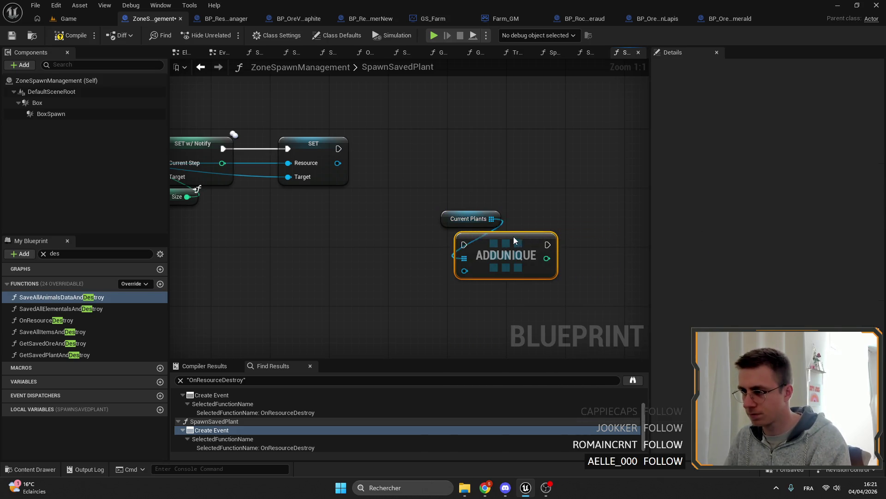
drag(471, 201, 405, 104)
Wire SET's execution and the spawned plant into Add Unique, then save the blueprint
mouse_move(338, 148)
mouse_down()
mouse_move(397, 148)
mouse_move(416, 160)
mouse_up()
click(429, 158)
click(405, 115)
drag(346, 242, 458, 262)
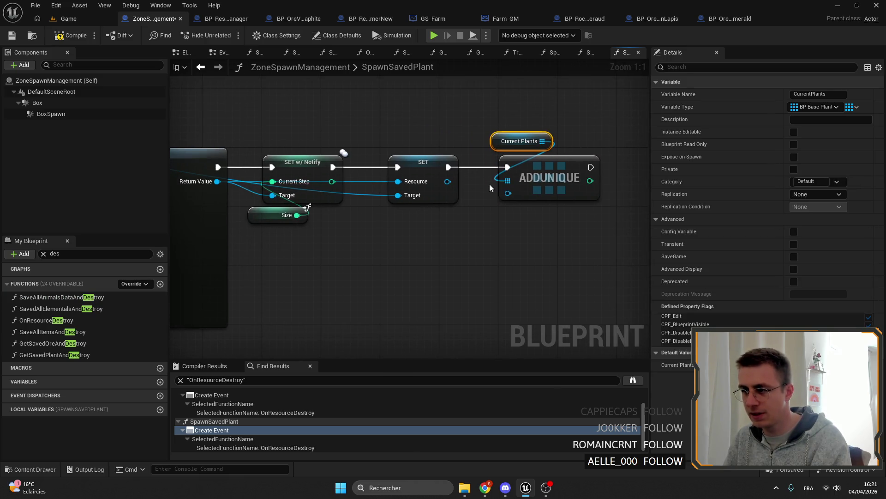
drag(507, 198, 217, 182)
scroll(346, 173, down, 5)
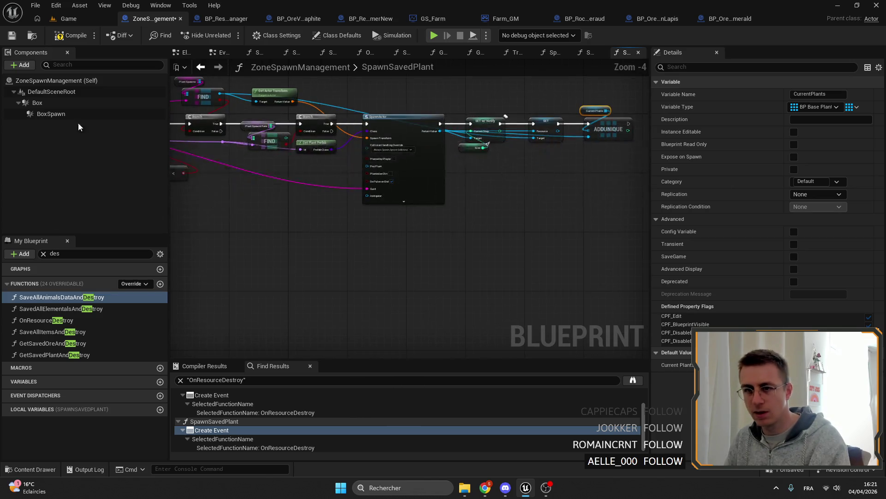
click(11, 35)
scroll(323, 429, up, 2)
Refresh the OnResourceDestroy references, then clear the reference search and member filter
click(241, 380)
key(Return)
key(Delete)
click(43, 253)
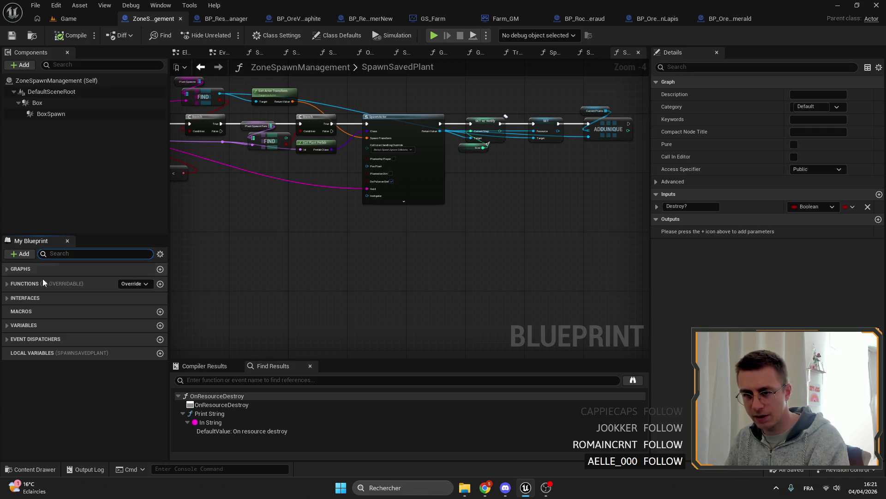
Browse My Blueprint and open the GetAllAnimals, then InitAnimals function graphs
click(28, 269)
click(25, 345)
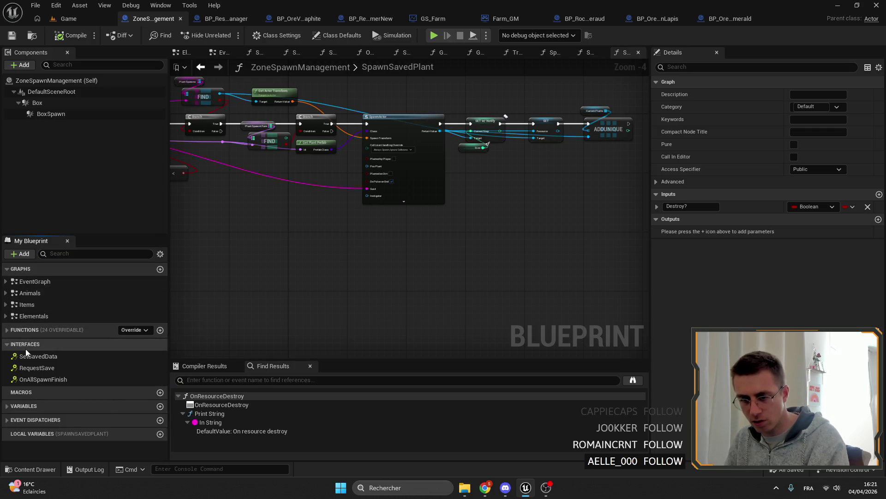
click(16, 329)
click(16, 330)
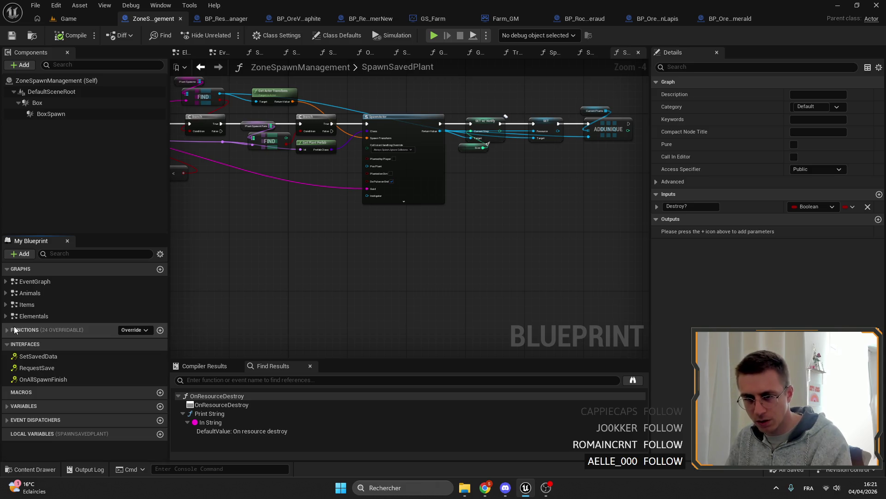
click(31, 327)
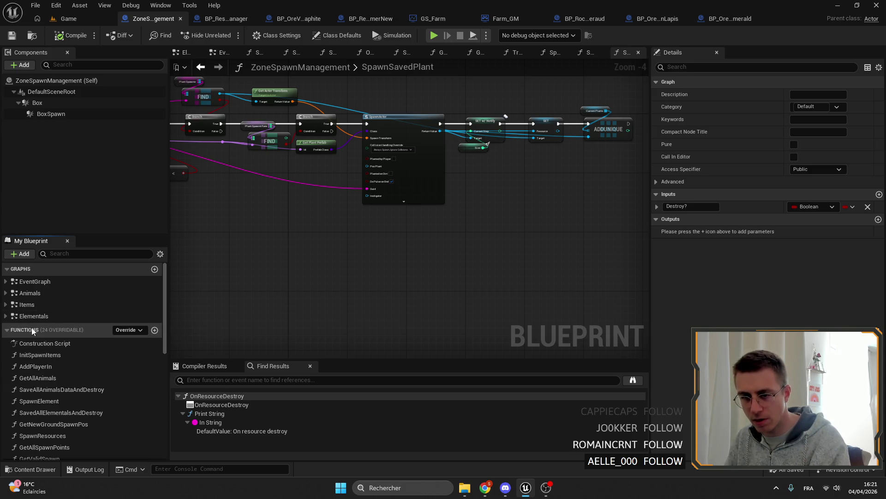
click(67, 254)
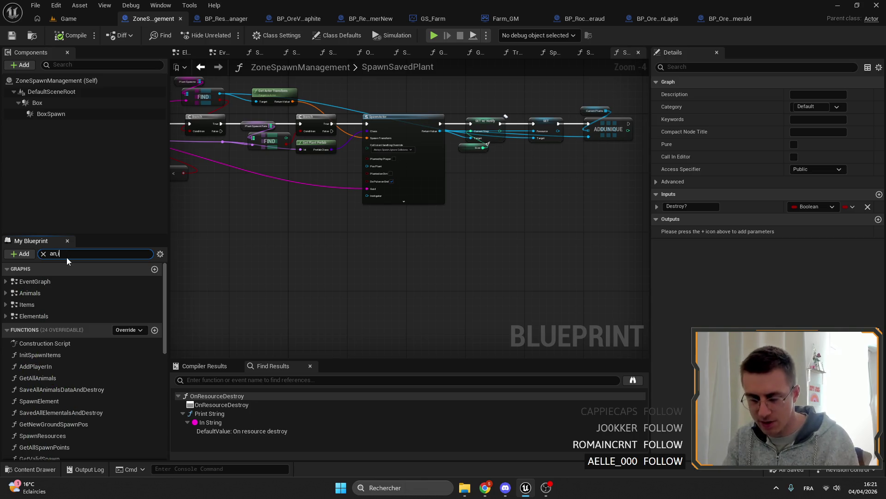
text(an)
text(o)
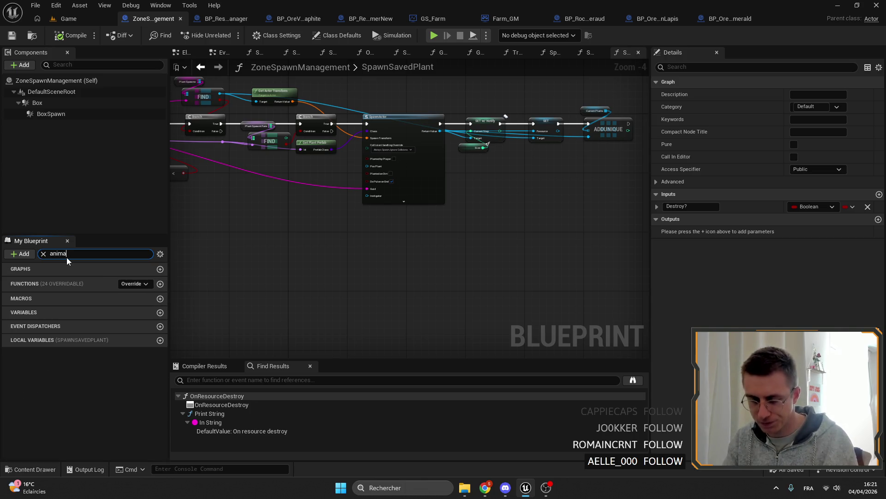
text(l)
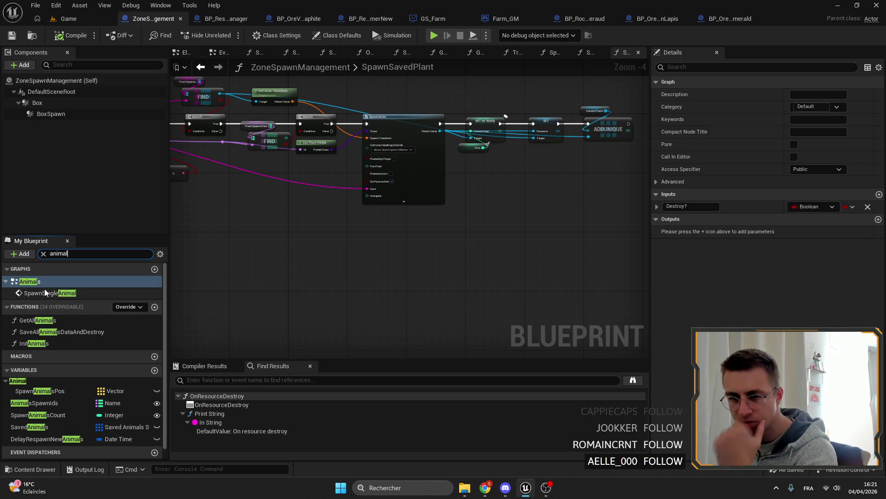
double_click(38, 320)
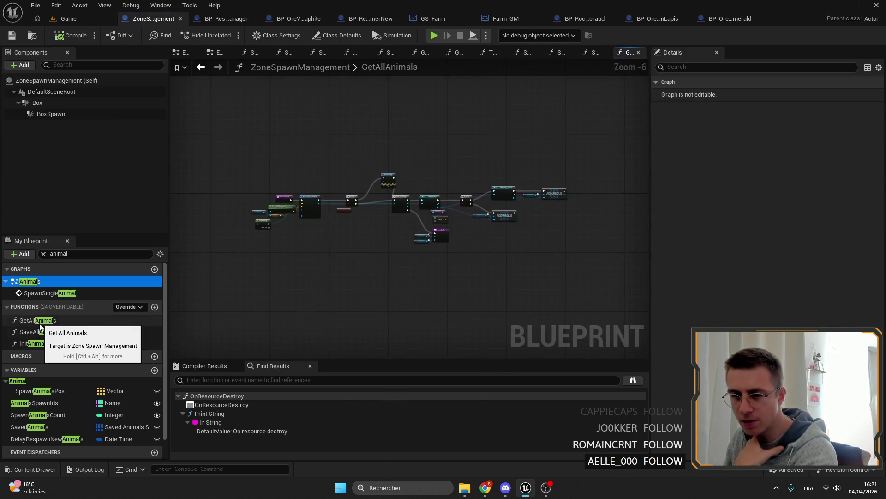
double_click(31, 343)
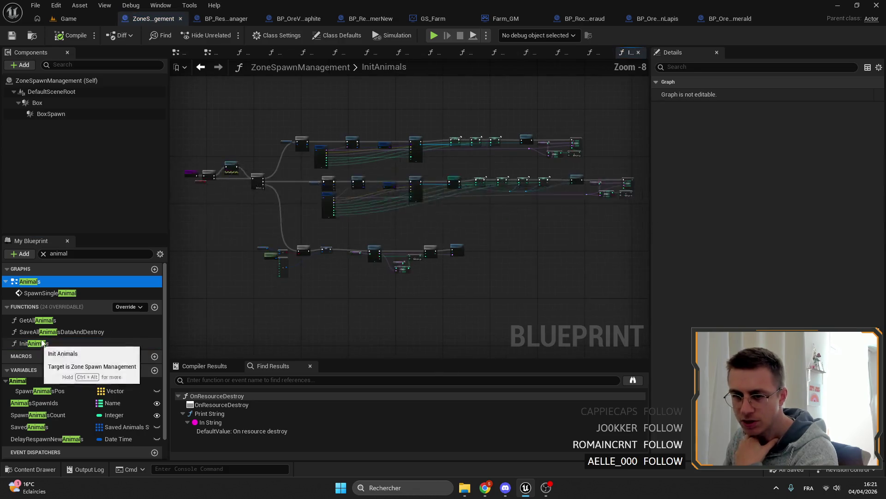
scroll(375, 184, up, 3)
Find references to InitAnimals and open its AddPlayerIn call site
drag(281, 186, 367, 158)
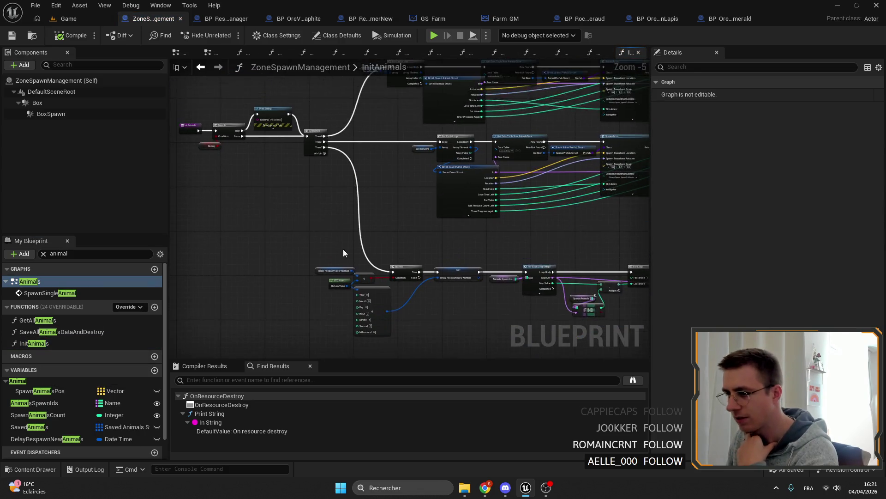
scroll(352, 246, up, 1)
drag(347, 90, 389, 118)
scroll(388, 173, down, 1)
drag(388, 173, 416, 208)
right_click(35, 343)
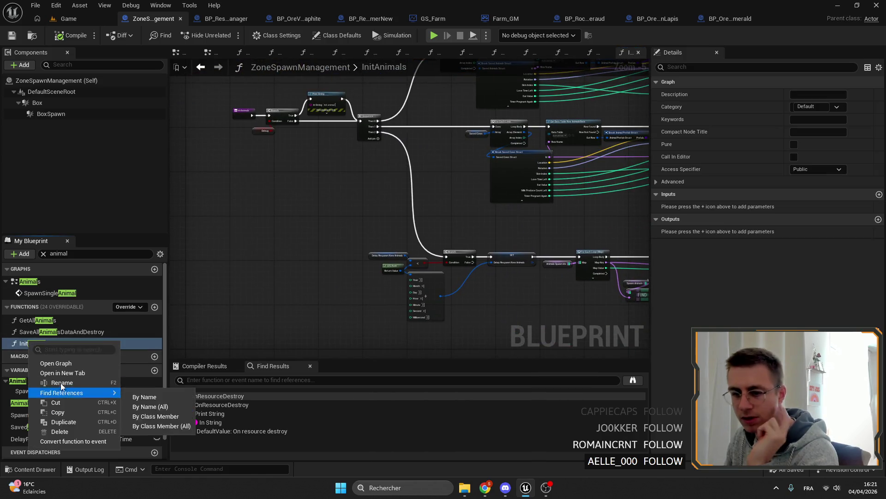
key(Escape)
double_click(208, 404)
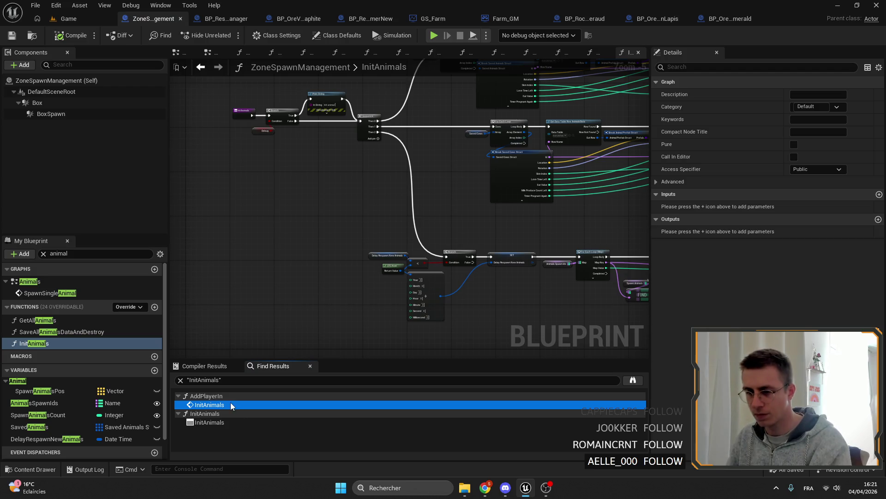
scroll(482, 226, down, 5)
scroll(505, 219, up, 4)
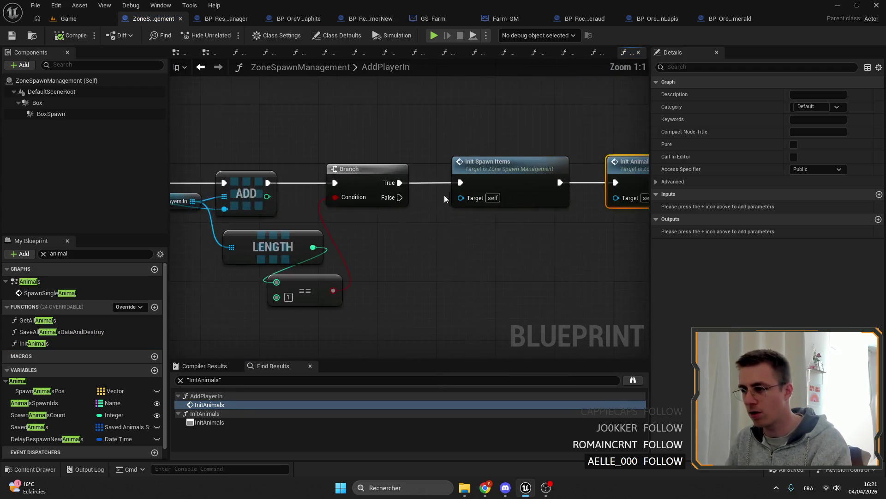
From AddPlayerIn, review InitSpawnItems and open the SpawnElementals event graph
drag(458, 318, 292, 160)
key(Delete)
drag(526, 229, 374, 228)
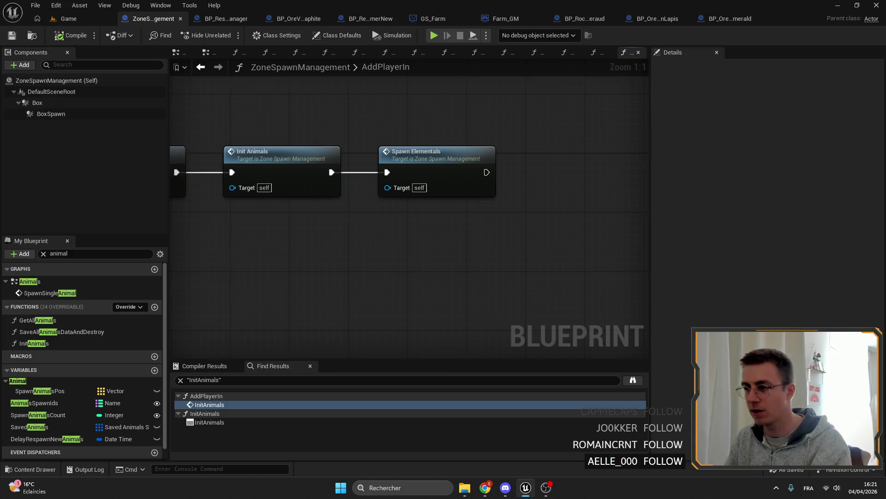
drag(485, 228, 623, 228)
double_click(375, 187)
scroll(380, 132, up, 4)
scroll(380, 132, down, 3)
drag(351, 160, 379, 171)
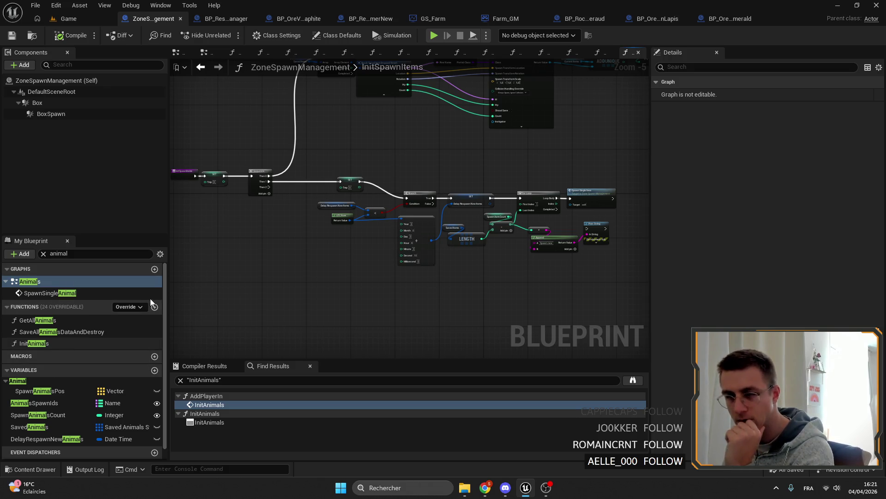
scroll(416, 173, up, 1)
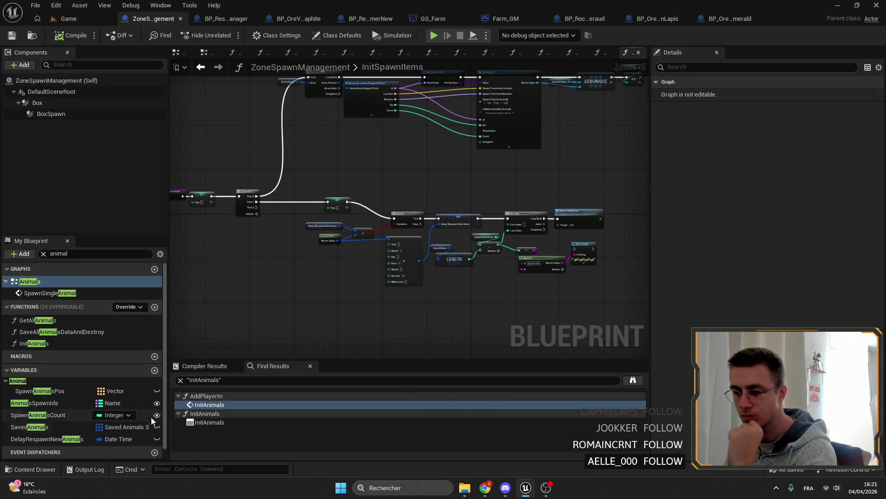
double_click(208, 404)
drag(484, 220, 311, 219)
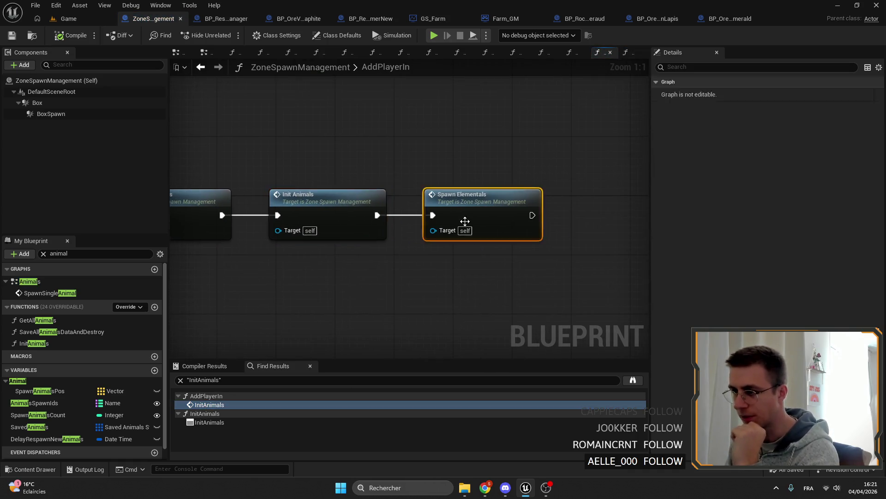
double_click(478, 208)
scroll(336, 194, down, 7)
Marquee-select the Sequence, Branch and UTC Now nodes while reviewing the Elementals graph
drag(440, 203, 561, 256)
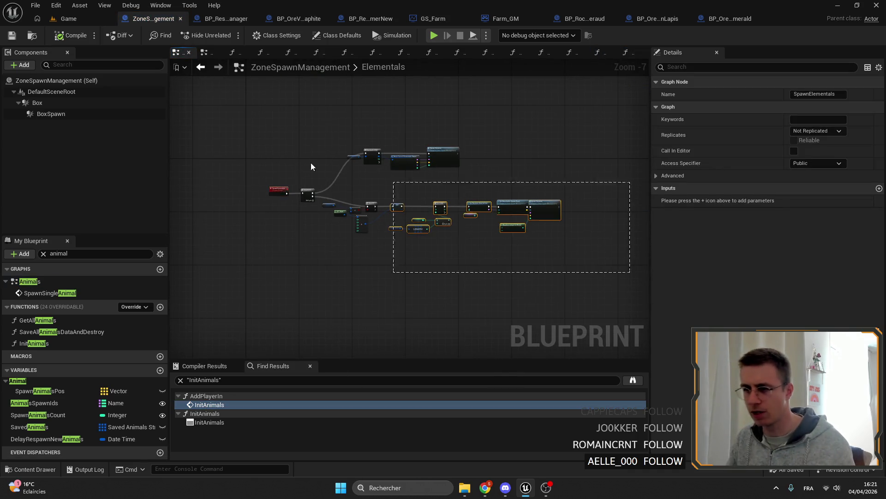
scroll(322, 224, up, 7)
scroll(349, 213, down, 4)
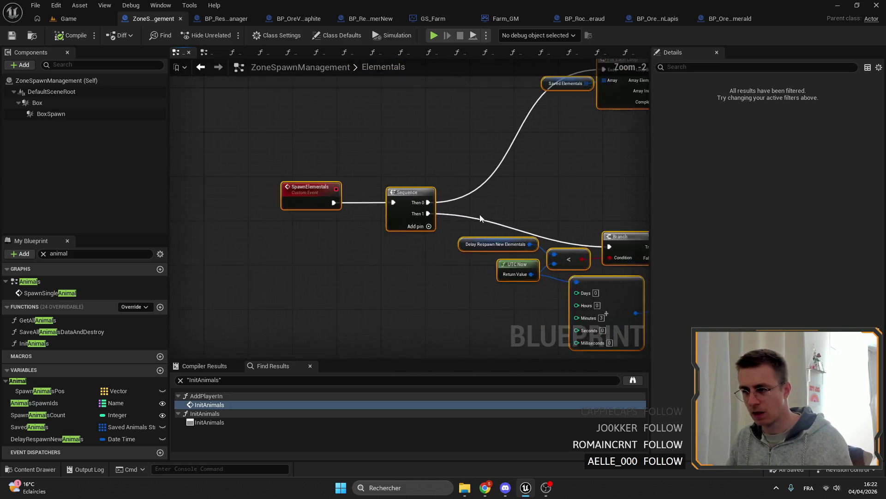
click(340, 177)
scroll(341, 176, down, 3)
scroll(368, 217, up, 5)
scroll(384, 193, down, 5)
drag(318, 139, 595, 257)
right_click(452, 168)
scroll(274, 117, up, 7)
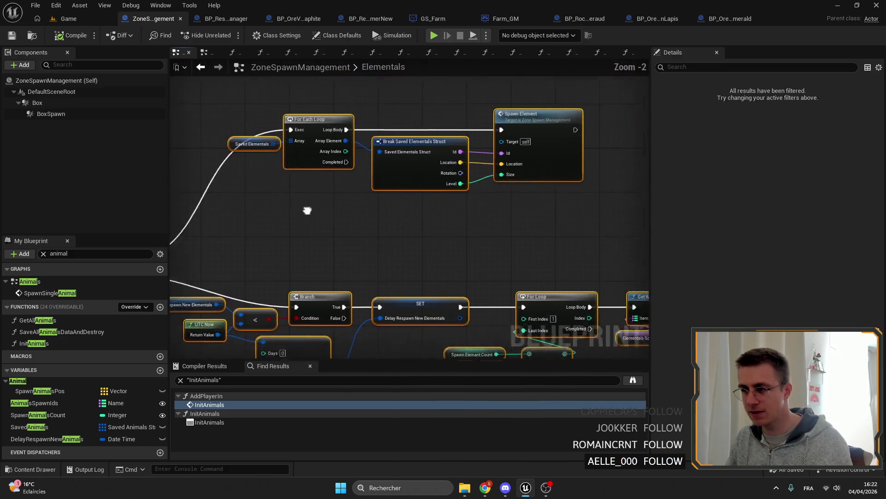
drag(340, 185, 454, 230)
right_click(454, 229)
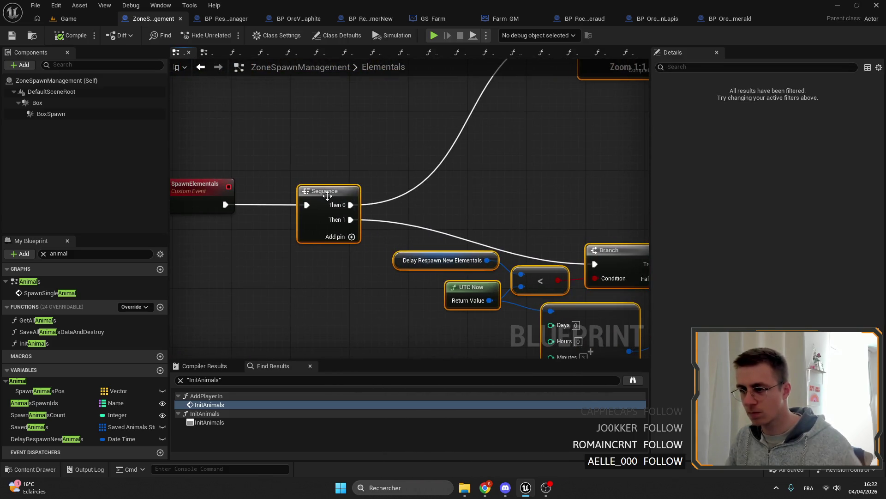
Add a new function, cancel its rename and delete it again
click(159, 307)
text(S)
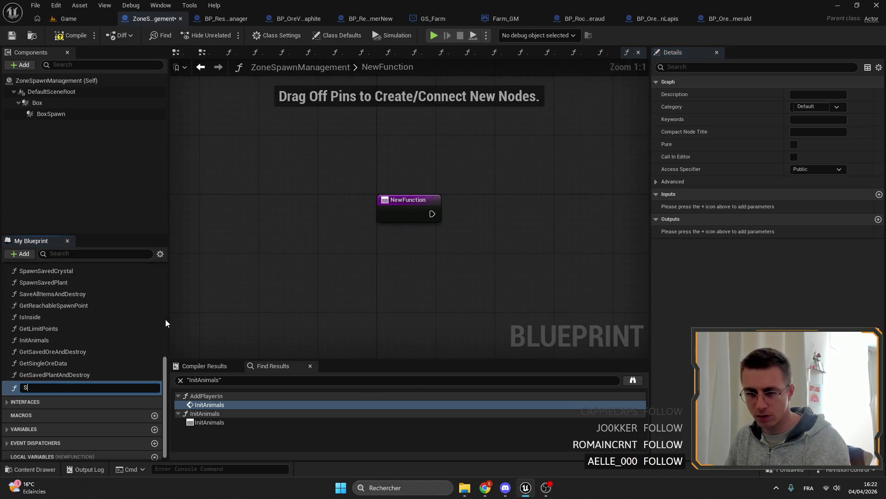
text(pawnSav)
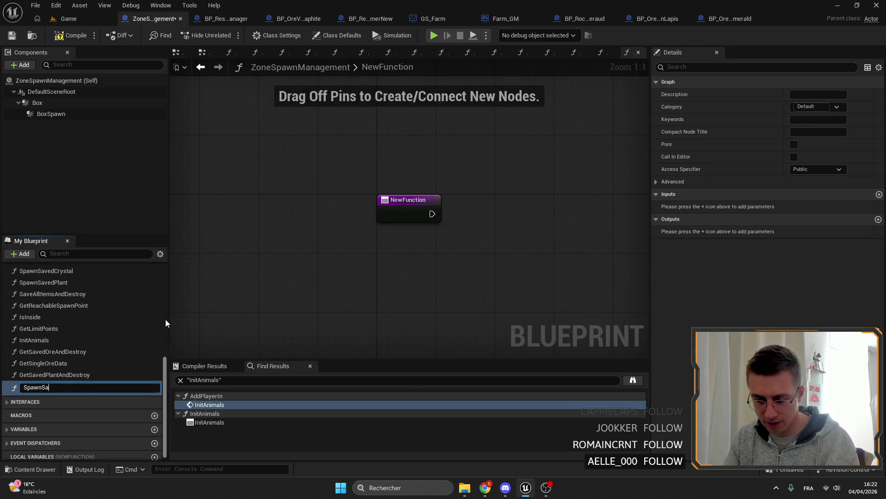
key(Escape)
click(49, 375)
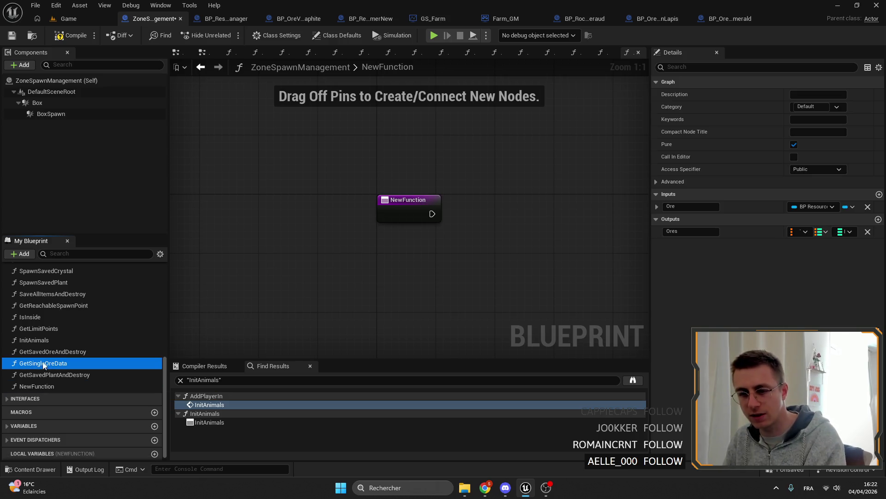
right_click(48, 385)
click(90, 395)
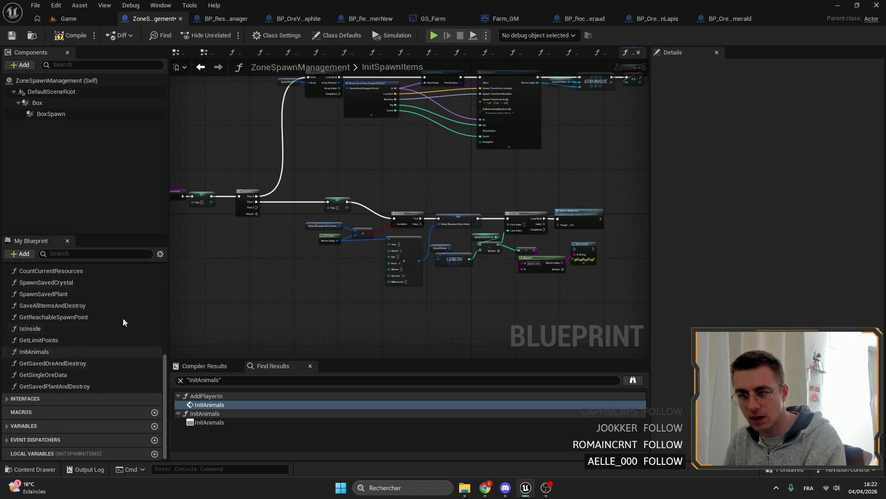
Check Farm_GM's SpawnNewResources, then return to ZoneSpawnManagement's InitSpawnItems graph
click(430, 18)
click(488, 18)
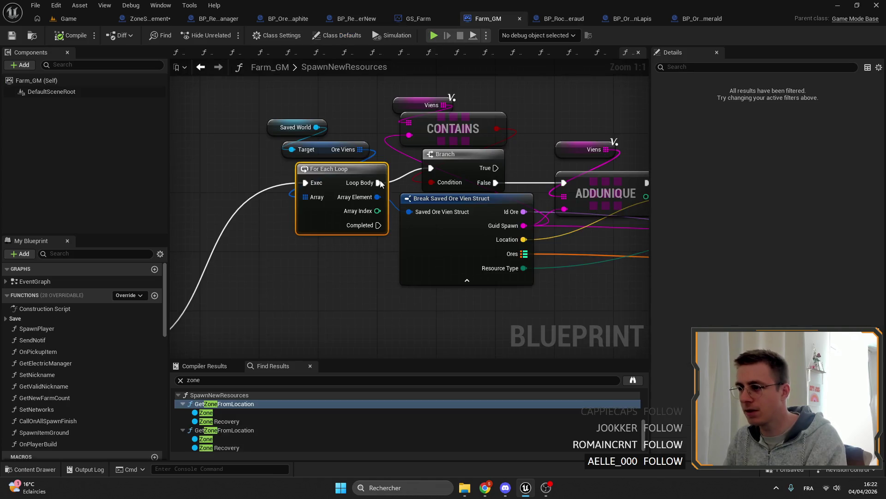
scroll(560, 185, down, 2)
scroll(584, 202, up, 1)
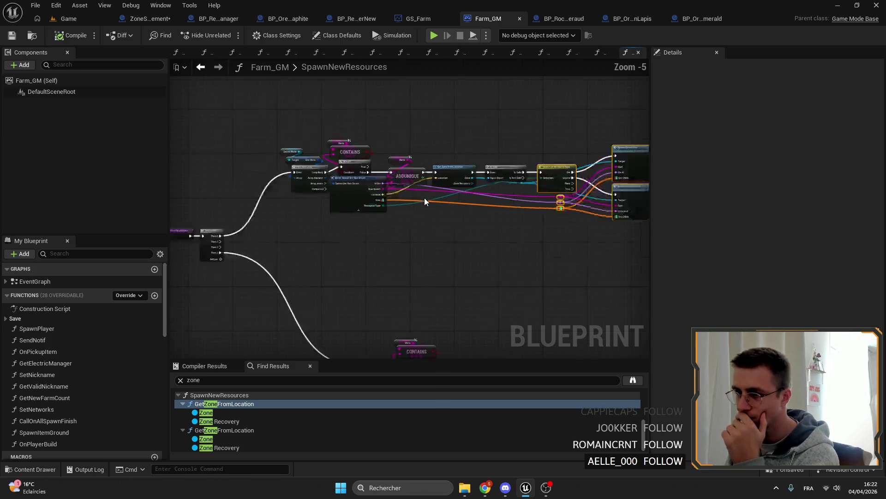
scroll(424, 198, down, 2)
drag(603, 227, 348, 136)
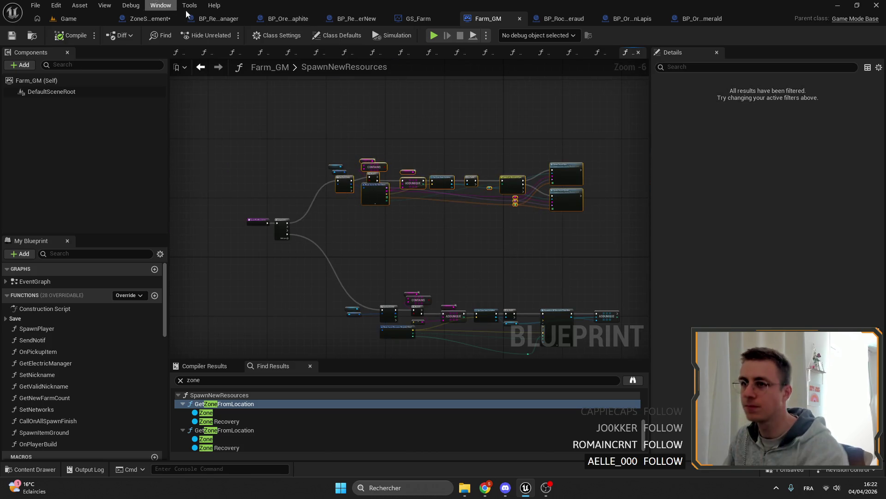
click(146, 19)
mouse_move(419, 221)
mouse_down()
mouse_move(427, 201)
mouse_move(409, 181)
mouse_up()
scroll(283, 234, down, 2)
scroll(484, 263, up, 2)
scroll(554, 275, down, 2)
drag(612, 287, 346, 104)
scroll(369, 170, up, 6)
drag(368, 170, 367, 157)
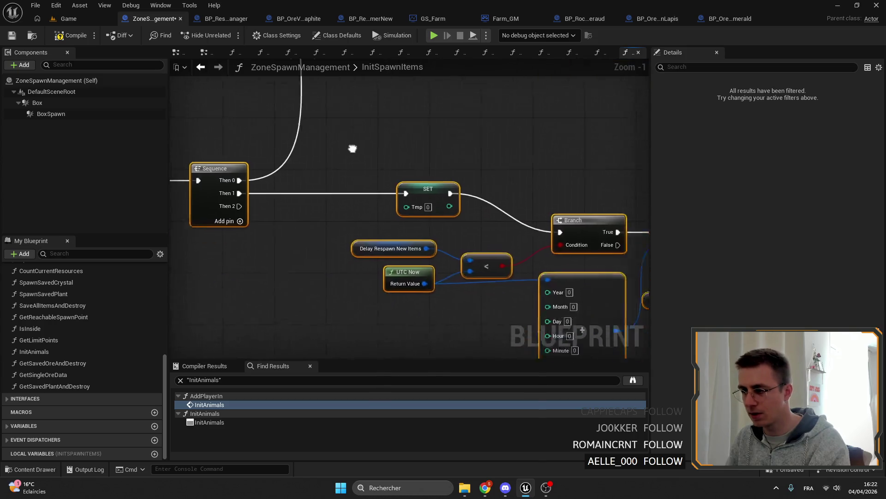
scroll(368, 157, down, 1)
click(345, 128)
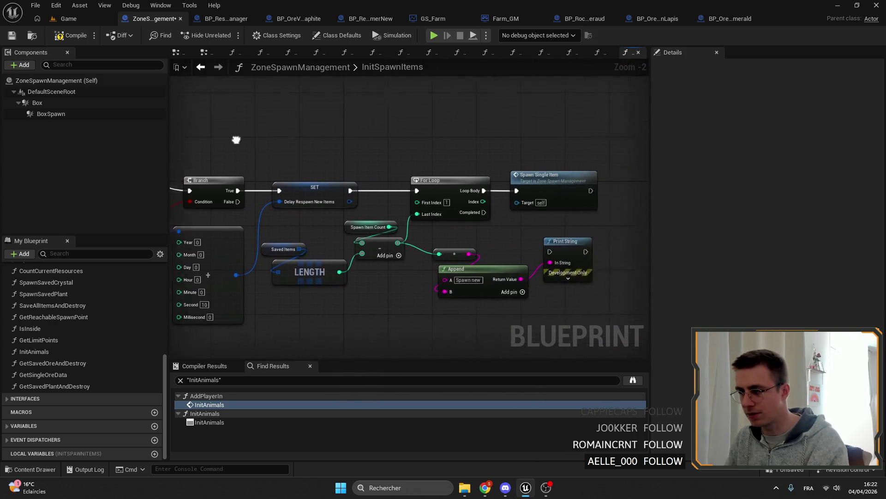
drag(590, 201, 452, 265)
click(379, 308)
mouse_move(379, 308)
mouse_down()
mouse_move(429, 319)
mouse_move(420, 288)
mouse_move(302, 276)
mouse_move(484, 208)
mouse_up()
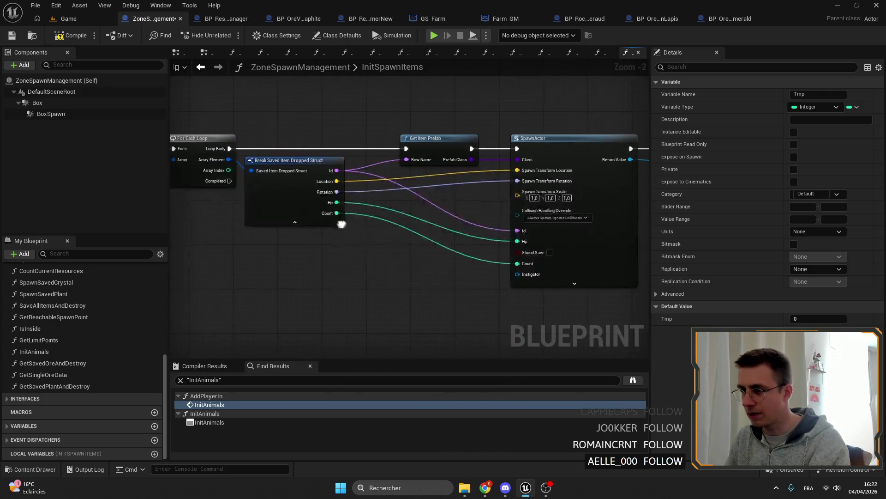
mouse_move(208, 173)
mouse_down()
mouse_move(245, 112)
mouse_move(400, 149)
mouse_move(553, 161)
mouse_move(414, 285)
mouse_move(385, 180)
mouse_up()
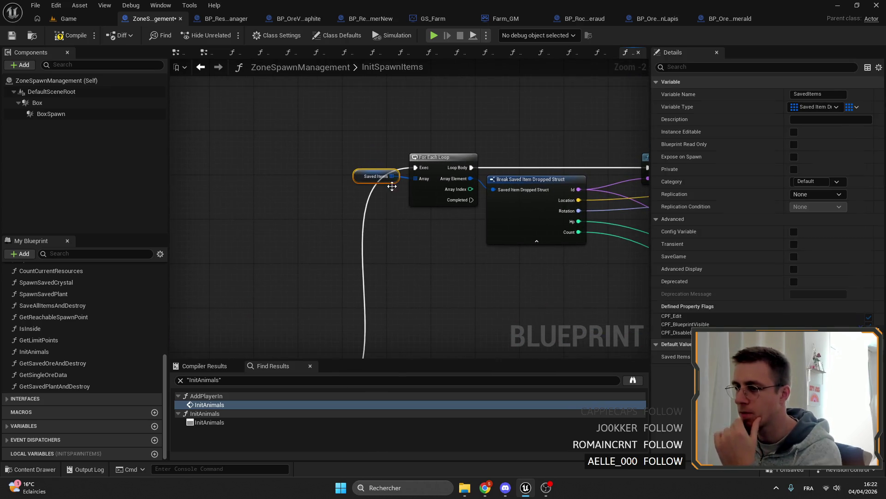
scroll(385, 181, down, 2)
mouse_move(350, 148)
mouse_down()
mouse_move(393, 126)
mouse_move(300, 151)
mouse_up()
scroll(300, 152, up, 2)
drag(410, 170, 555, 173)
mouse_move(346, 139)
mouse_down()
mouse_move(487, 310)
mouse_move(415, 156)
mouse_up()
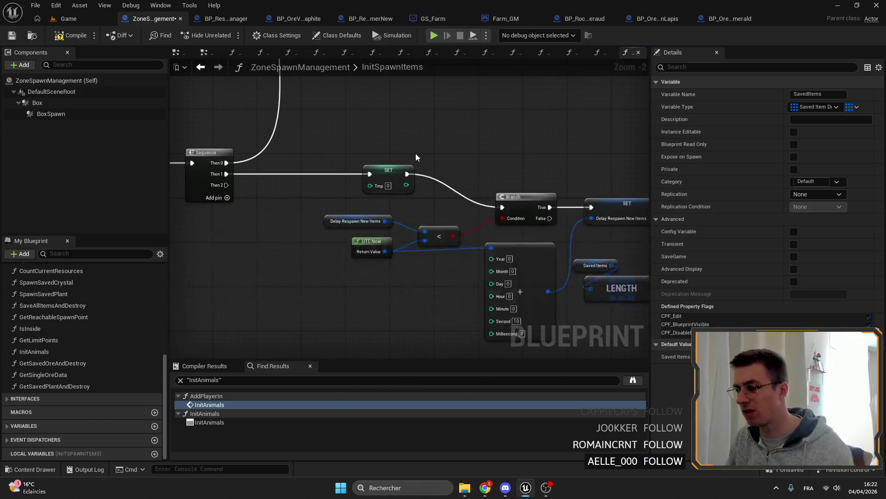
mouse_move(466, 223)
mouse_down()
mouse_move(415, 181)
mouse_move(347, 159)
mouse_move(381, 152)
mouse_up()
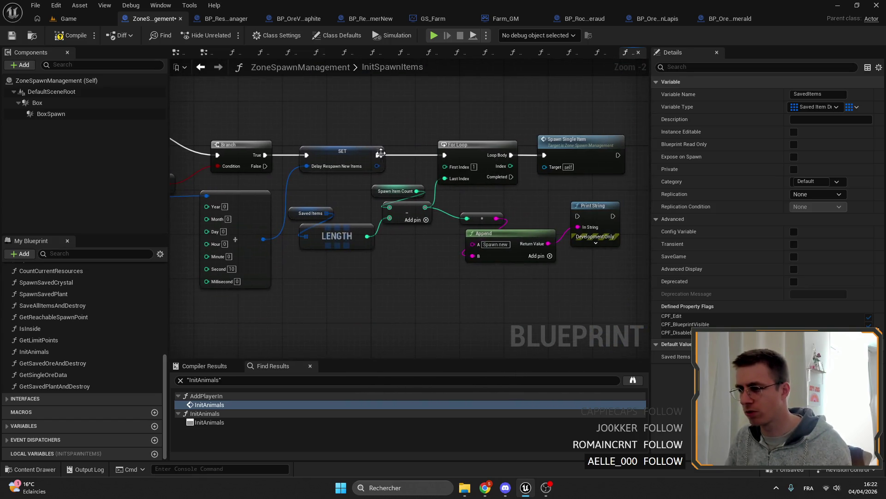
click(301, 265)
scroll(316, 191, down, 2)
mouse_move(317, 191)
mouse_down()
mouse_move(524, 223)
mouse_move(485, 285)
mouse_move(457, 200)
mouse_up()
scroll(367, 180, up, 2)
scroll(318, 172, up, 2)
click(229, 174)
scroll(60, 289, up, 3)
Add a NewFunction and rename the existing ore-spawning function to SpawnSingleSavedOre
click(155, 284)
text(S)
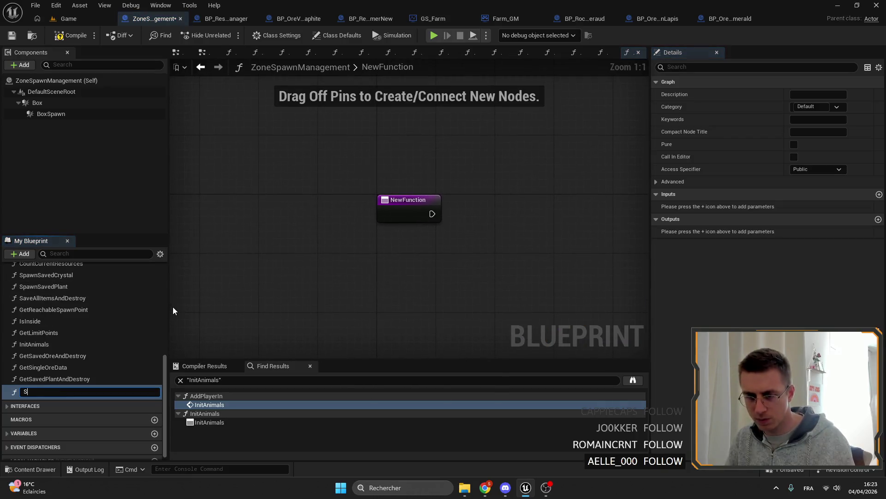
text(pawnSaved)
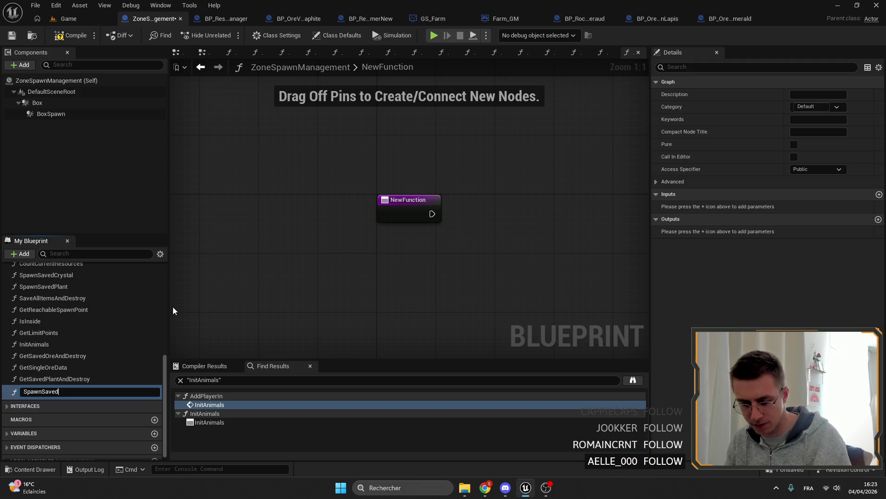
text(Oress)
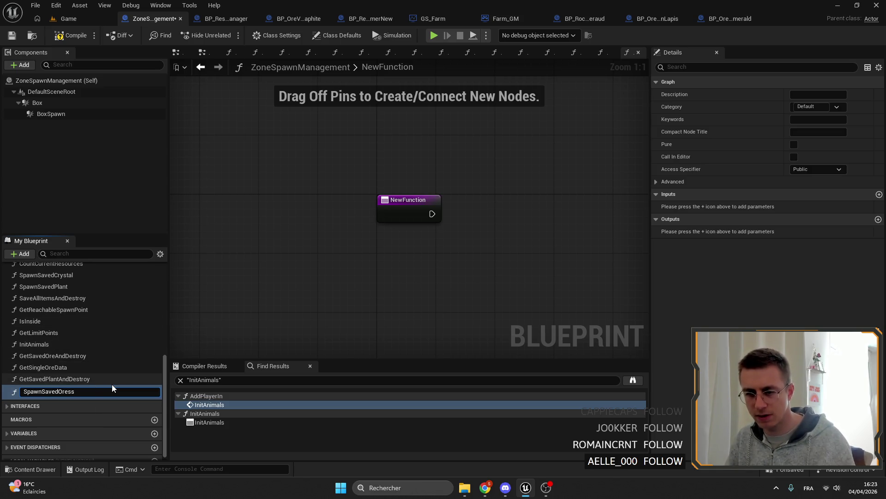
key(ctrl+z)
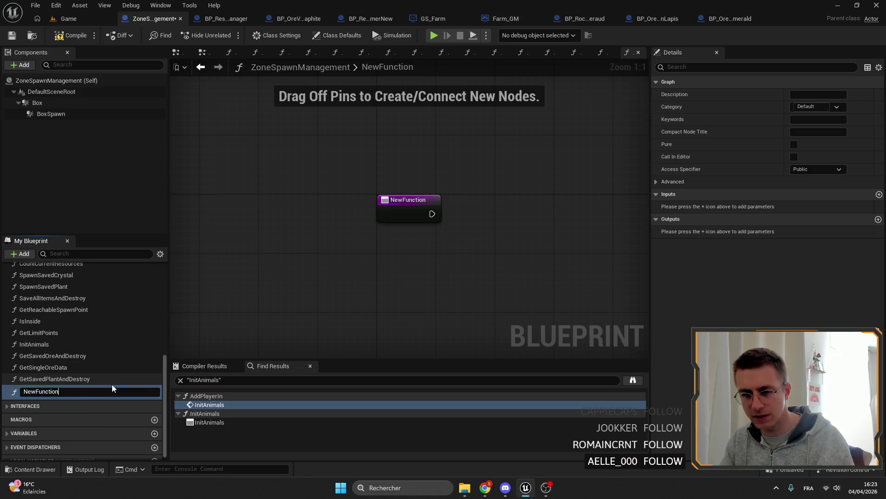
click(67, 344)
scroll(67, 344, up, 1)
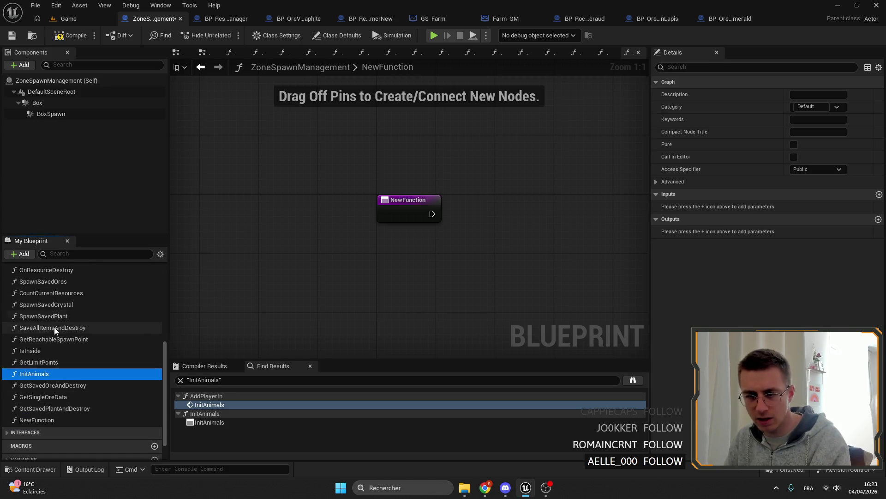
double_click(56, 281)
scroll(416, 208, down, 3)
drag(416, 208, 283, 229)
scroll(283, 207, up, 2)
click(228, 173)
scroll(283, 208, up, 2)
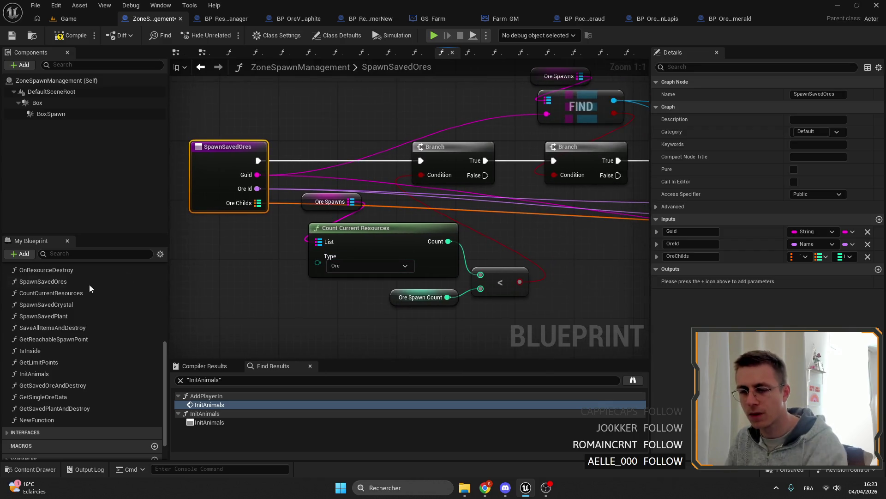
scroll(48, 407, up, 1)
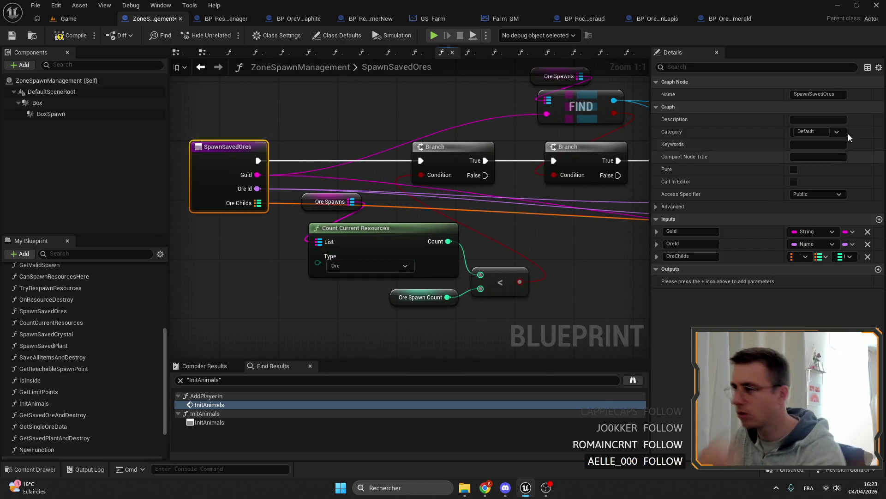
key(Return)
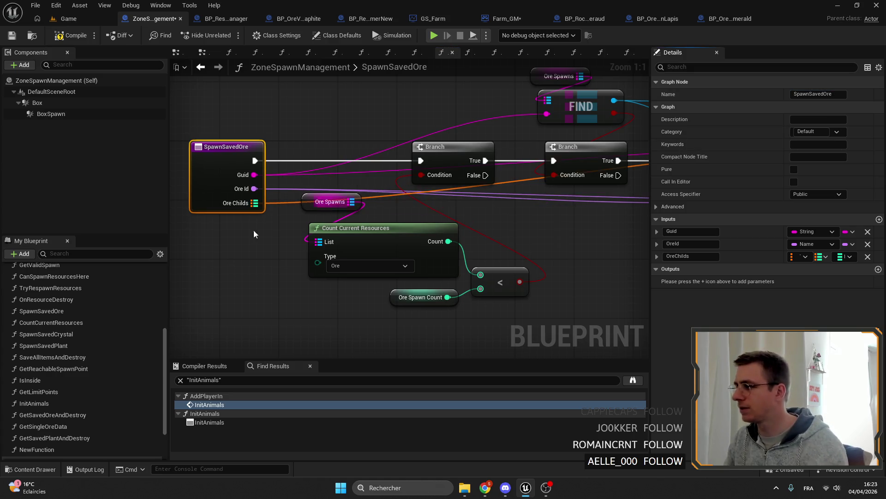
scroll(99, 344, up, 3)
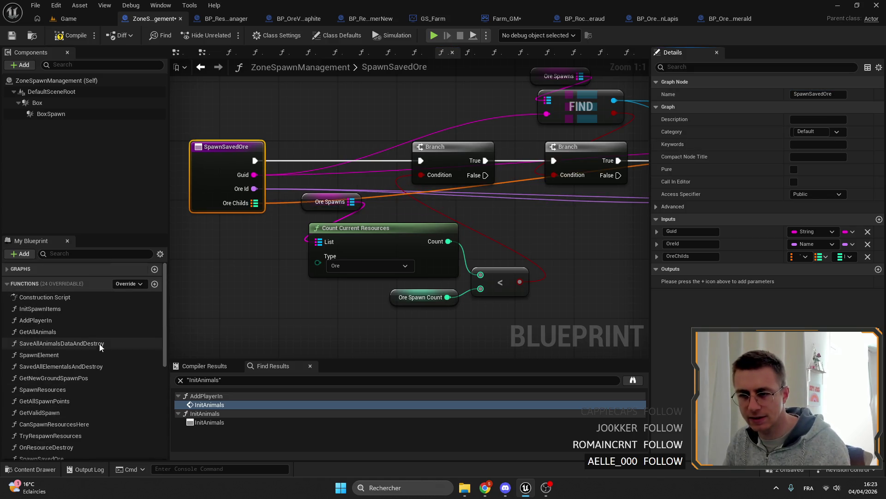
click(810, 94)
text(Single)
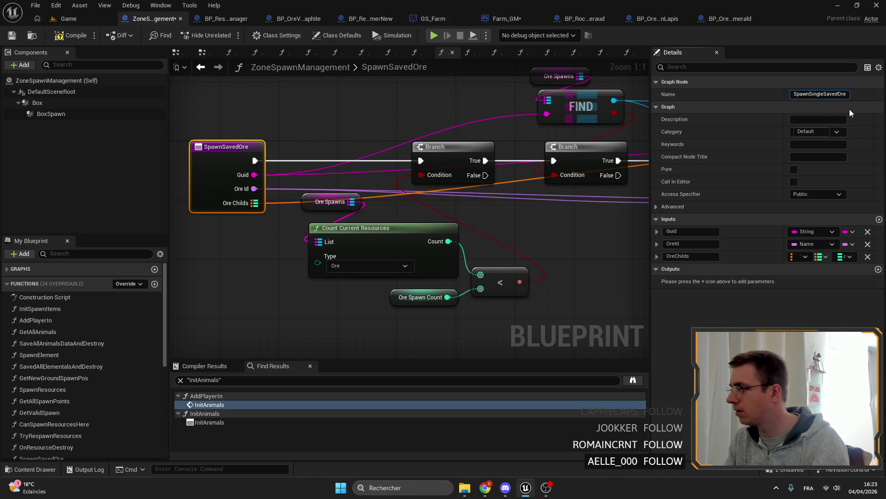
key(Return)
scroll(103, 375, down, 3)
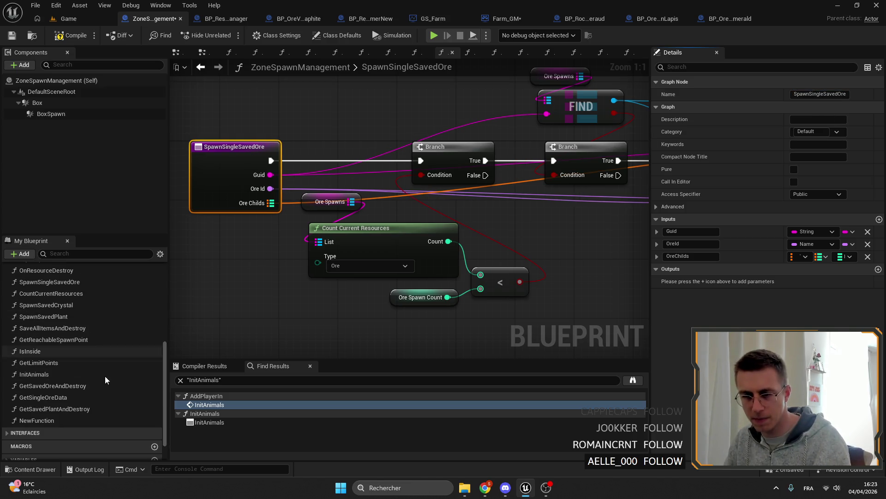
Rename NewFunction to SpawnSavedOres and open its graph
click(36, 421)
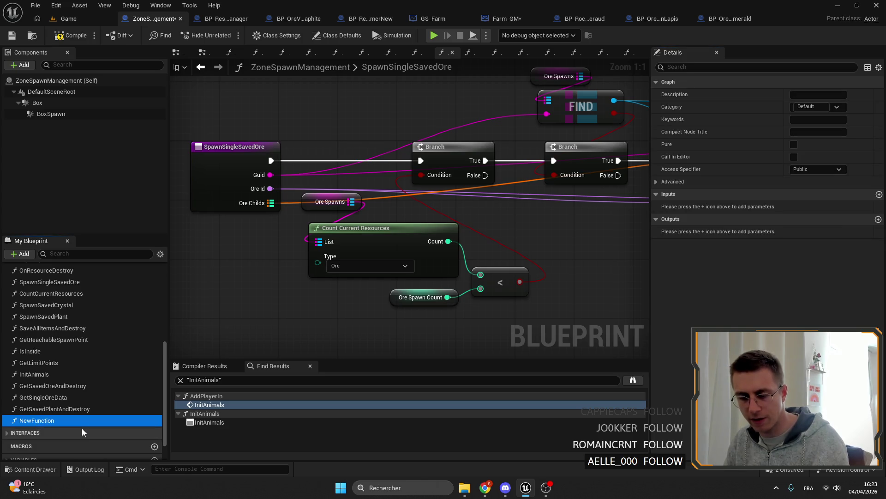
key(F2)
text(SpawnSavedOres)
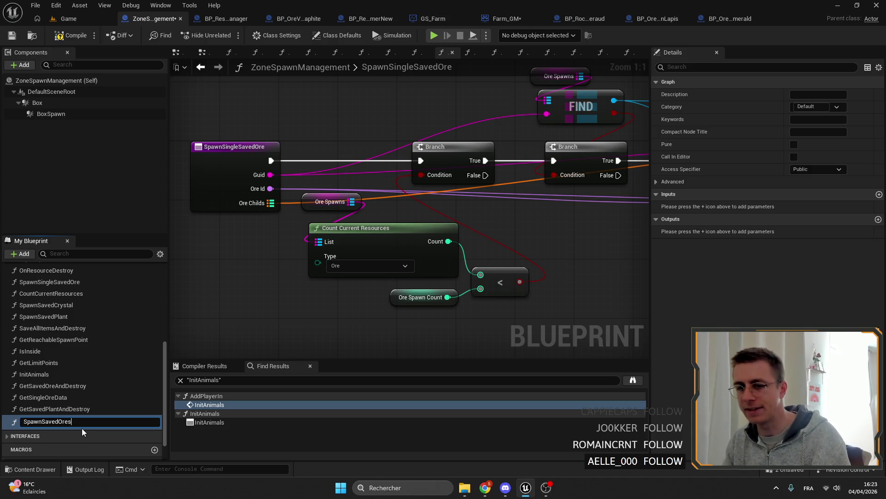
key(Return)
double_click(43, 421)
right_click(416, 243)
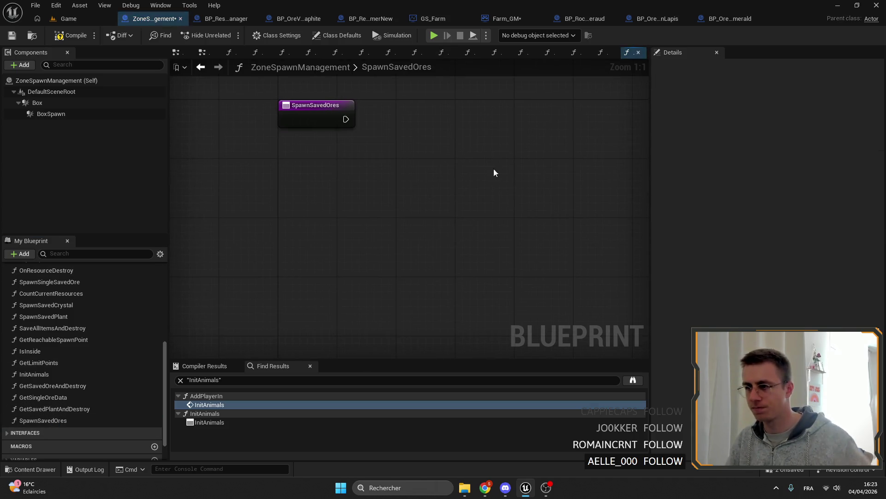
scroll(423, 215, down, 3)
Loop over Saved Ores with a For Each Loop fed from Sequence Then 0
drag(423, 215, 615, 170)
scroll(615, 169, up, 2)
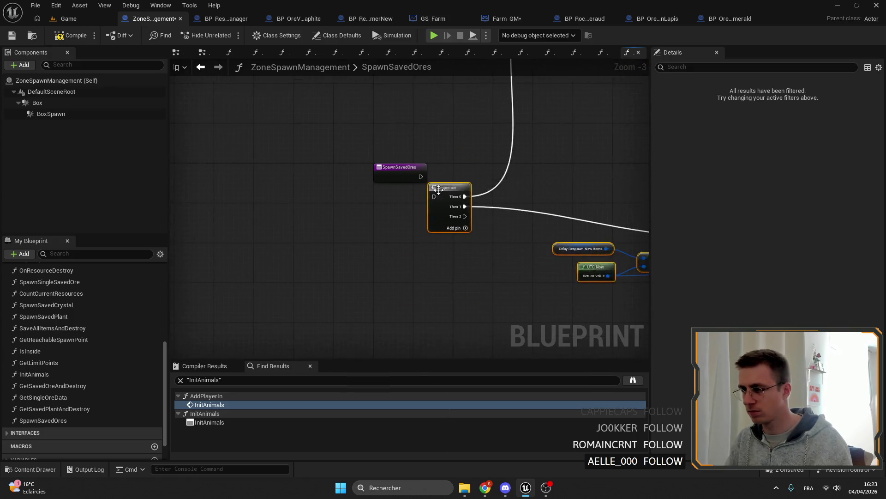
scroll(483, 152, up, 1)
mouse_move(493, 191)
mouse_down()
mouse_move(426, 211)
mouse_move(413, 228)
mouse_up()
scroll(83, 347, down, 3)
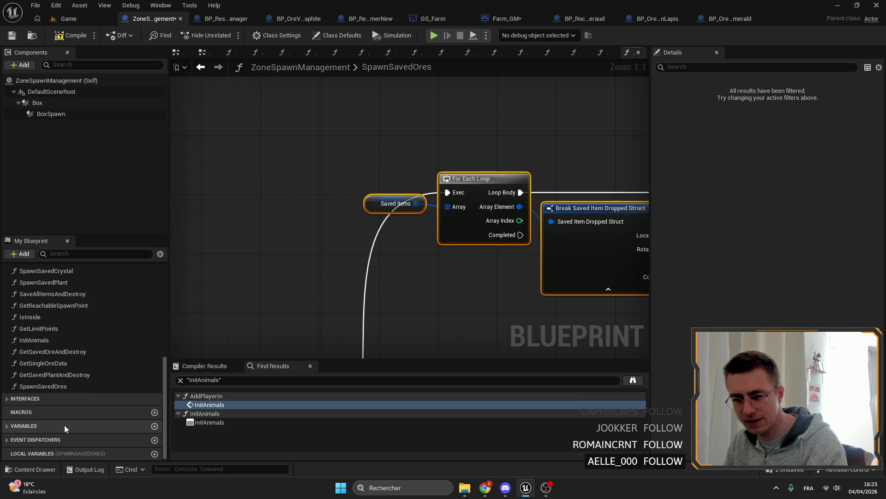
click(24, 426)
scroll(77, 408, down, 3)
scroll(37, 393, down, 2)
drag(37, 392, 378, 154)
click(397, 157)
drag(429, 144, 508, 134)
text(for)
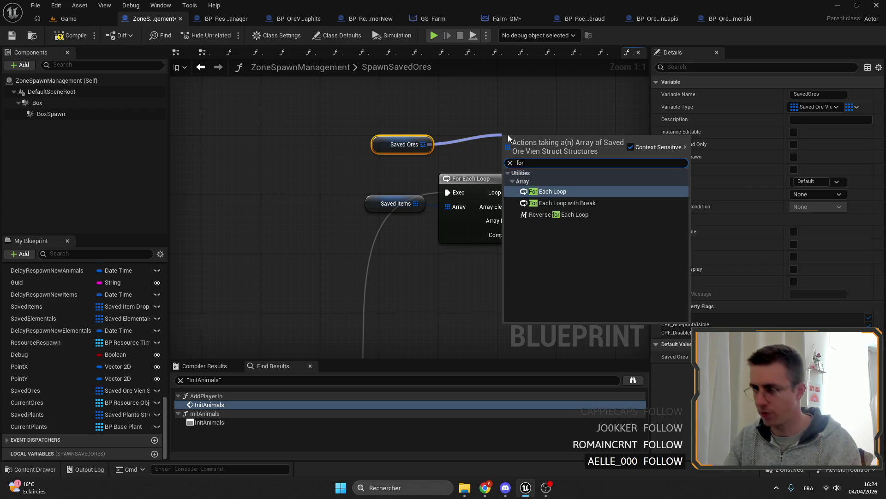
key(Return)
right_click(435, 218)
scroll(425, 136, down, 3)
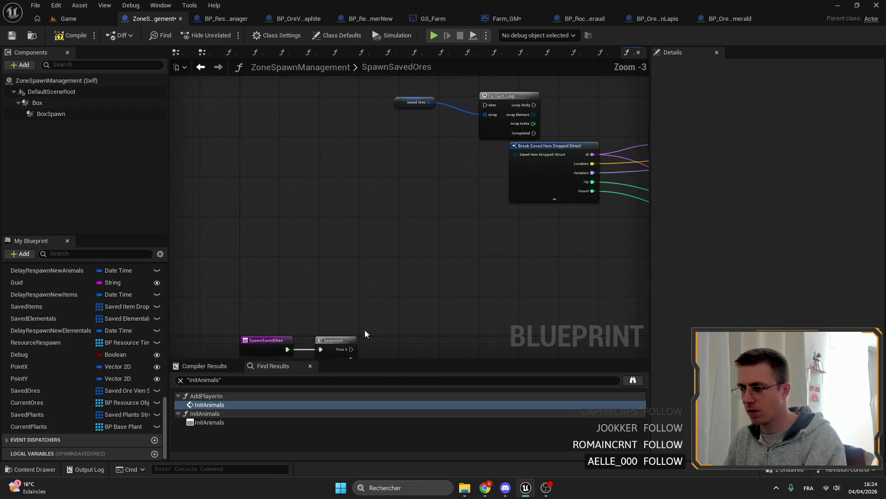
drag(353, 336, 485, 92)
drag(416, 90, 451, 94)
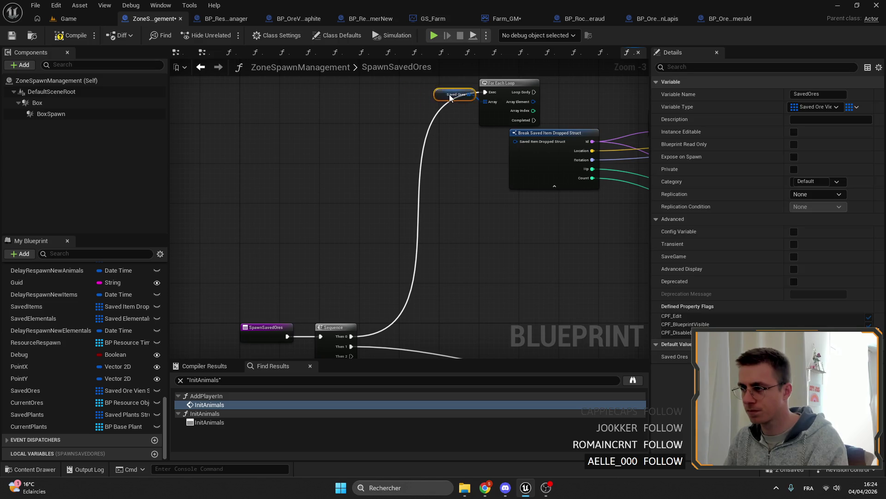
scroll(508, 103, up, 3)
Break each Saved Ore Vien Struct, drop the old break node, and call Spawn Single Saved Ore from Loop Body
drag(388, 161, 431, 161)
text(bre)
key(Return)
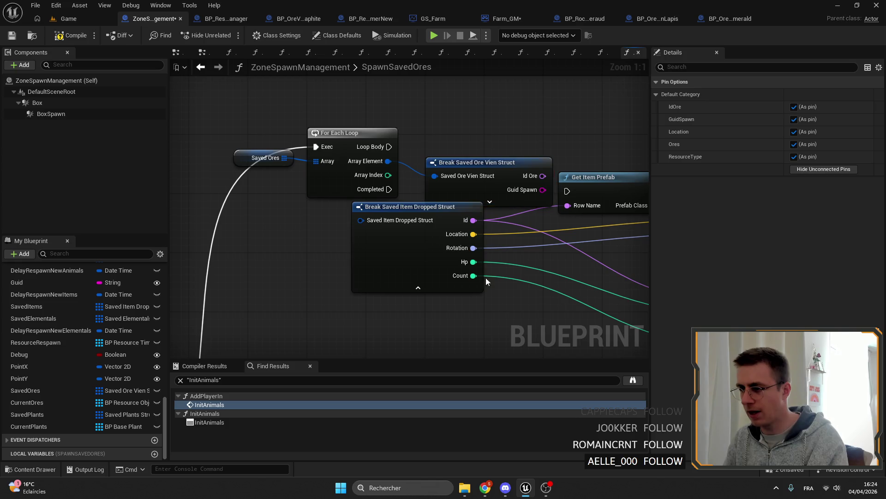
click(415, 250)
key(Delete)
scroll(66, 343, down, 5)
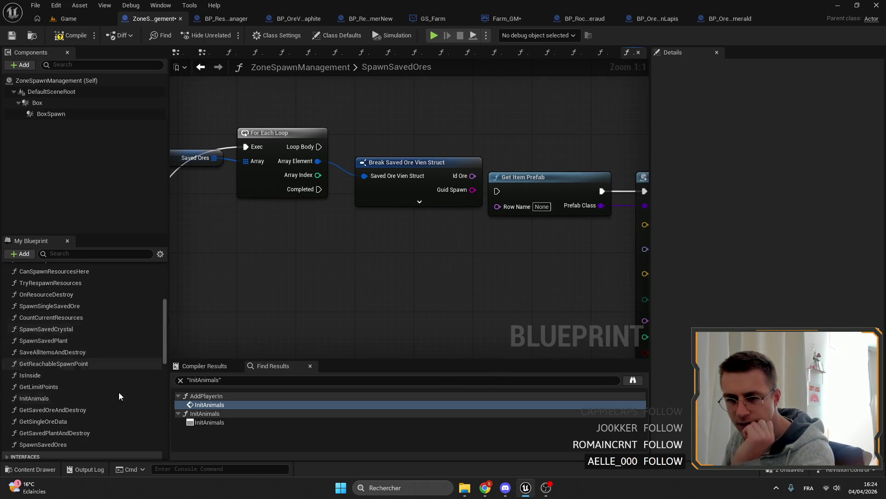
scroll(92, 347, up, 2)
scroll(93, 347, up, 1)
drag(49, 365, 457, 105)
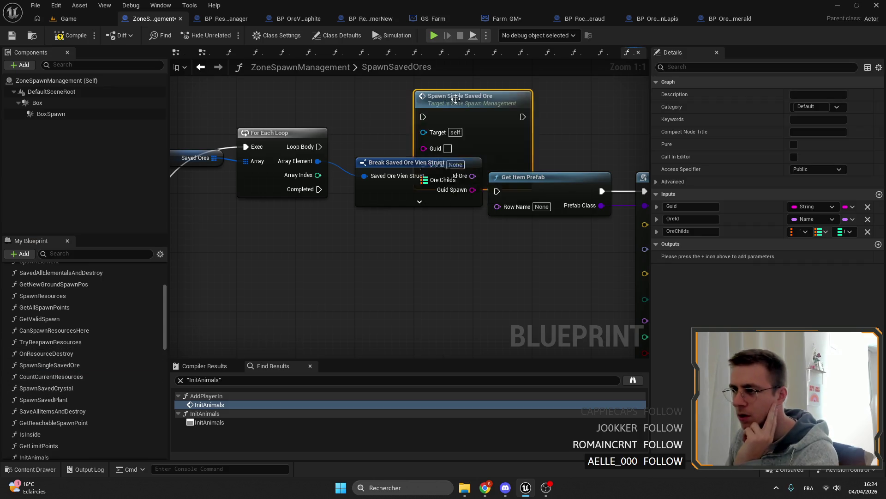
right_click(416, 208)
drag(369, 152, 473, 115)
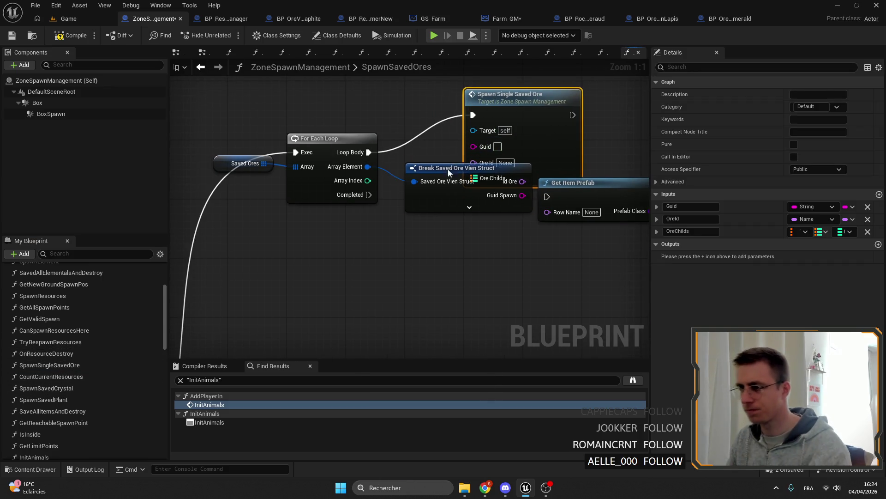
drag(451, 169, 326, 219)
drag(505, 95, 482, 131)
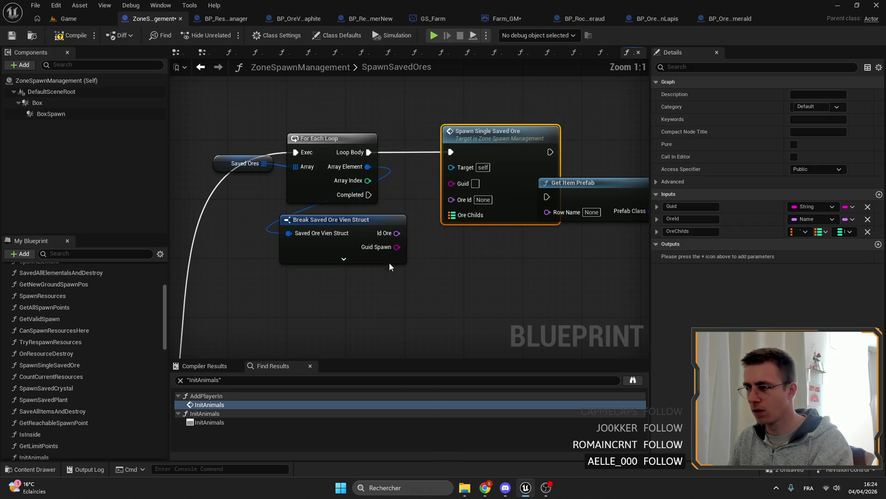
Expand the break node and connect Guid Spawn to the call's Guid input
click(344, 259)
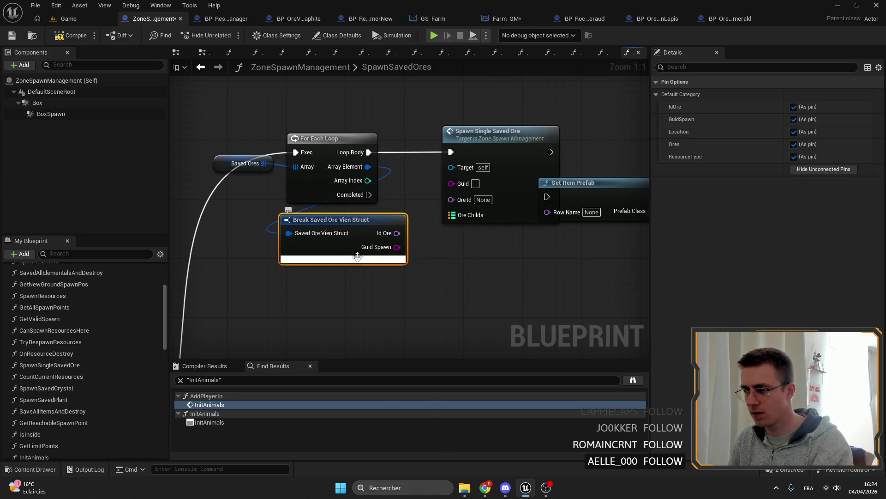
drag(457, 263, 432, 261)
right_click(395, 262)
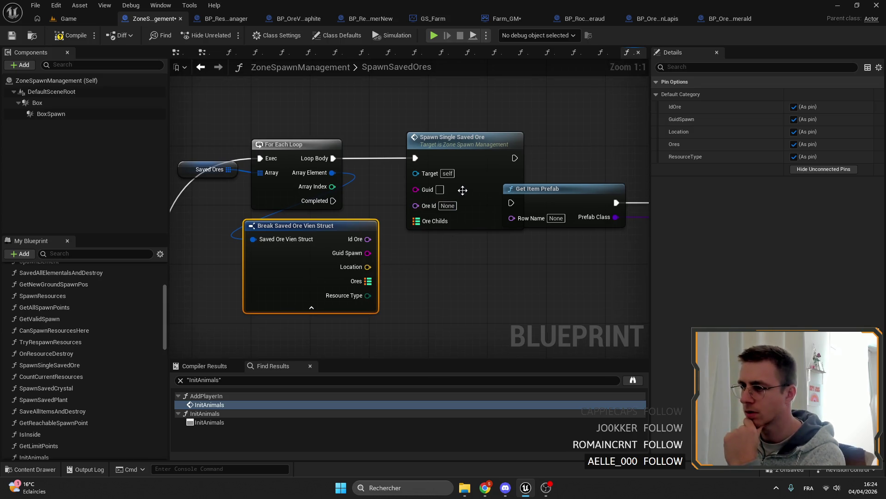
mouse_move(367, 253)
mouse_down()
mouse_move(418, 190)
mouse_move(452, 283)
mouse_up()
click(388, 208)
Reopen SpawnSingleSavedOre's graph and tidy the Get Ore Vien Prefab node near FIND
double_click(422, 154)
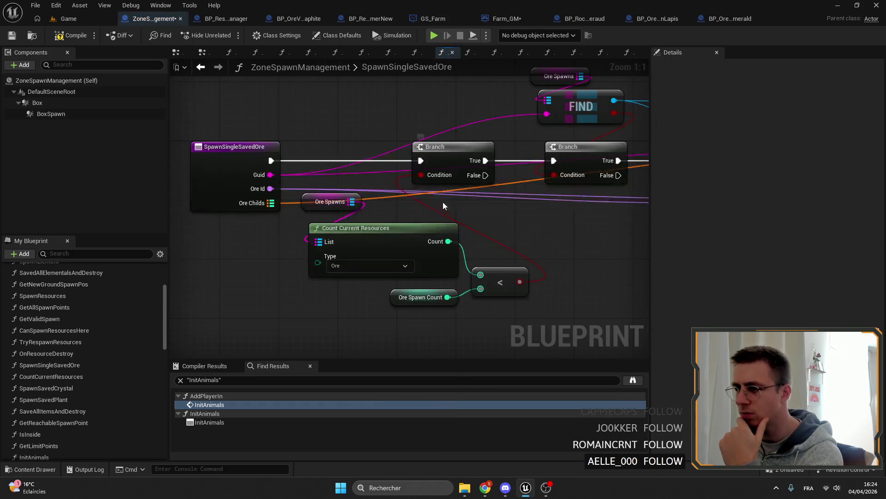
scroll(441, 196, down, 3)
drag(499, 208, 416, 207)
click(513, 217)
drag(524, 216, 508, 220)
mouse_move(457, 231)
mouse_down()
mouse_move(433, 218)
mouse_move(494, 228)
mouse_move(463, 149)
mouse_up()
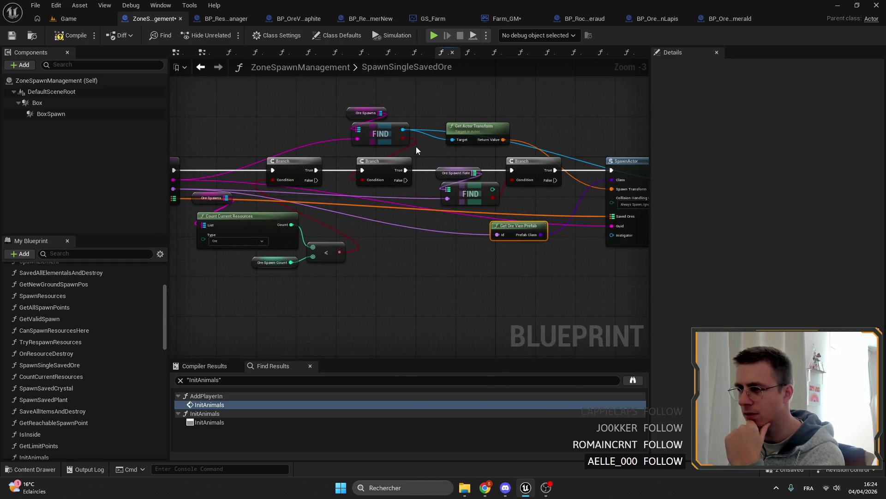
click(378, 138)
scroll(391, 146, up, 2)
scroll(414, 113, up, 2)
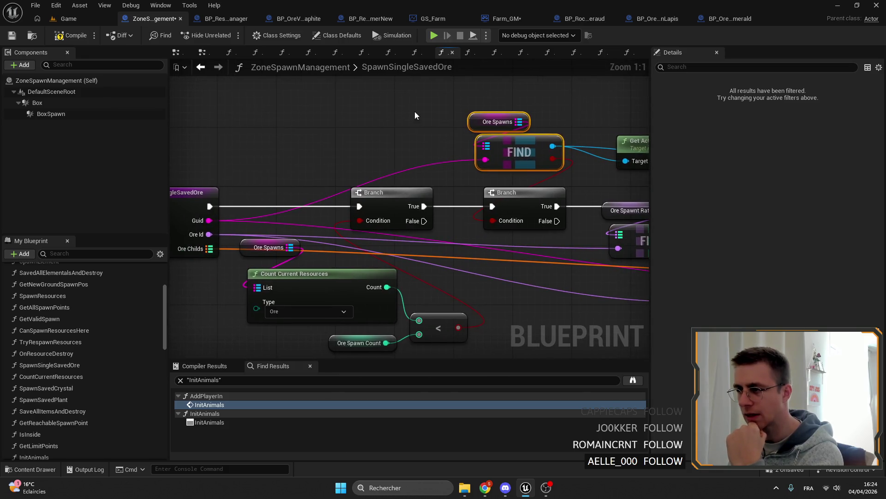
click(497, 123)
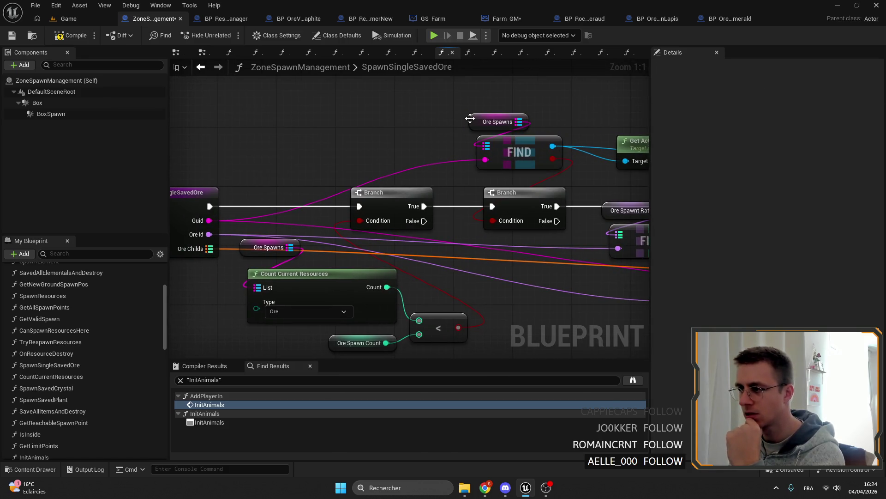
drag(458, 126, 406, 123)
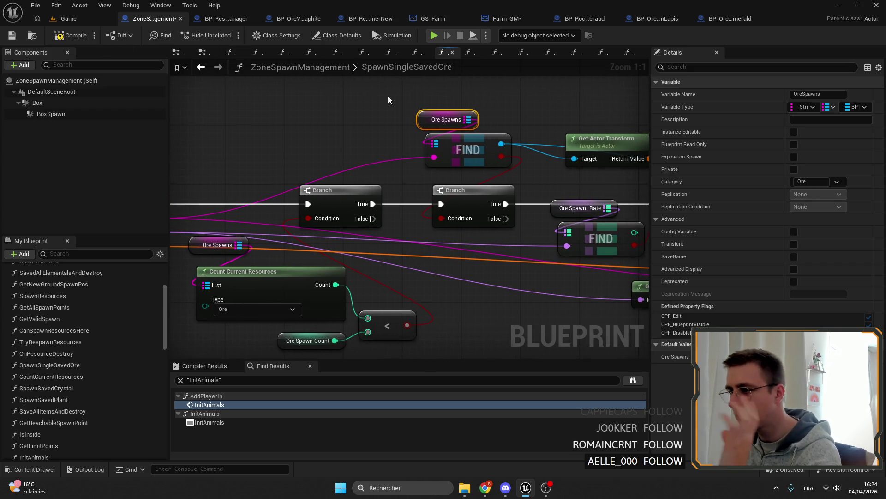
scroll(377, 90, down, 4)
drag(449, 138, 334, 138)
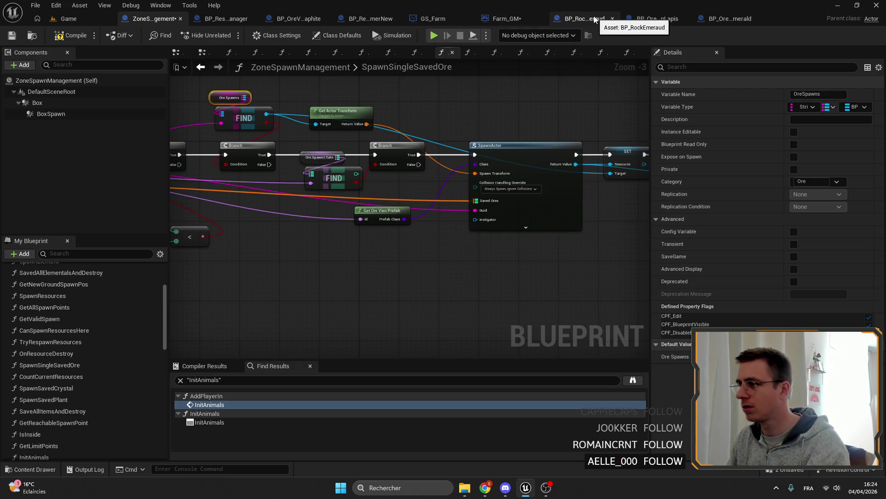
click(724, 19)
scroll(415, 202, down, 4)
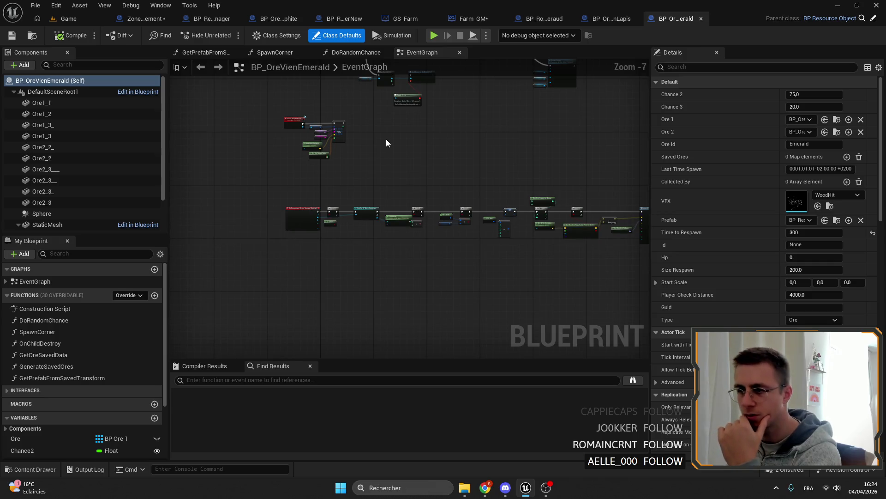
scroll(348, 223, up, 8)
click(367, 201)
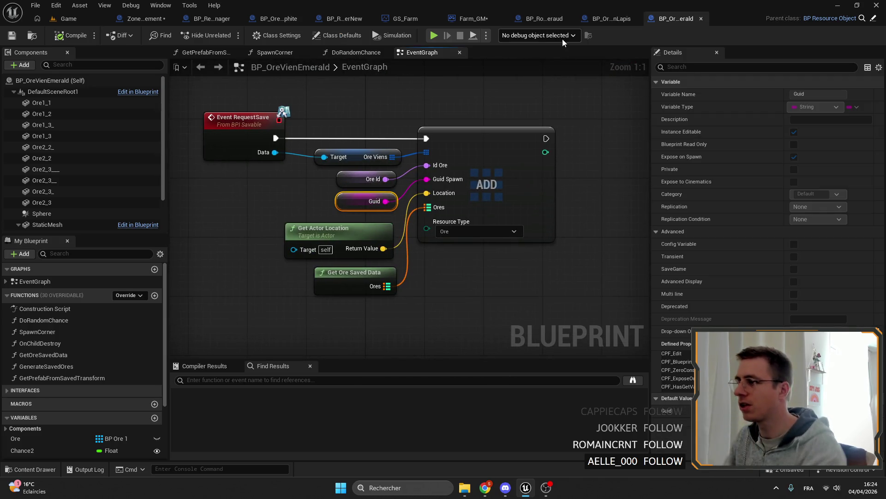
scroll(443, 104, down, 5)
click(154, 18)
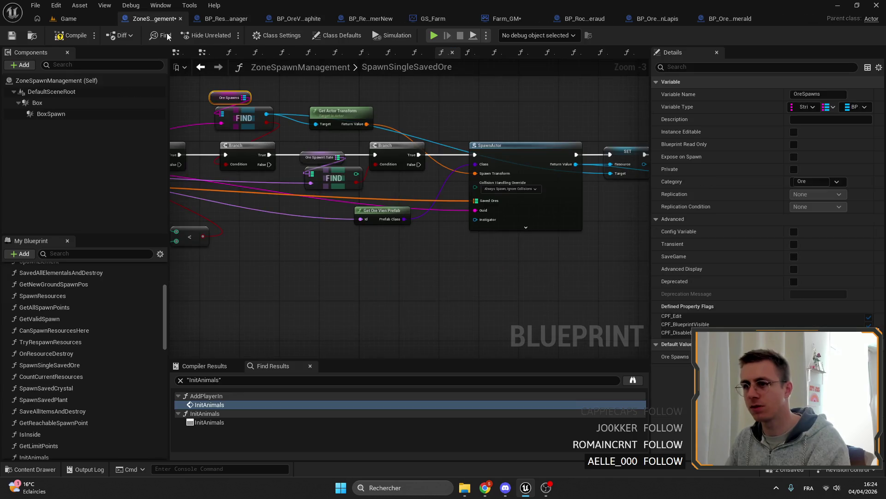
drag(458, 188, 583, 175)
scroll(582, 174, up, 1)
scroll(414, 152, up, 1)
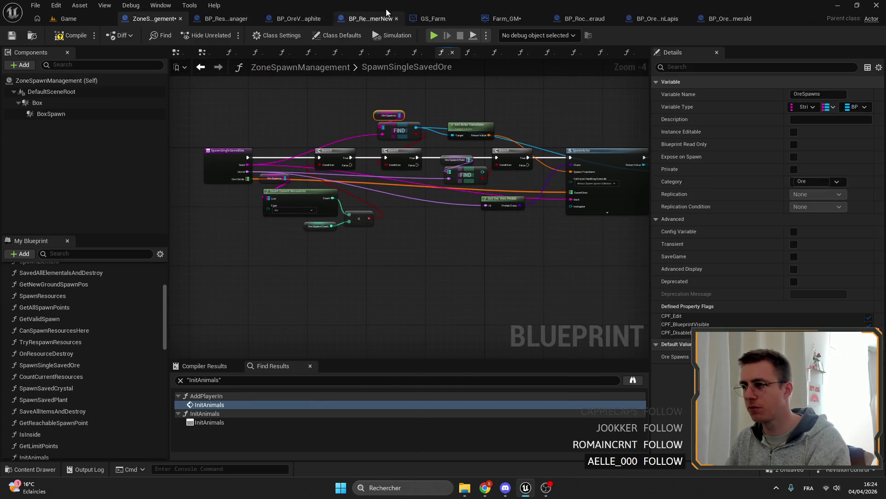
scroll(70, 402, up, 5)
scroll(77, 305, up, 3)
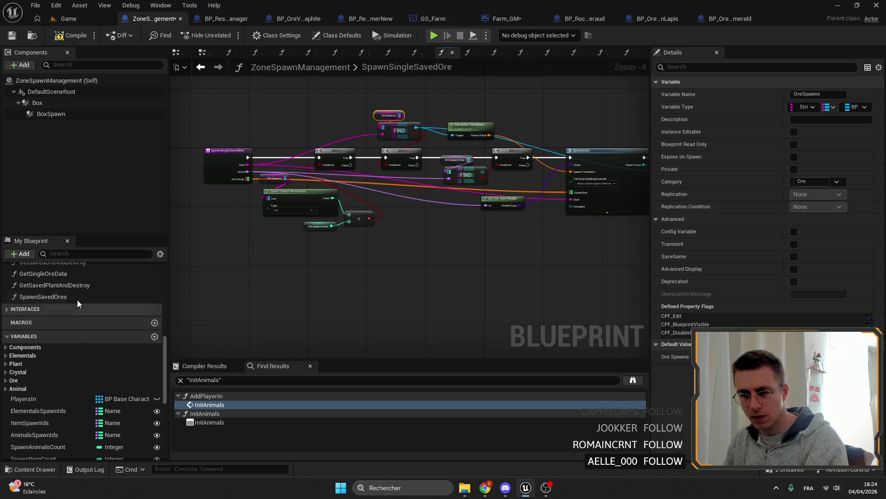
Wire Guid Spawn to Guid, Id Ore to Ore Id and Ores to Ore Childs on Spawn Single Saved Ore
double_click(43, 297)
drag(360, 194, 478, 211)
drag(430, 285, 479, 221)
drag(430, 271, 478, 237)
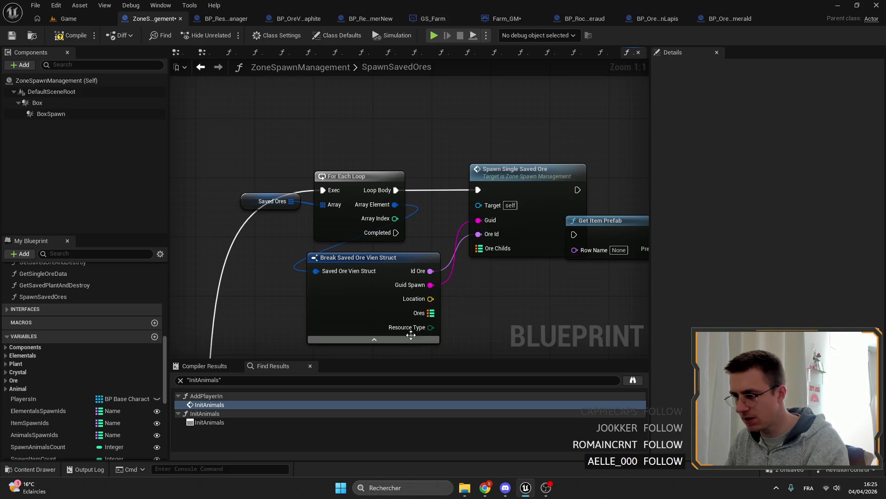
drag(430, 312, 480, 248)
mouse_move(386, 343)
mouse_down()
mouse_move(398, 261)
mouse_move(370, 207)
mouse_move(350, 223)
mouse_up()
click(386, 257)
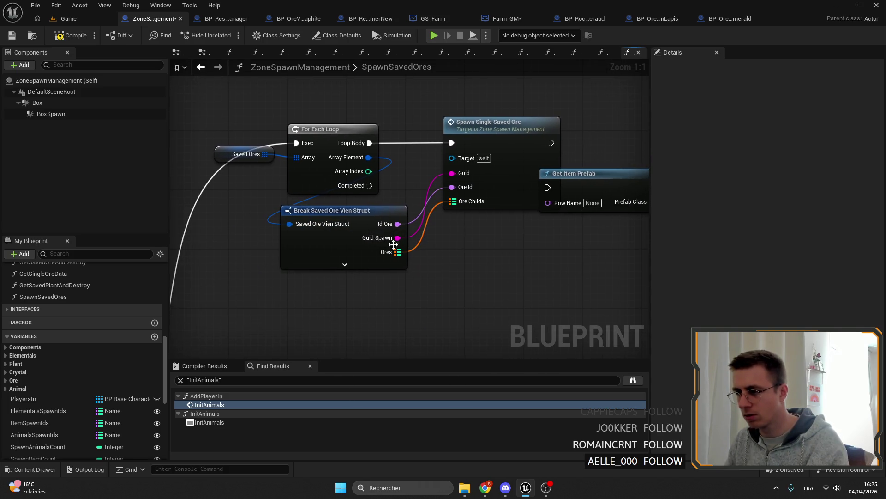
click(345, 265)
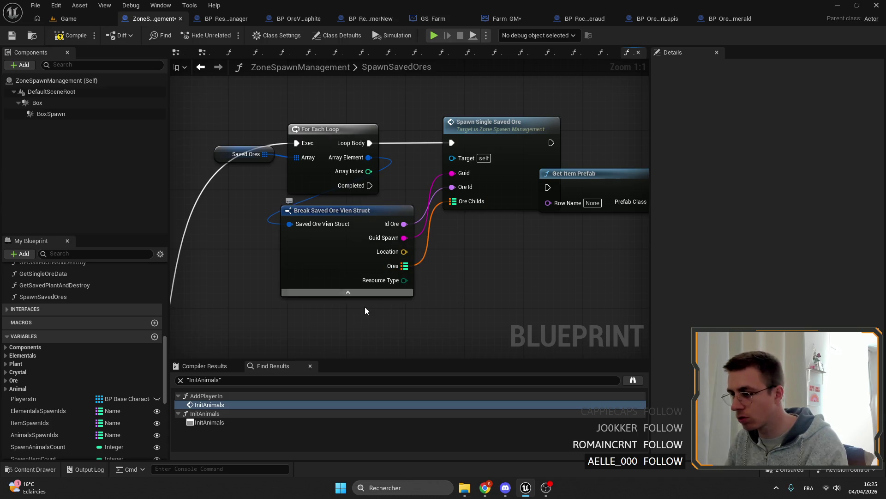
Survey the Sequence branch and select the Delay Respawn New Items node
drag(414, 302, 346, 263)
scroll(482, 264, down, 4)
click(444, 208)
scroll(369, 149, up, 5)
drag(369, 149, 528, 185)
scroll(469, 166, down, 6)
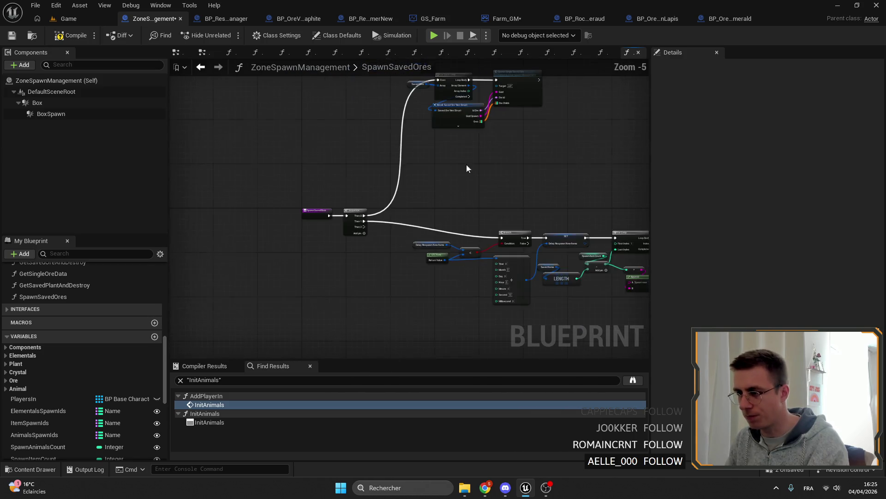
scroll(470, 166, up, 4)
scroll(416, 207, down, 4)
drag(382, 246, 329, 183)
scroll(328, 184, up, 4)
drag(443, 229, 388, 207)
click(386, 234)
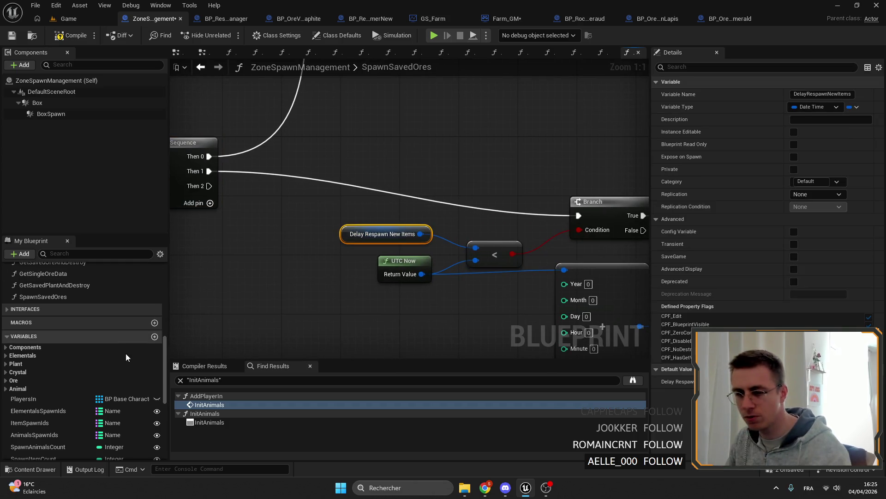
scroll(59, 376, down, 5)
Duplicate DelayRespawnNewItems as a new date-time variable named DelayRespawnNewOre
click(26, 353)
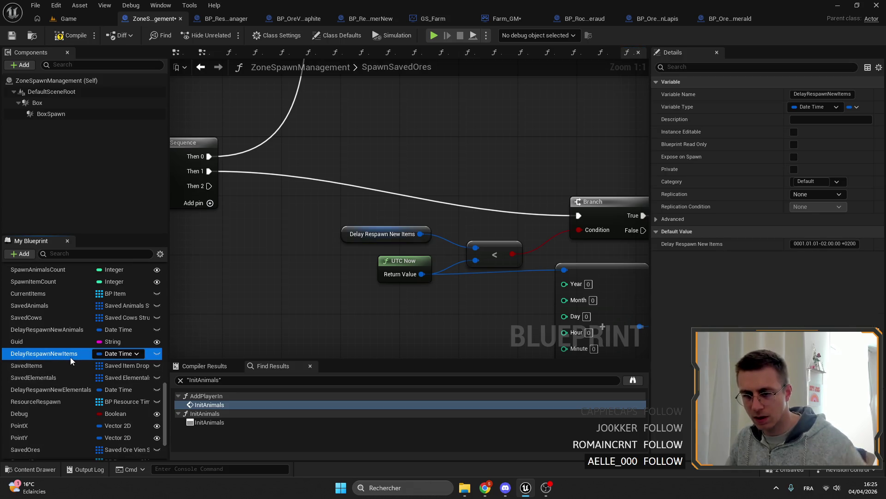
key(ctrl+d)
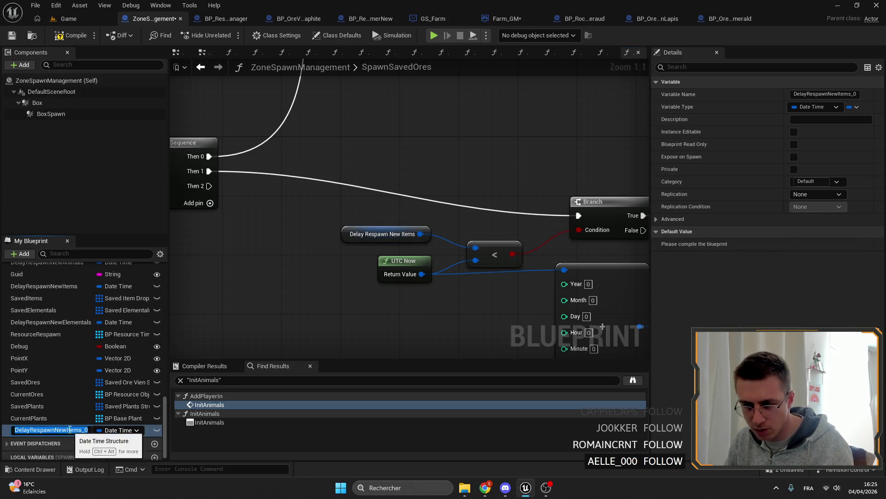
click(70, 429)
key(Delete)
key(Delete)
key(Delete)
text(Or)
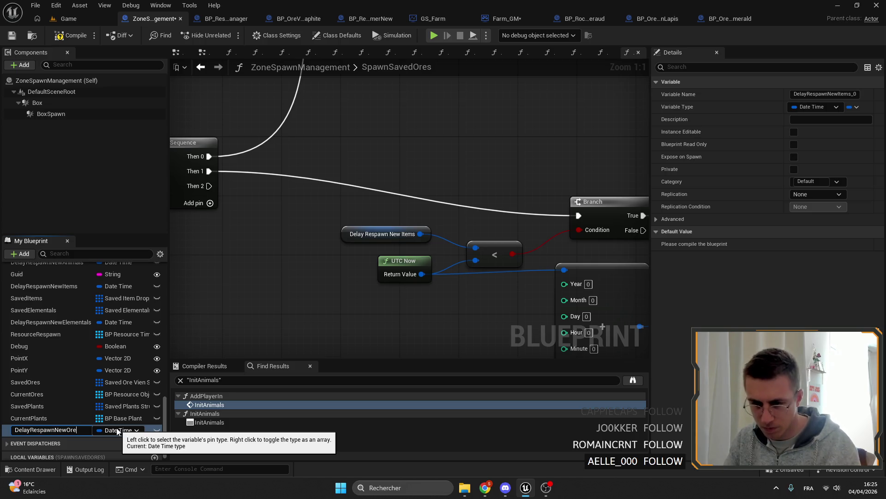
key(Return)
Duplicate it again as a second date-time variable named DelayRespawnNewPlant
key(ctrl+d)
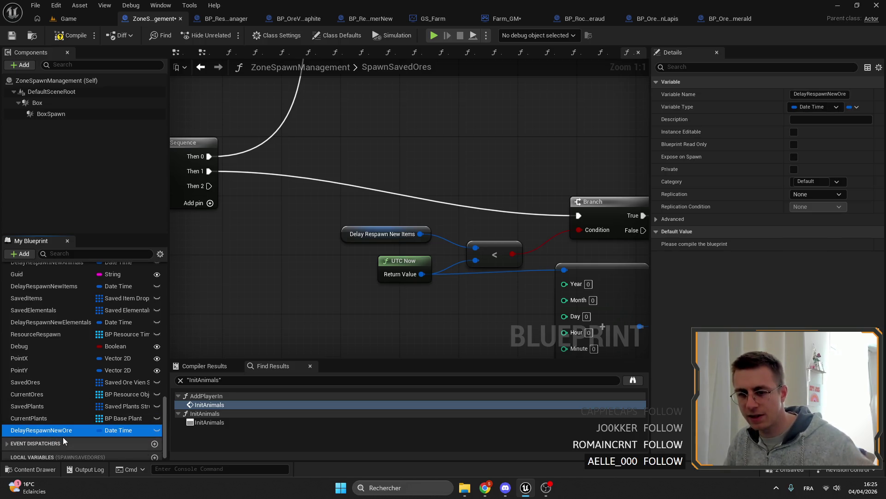
key(F2)
click(69, 443)
key(Delete)
key(Delete)
key(Delete)
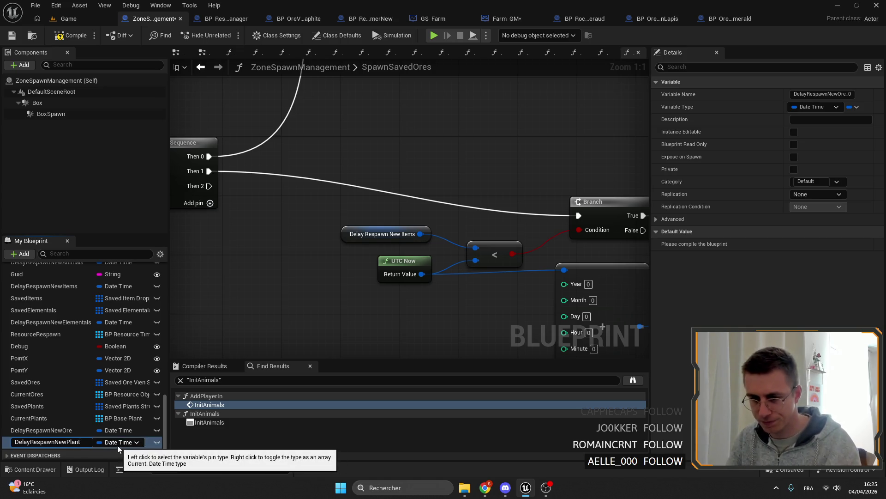
text(Plant)
key(Return)
Replace the Delay Respawn New Items getter in the comparison with DelayRespawnNewOre
drag(49, 431, 381, 233)
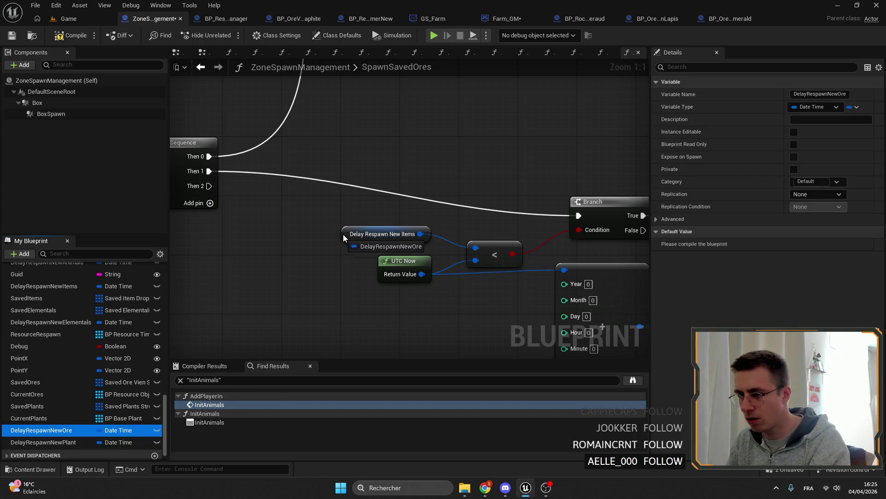
drag(594, 238, 346, 222)
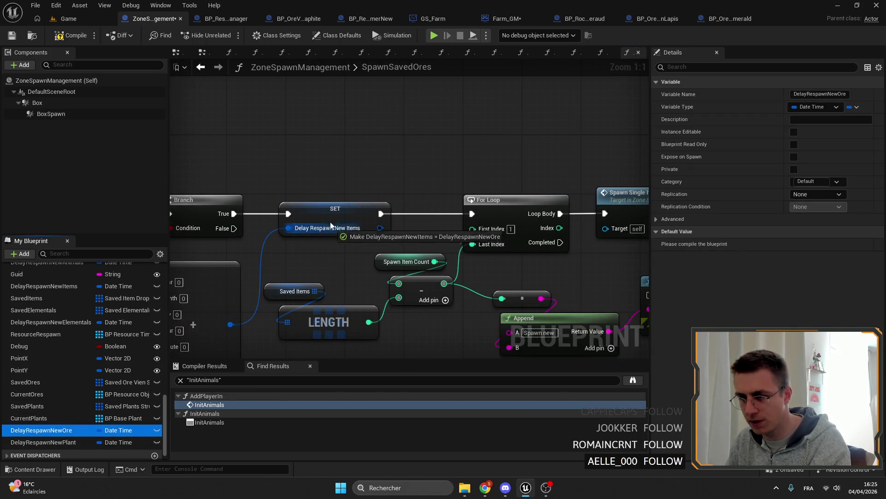
scroll(352, 219, down, 3)
Remove the Saved Items getter and wire Saved Ores into the loop's LENGTH node instead
drag(471, 194, 500, 264)
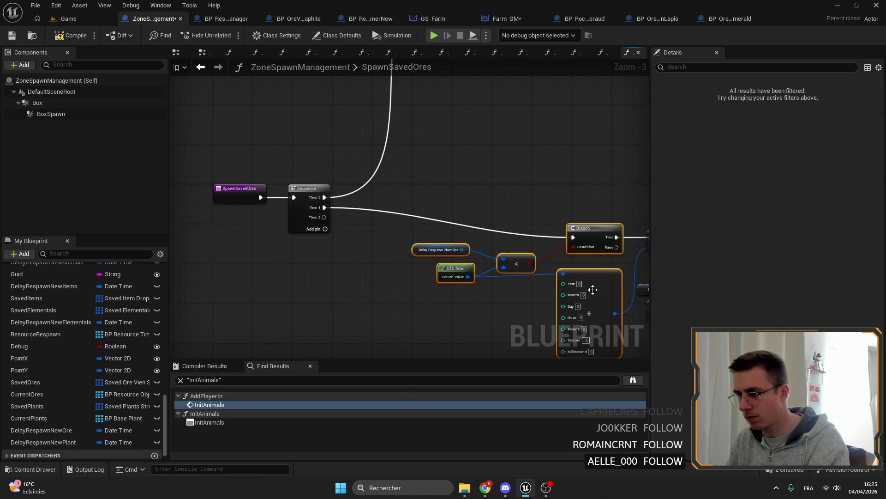
scroll(501, 264, down, 1)
click(332, 191)
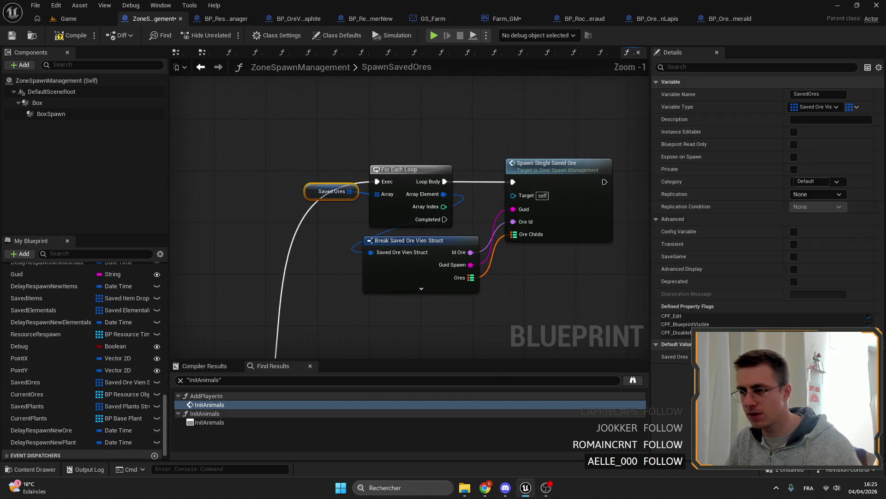
scroll(444, 174, up, 4)
click(515, 193)
click(492, 227)
key(Delete)
mouse_move(505, 193)
mouse_down()
mouse_move(481, 274)
mouse_move(393, 211)
mouse_up()
click(480, 275)
scroll(489, 277, down, 4)
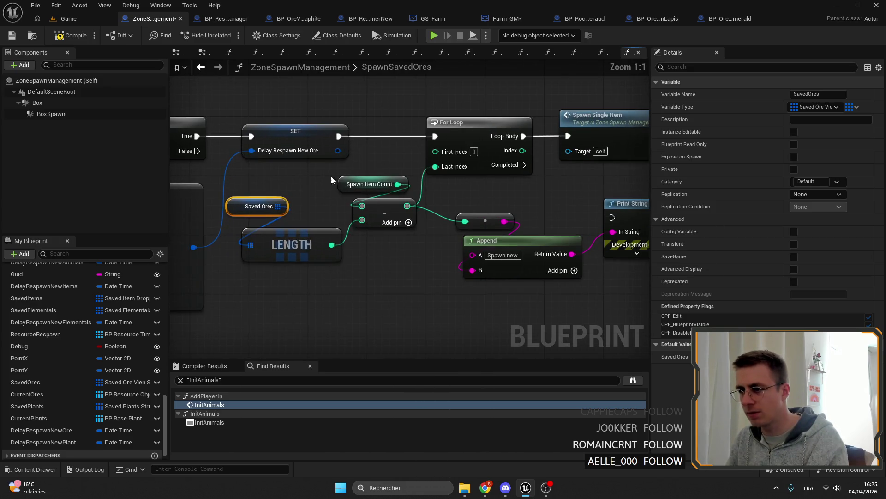
Inspect the Spawn Item Count variable and bring the function's start back into view
click(367, 186)
scroll(367, 195, down, 2)
mouse_move(346, 208)
mouse_down()
mouse_move(569, 208)
mouse_move(456, 306)
mouse_up()
scroll(569, 207, up, 1)
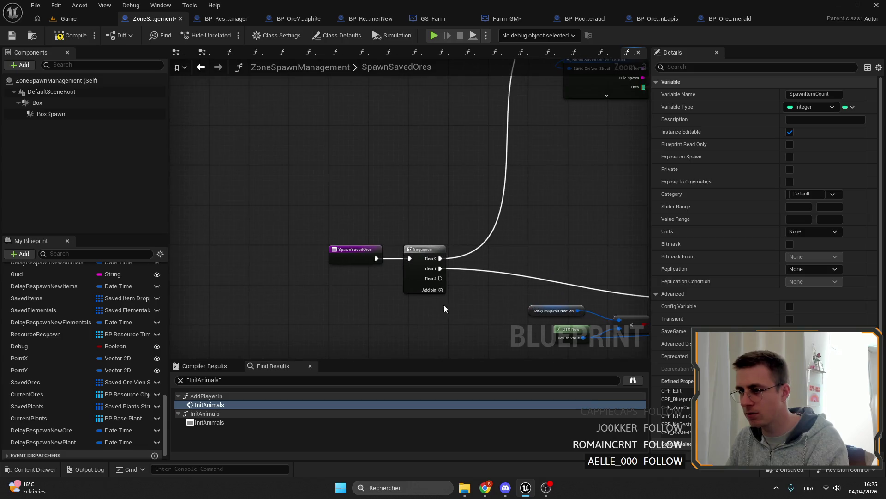
scroll(80, 373, up, 5)
scroll(82, 372, up, 5)
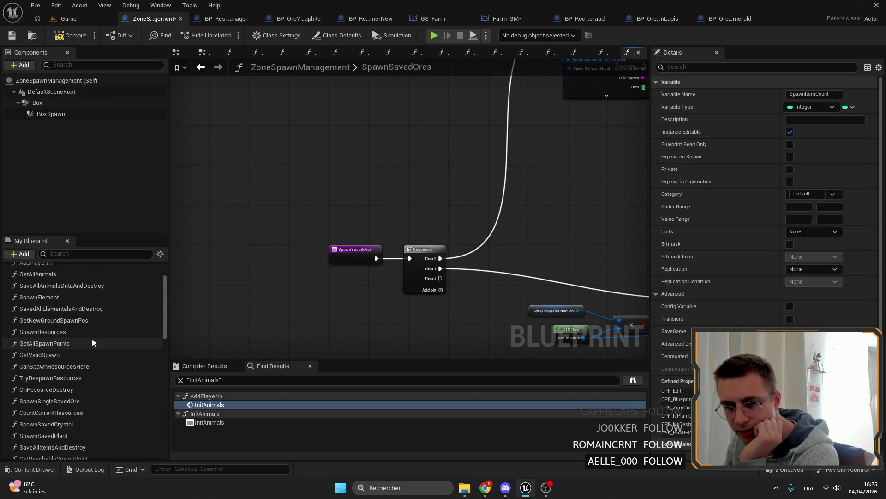
scroll(83, 332, up, 3)
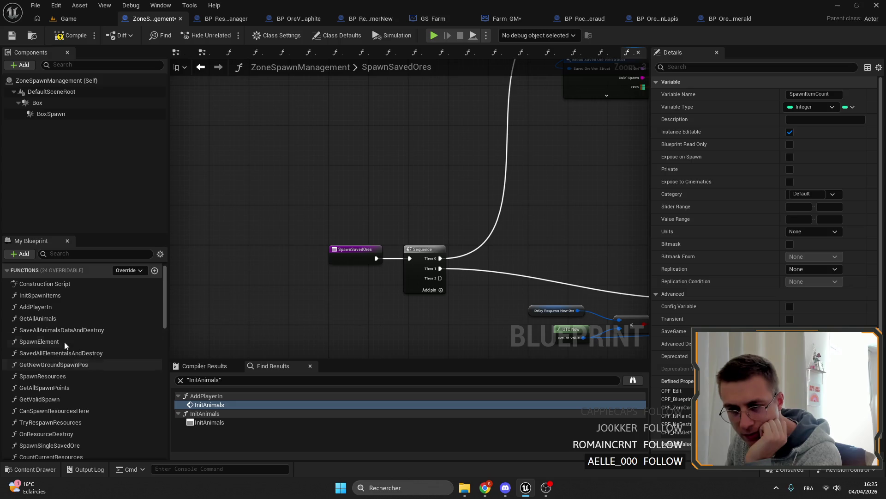
Open the SpawnResources function graph and review its Crystal Count counting nodes
double_click(55, 376)
scroll(405, 216, down, 2)
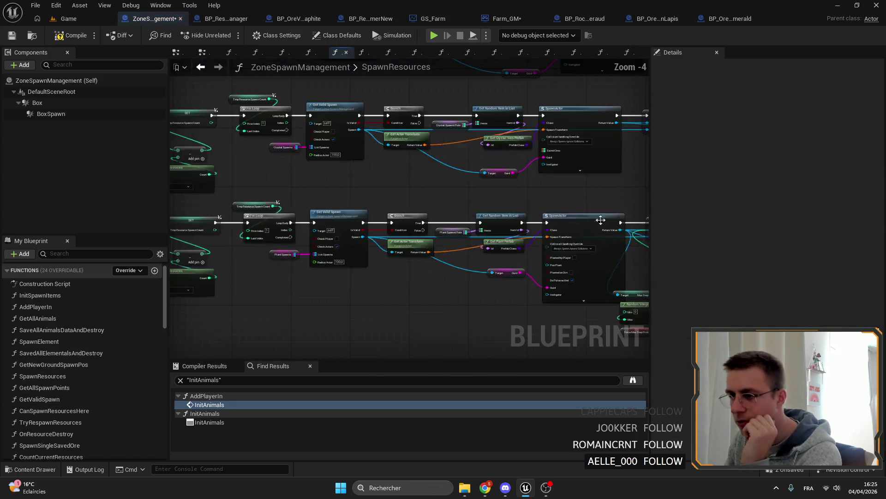
scroll(408, 201, up, 3)
scroll(411, 185, up, 2)
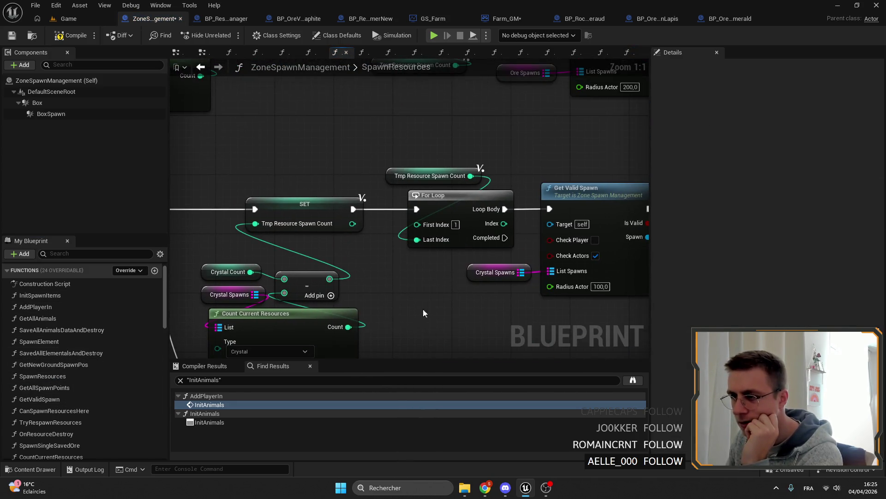
drag(314, 178, 426, 155)
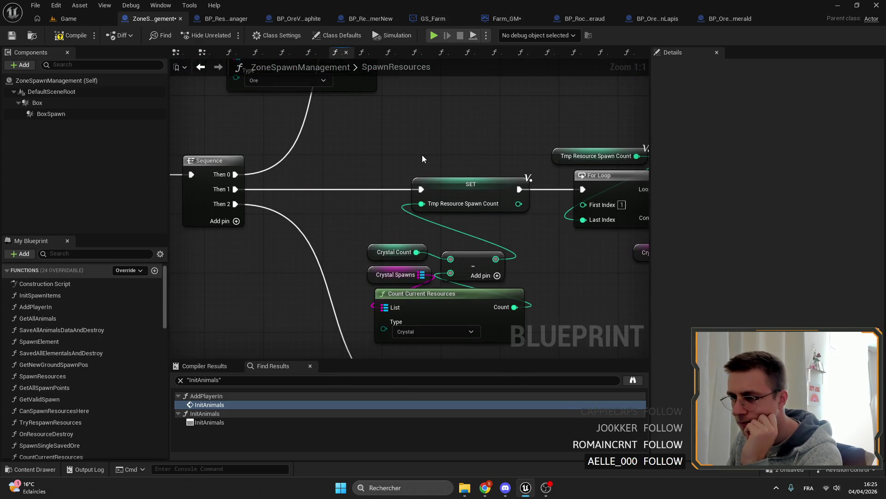
scroll(403, 178, down, 3)
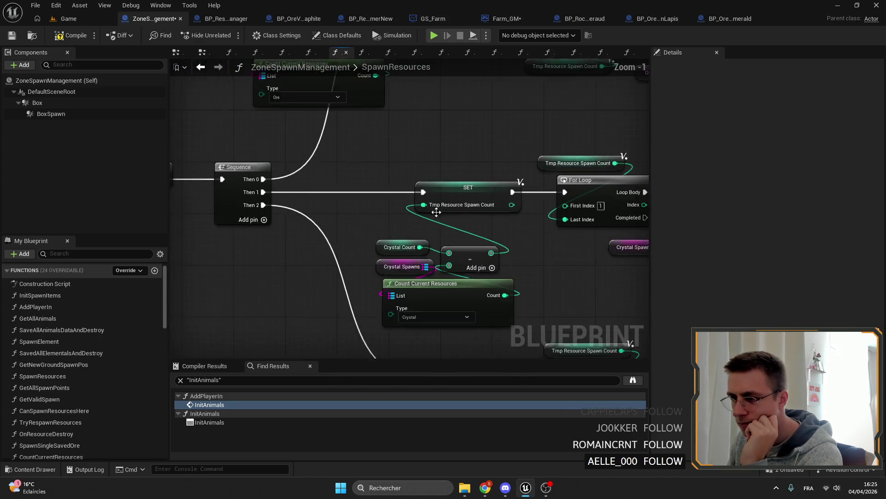
click(420, 206)
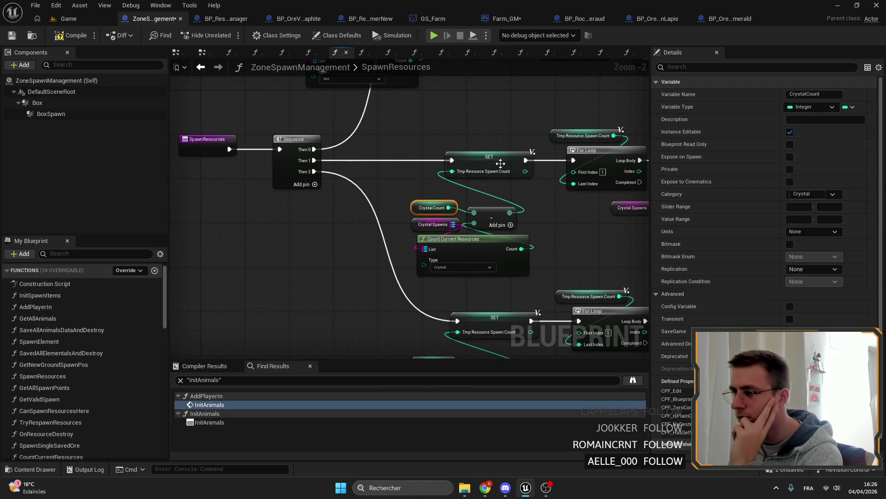
right_click(500, 164)
drag(452, 294, 395, 225)
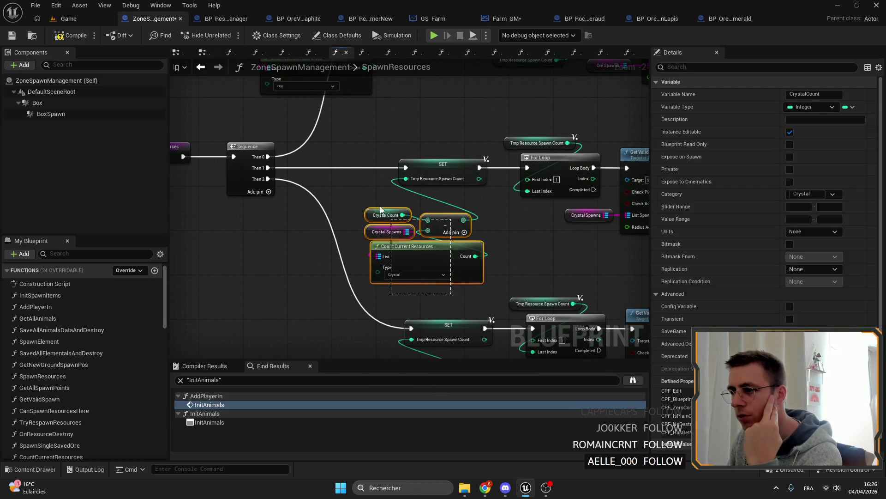
shift+click(383, 213)
drag(485, 229, 422, 225)
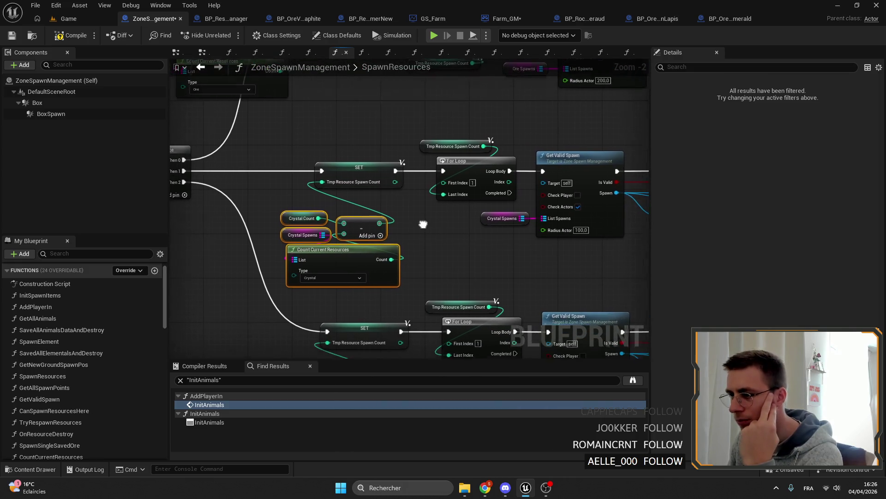
scroll(422, 226, up, 3)
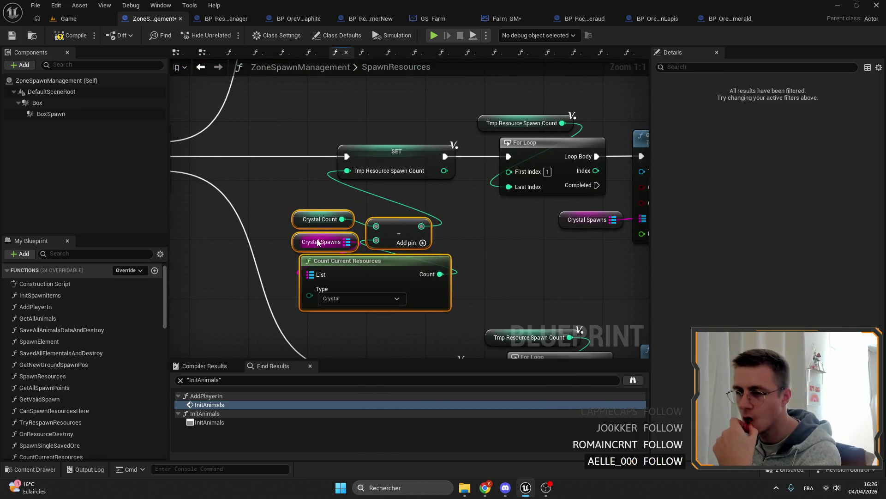
Review the Crystal Spawns variable and Count Current Resources function feeding the spawn count
click(320, 241)
drag(551, 268, 333, 256)
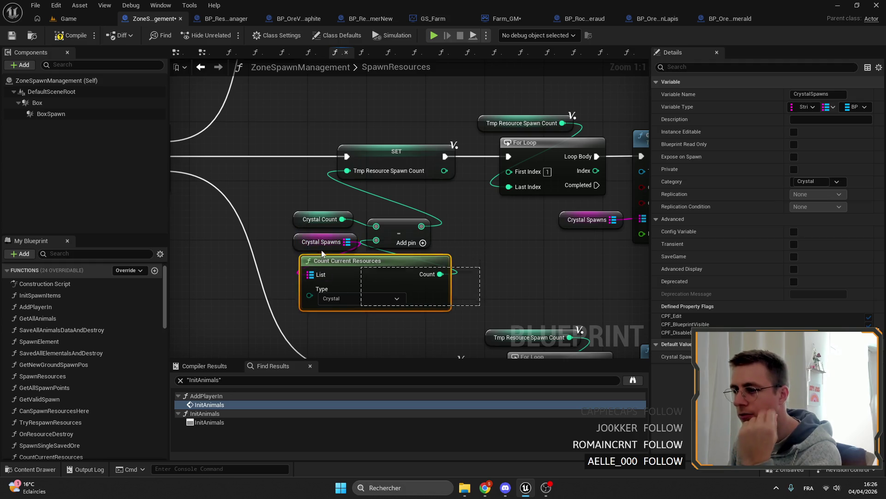
click(467, 256)
click(369, 273)
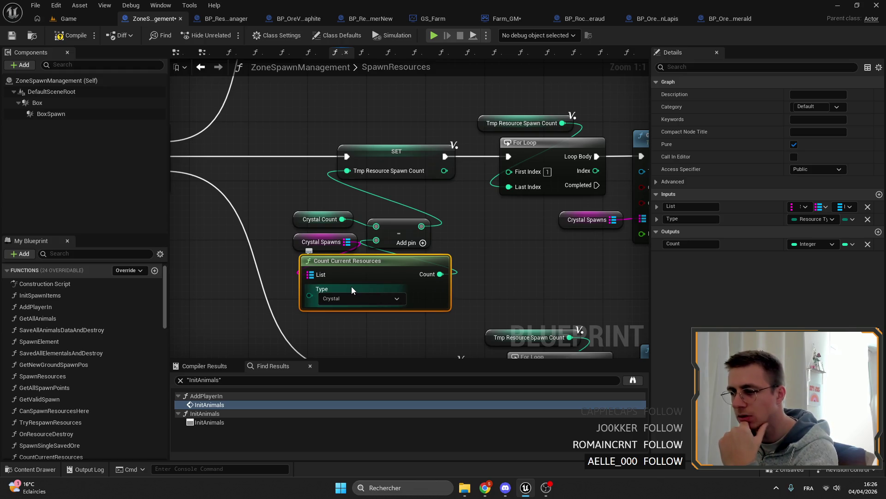
drag(321, 242, 313, 242)
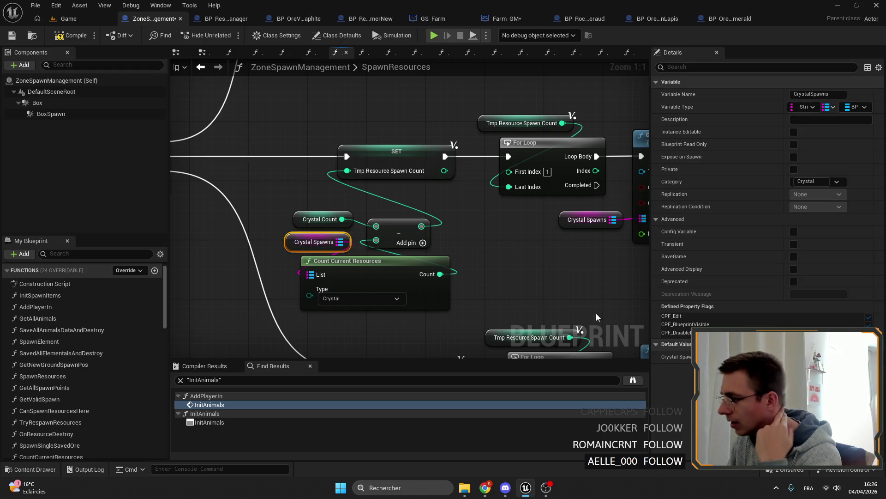
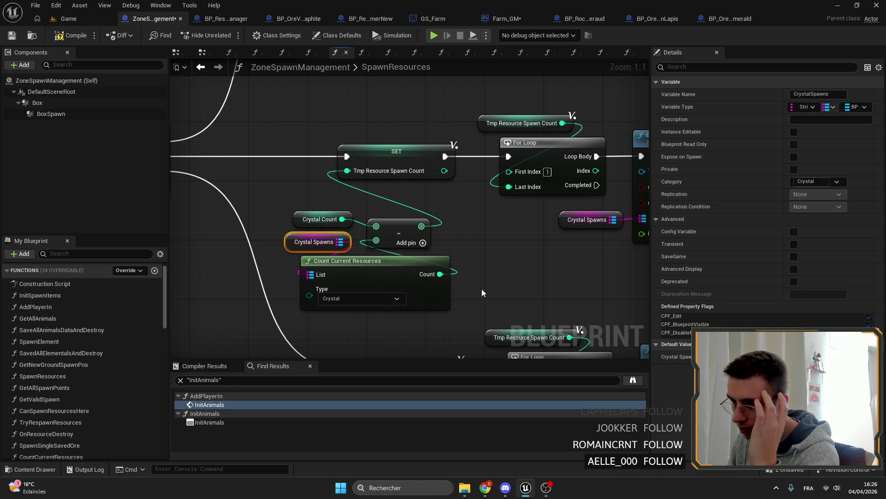
Inspect Crystal Count in SpawnResources and open the CountCurrentResources function graph
click(302, 220)
drag(493, 257, 527, 272)
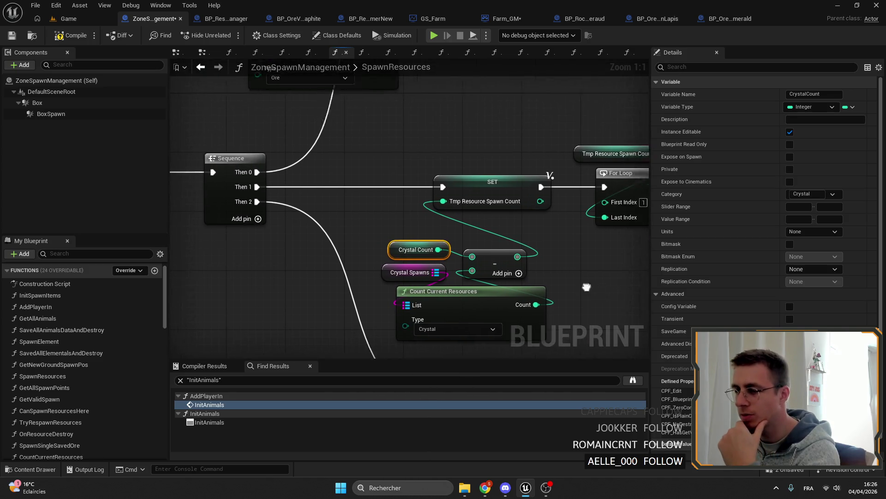
scroll(858, 314, down, 1)
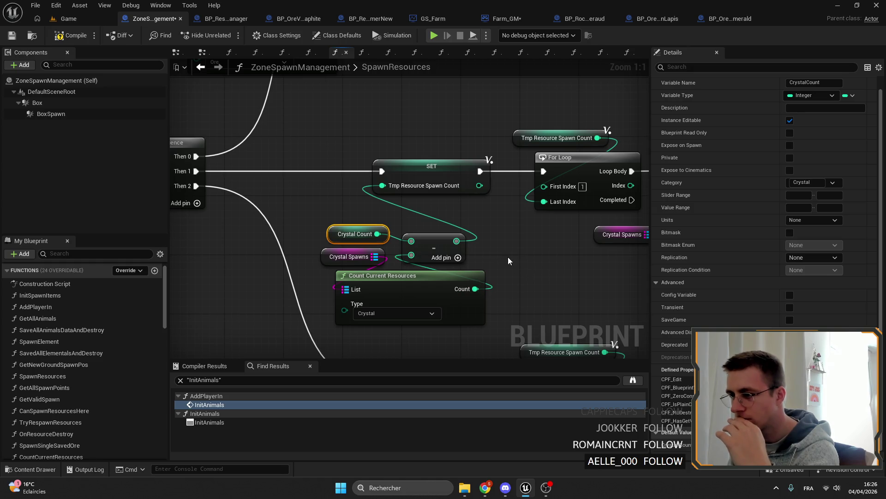
scroll(552, 256, down, 1)
scroll(497, 234, down, 1)
mouse_move(538, 255)
mouse_down()
mouse_move(524, 245)
mouse_move(514, 256)
mouse_up()
double_click(451, 274)
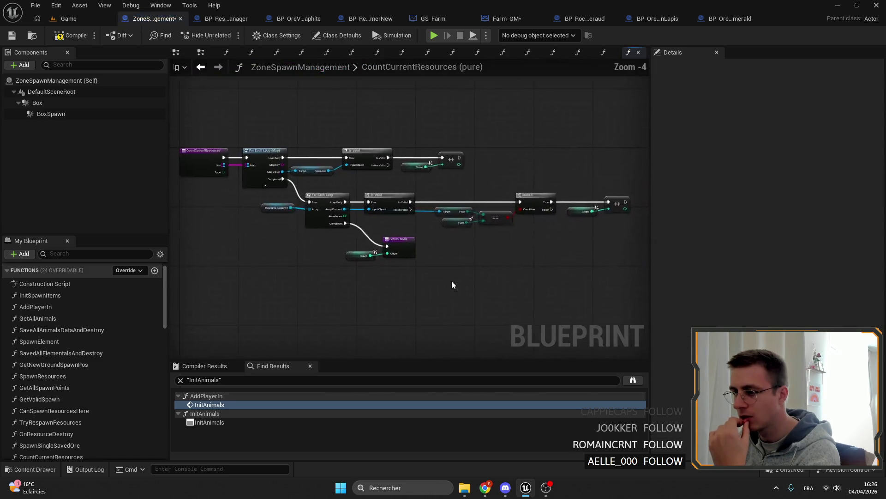
scroll(395, 223, up, 4)
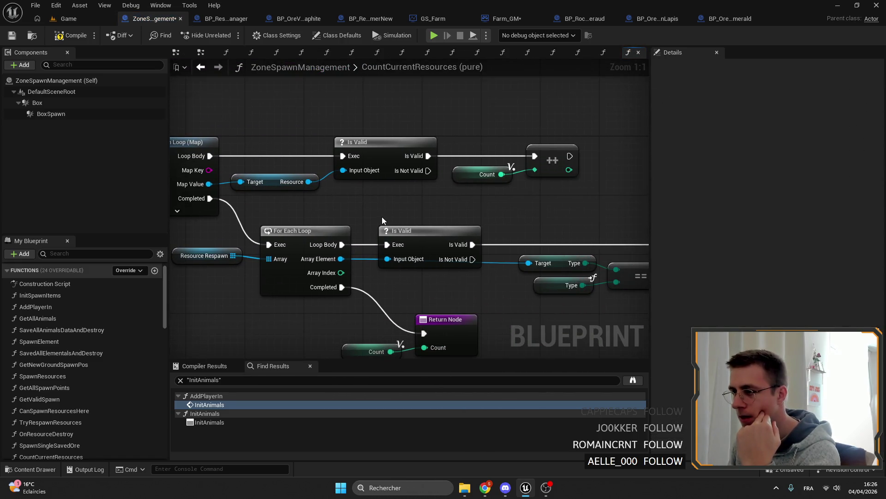
Review the resource validity check, count increment and Resource Respawn nodes, then return to the EventGraph
drag(383, 217, 503, 187)
click(416, 151)
scroll(447, 152, down, 1)
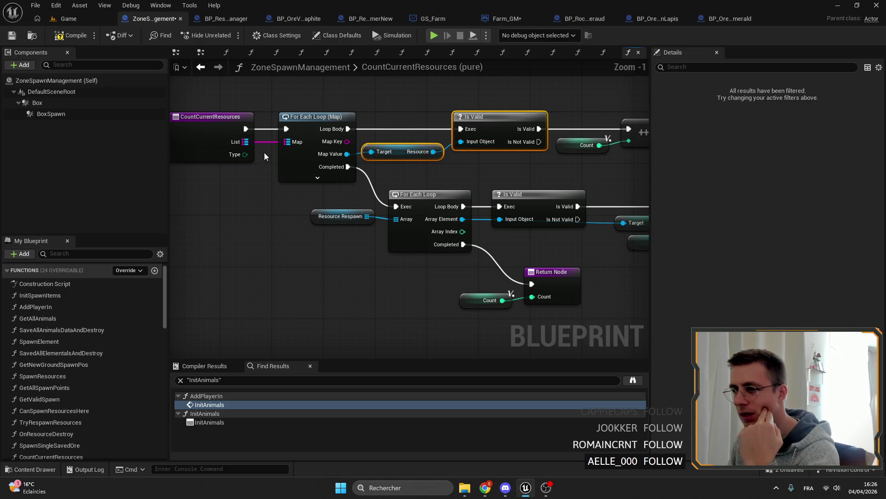
drag(606, 178, 582, 149)
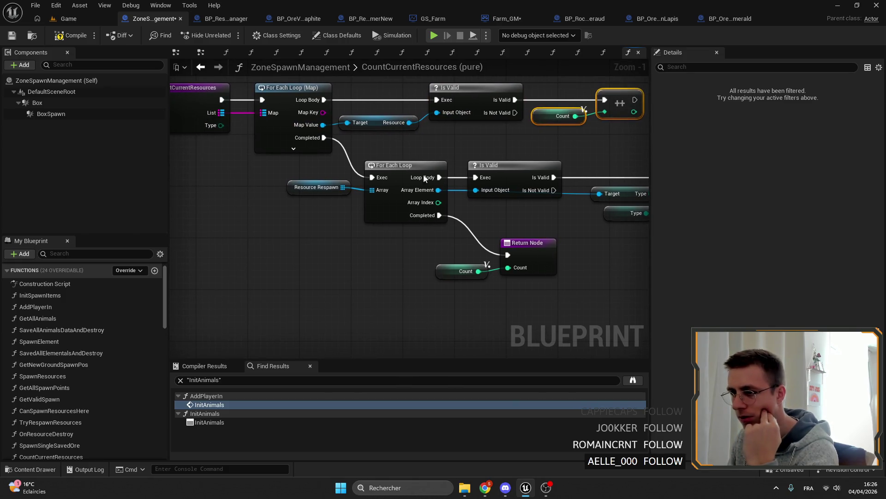
click(316, 188)
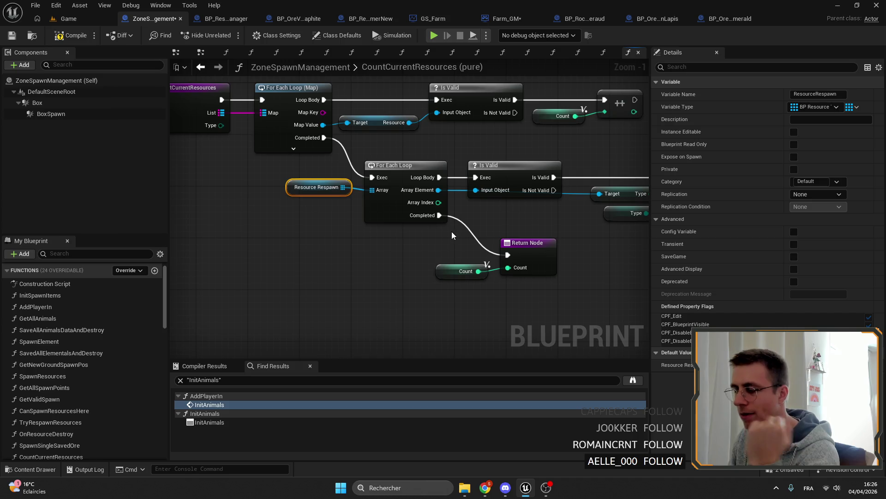
scroll(541, 229, down, 1)
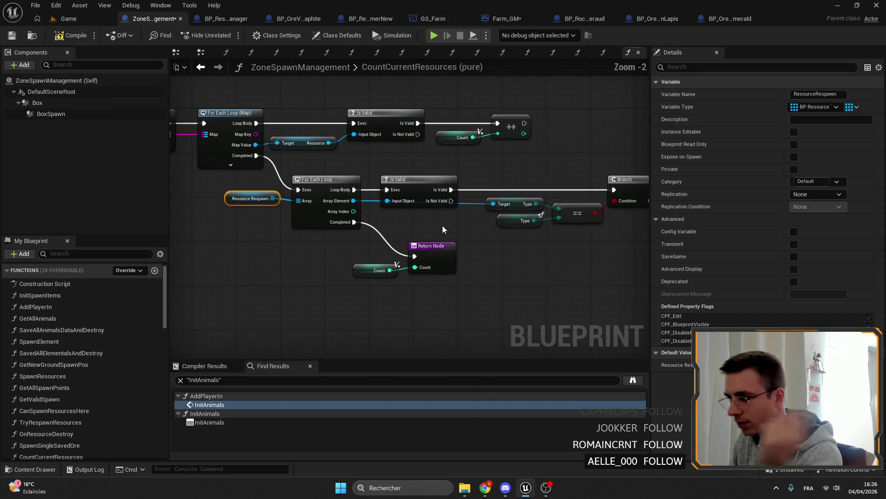
mouse_move(527, 234)
mouse_down()
mouse_move(483, 236)
mouse_move(387, 214)
mouse_up()
mouse_move(292, 249)
mouse_down()
mouse_move(375, 232)
mouse_move(487, 254)
mouse_up()
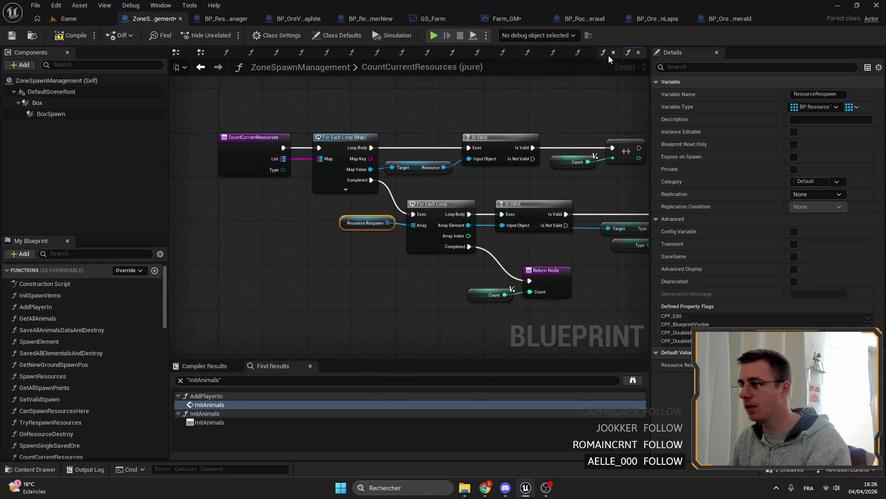
click(200, 54)
scroll(568, 191, down, 2)
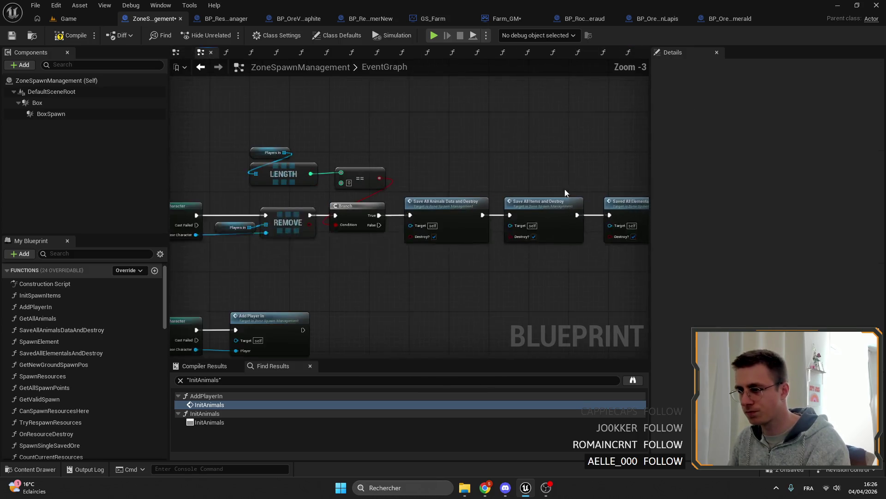
Add a Spawn Saved Ores call in AddPlayerIn wired after Spawn Elementals
double_click(217, 403)
scroll(346, 207, down, 2)
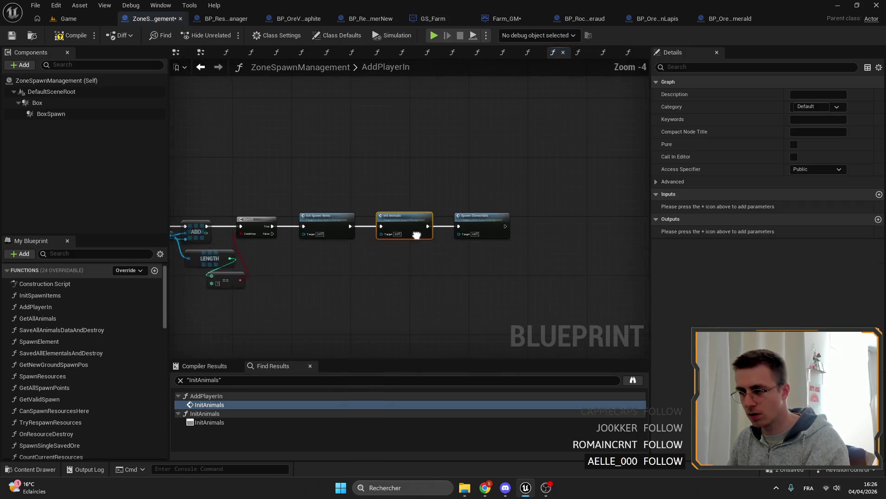
scroll(83, 333, down, 5)
scroll(84, 333, up, 3)
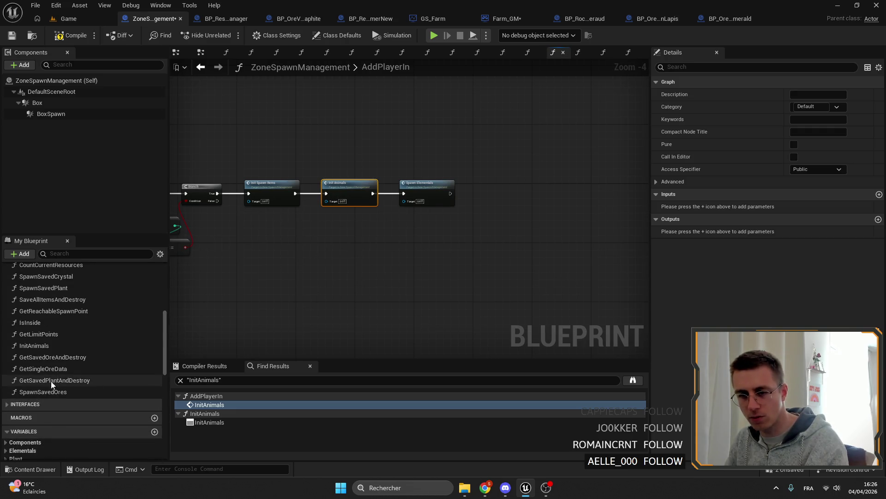
click(54, 392)
drag(484, 173, 485, 175)
scroll(452, 199, up, 4)
mouse_move(431, 192)
mouse_down()
mouse_move(496, 184)
mouse_move(419, 201)
mouse_move(508, 220)
mouse_up()
Open SpawnSavedOres and replace its Spawn Item Count node with a new integer node
double_click(535, 166)
scroll(415, 208, up, 3)
key(Delete)
text(orec)
key(Return)
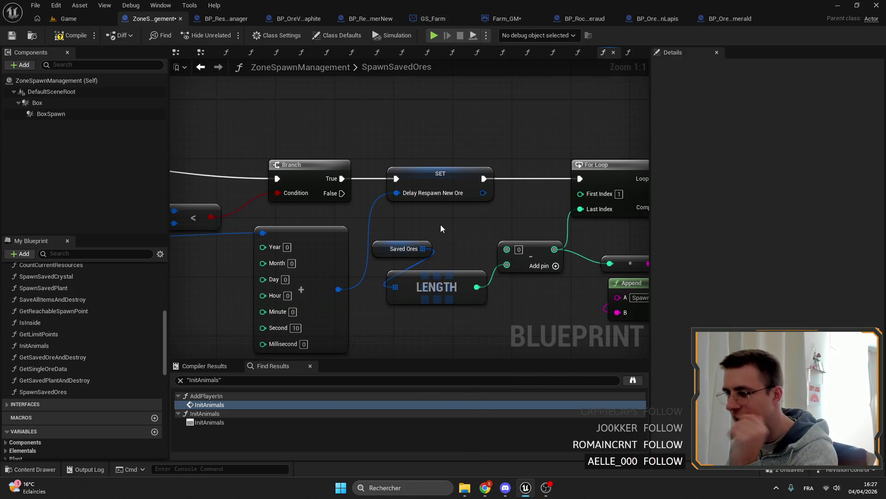
scroll(441, 224, down, 5)
Expand Break Saved Ore Vien Struct to expose its Location and Resource Type outputs
drag(469, 230, 436, 245)
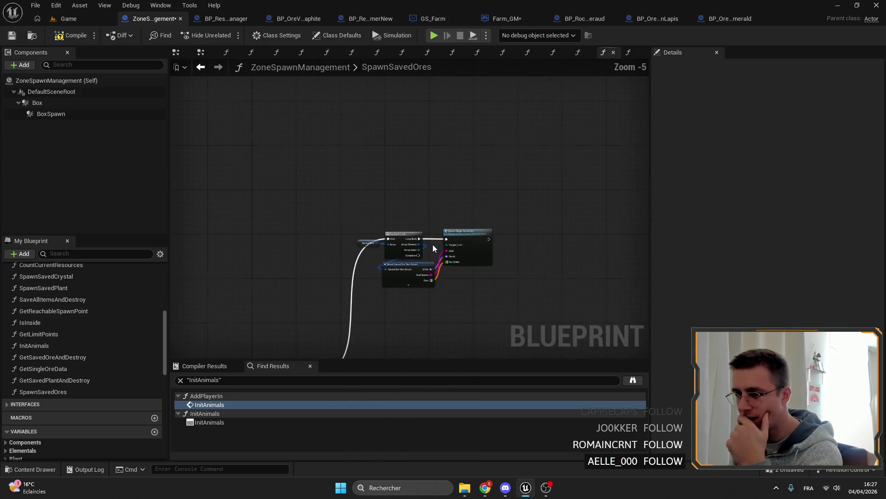
scroll(436, 245, up, 2)
drag(437, 295, 445, 221)
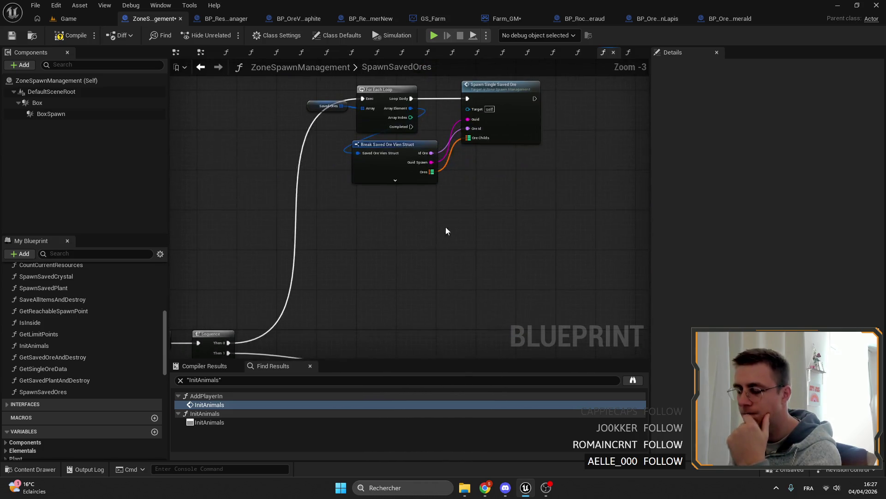
scroll(446, 221, up, 2)
drag(438, 324, 438, 277)
scroll(462, 229, up, 2)
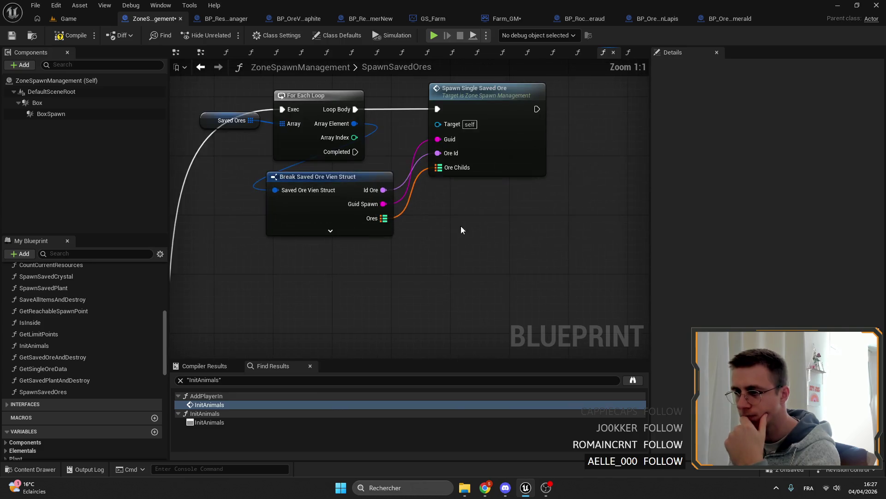
click(331, 229)
drag(390, 247, 510, 238)
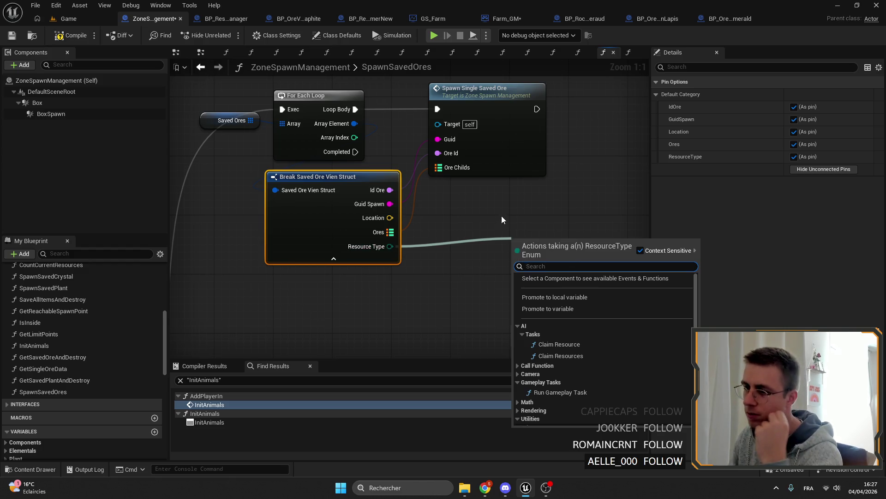
click(477, 218)
drag(501, 217, 473, 226)
scroll(123, 404, down, 5)
scroll(139, 408, down, 3)
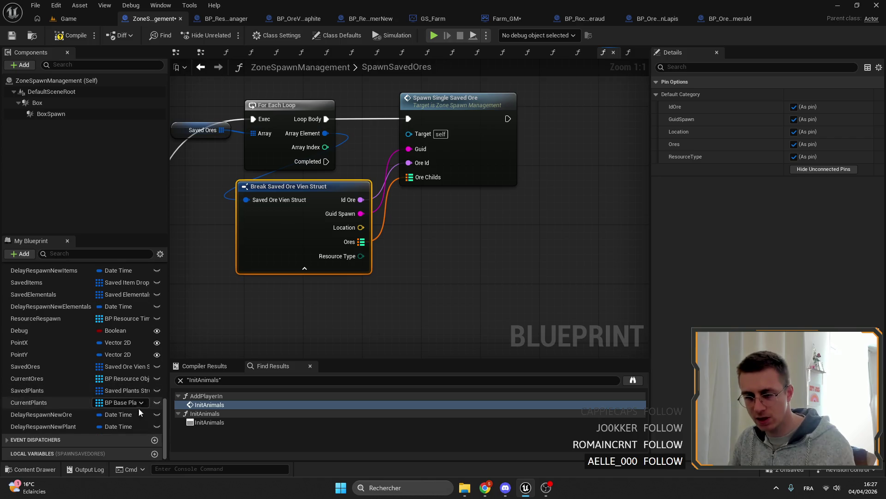
Add two local variables and make NewLocalVar_0 a single Integer
click(155, 454)
click(154, 443)
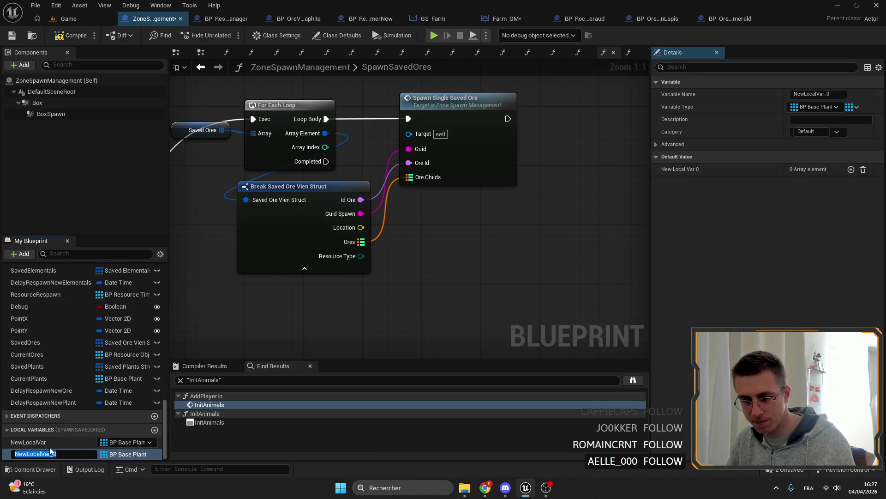
click(104, 442)
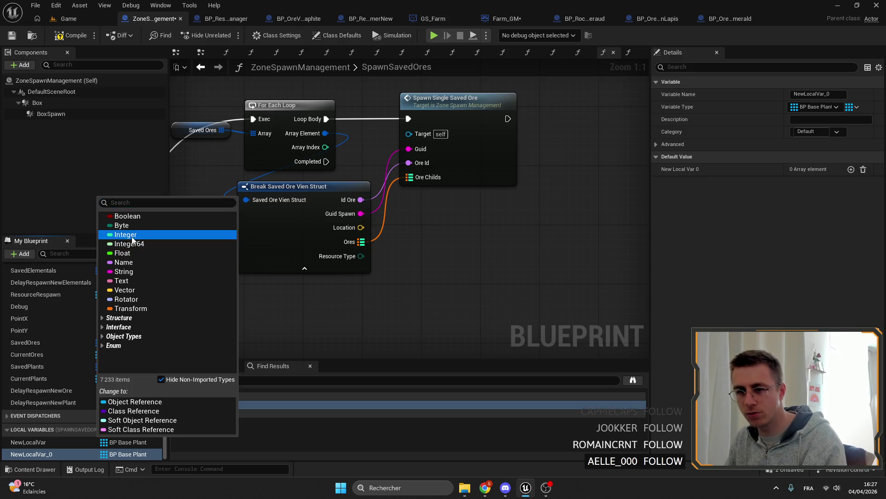
key(Escape)
click(105, 454)
click(126, 246)
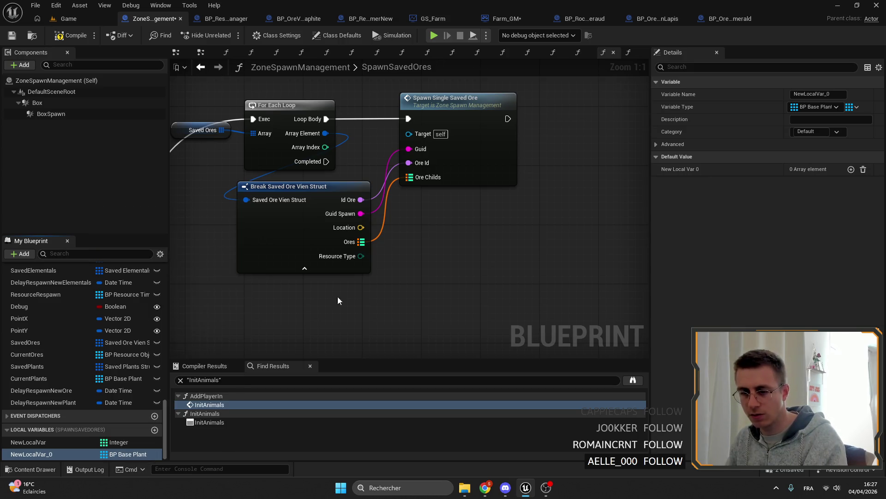
click(853, 106)
key(Delete)
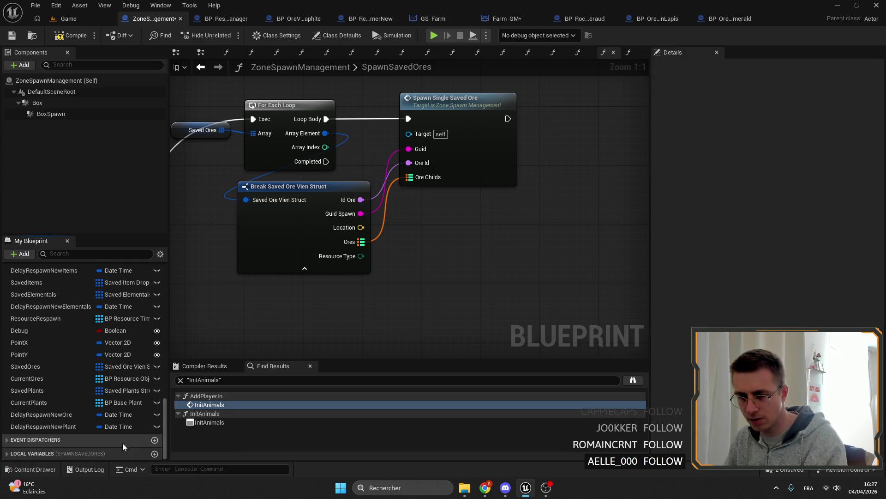
click(108, 441)
scroll(104, 443, down, 3)
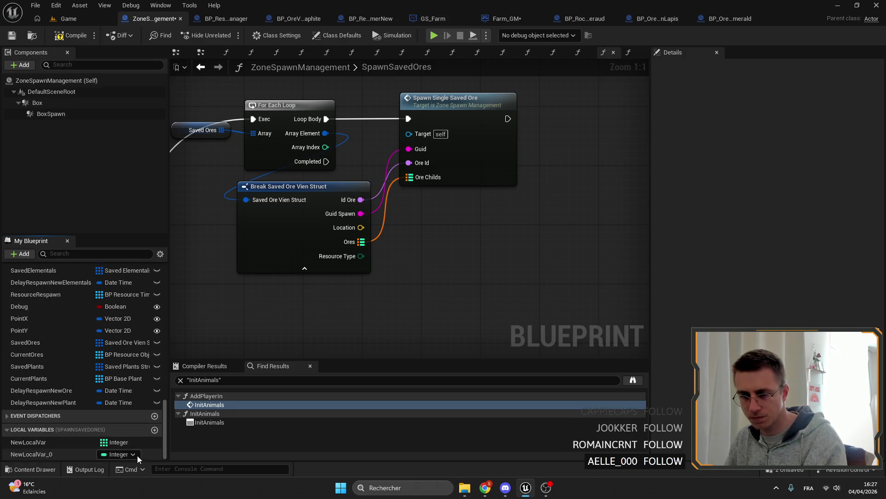
Make NewLocalVar a single Integer and rename it OreSpawnedCount
click(129, 444)
click(31, 442)
click(856, 107)
click(797, 125)
click(819, 93)
text(OreSpawb)
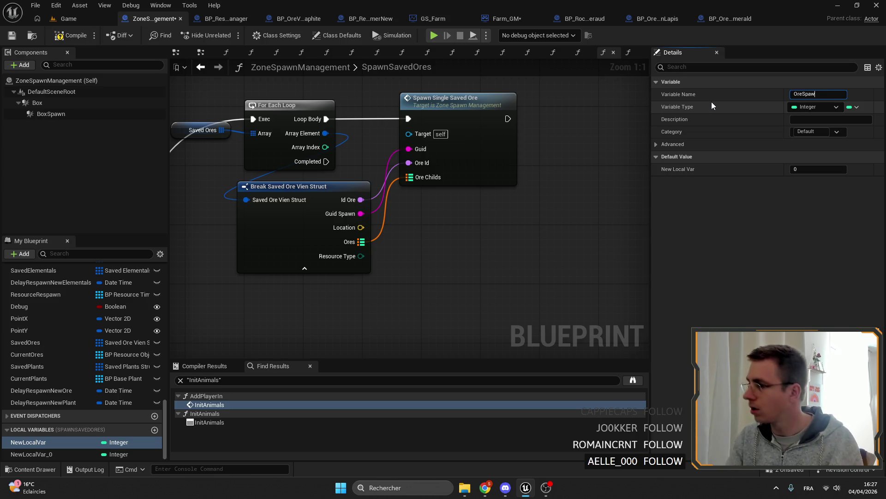
text(nedCount)
key(Return)
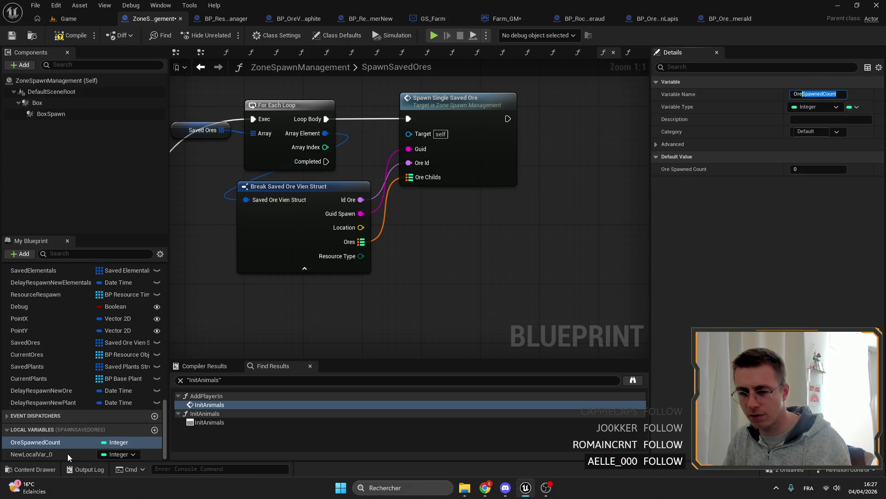
Rename NewLocalVar_0 to CrystalSpawnedCount
click(46, 453)
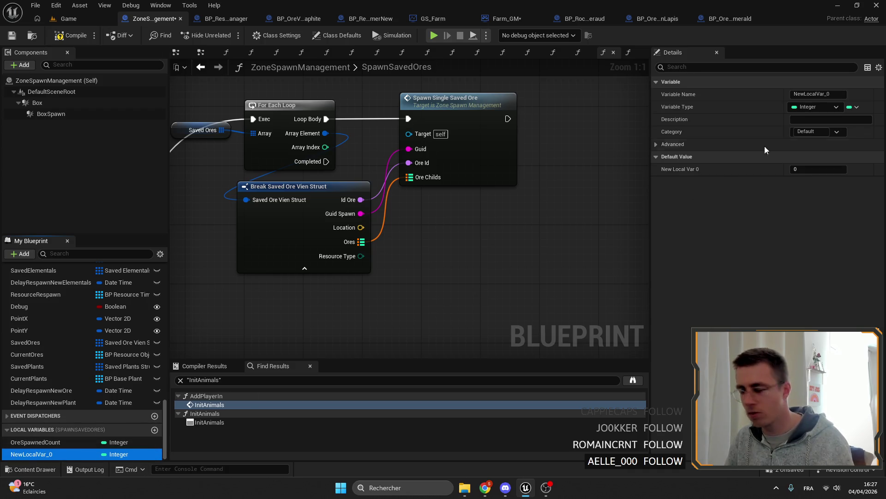
click(818, 93)
text(C)
key(BackSpace)
text(r)
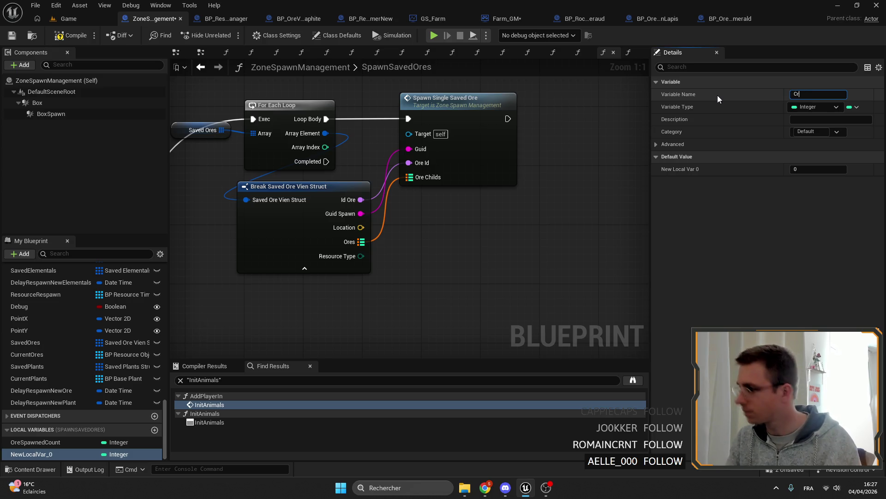
text(ystalSpawnedCount)
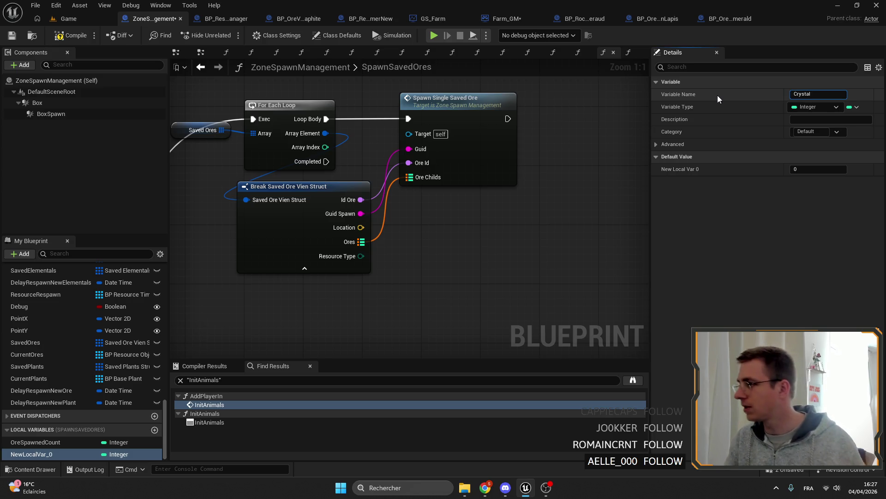
key(Return)
scroll(415, 194, down, 1)
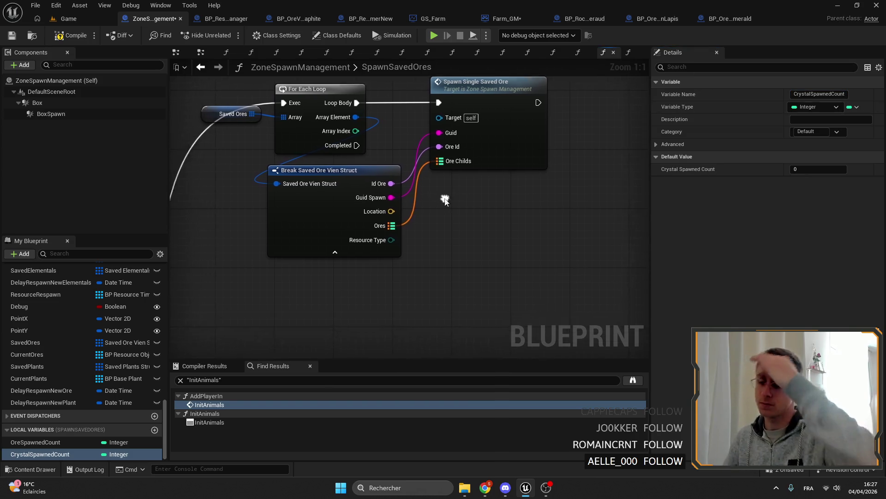
scroll(381, 208, up, 1)
Add a Switch on ResourceType after Spawn Single Saved Ore, fed by Resource Type
drag(338, 267, 462, 257)
text(swi)
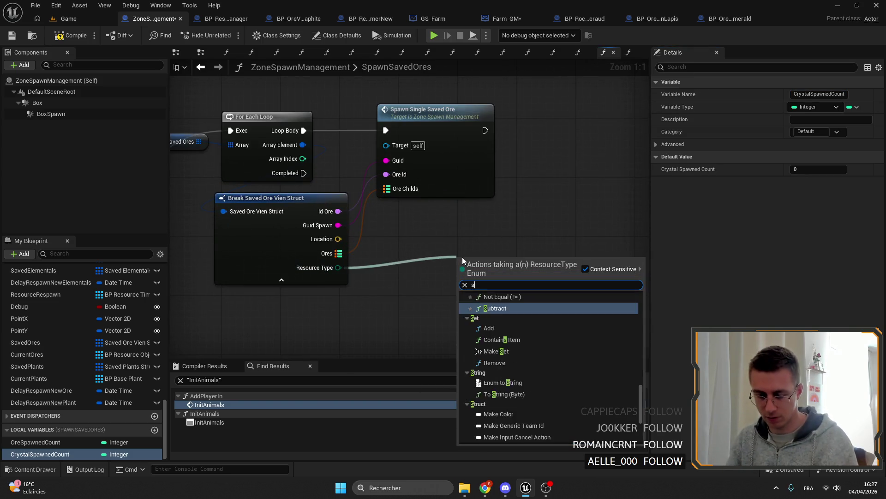
key(Return)
mouse_move(485, 255)
mouse_down()
mouse_move(534, 104)
mouse_move(403, 176)
mouse_up()
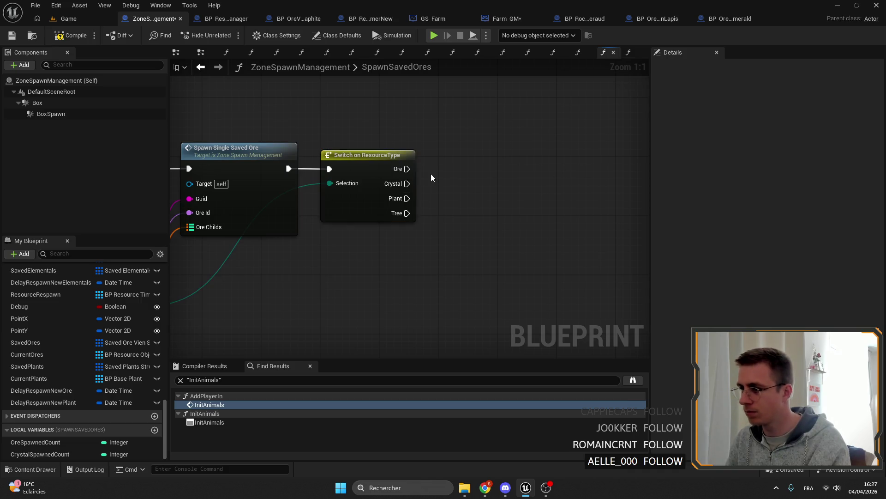
Increment Ore Spawned Count from the switch's Ore case
drag(36, 442, 467, 167)
click(502, 145)
drag(541, 120, 576, 124)
text(++)
key(Return)
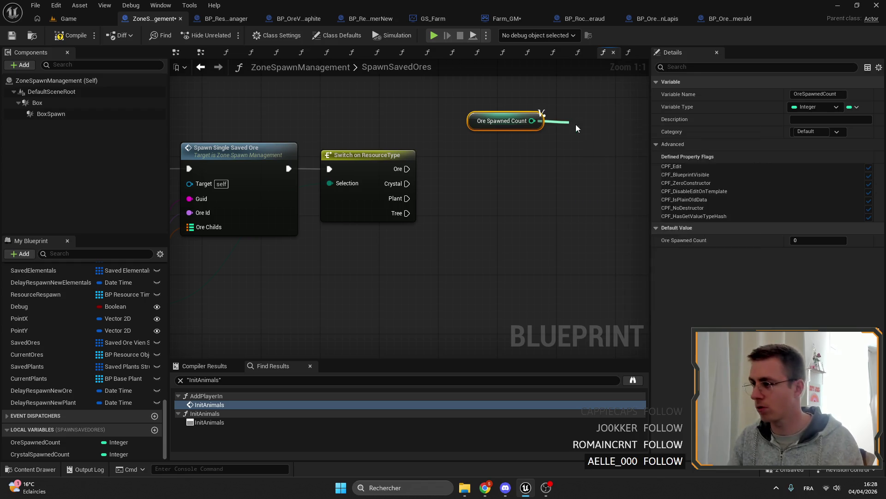
mouse_move(407, 169)
mouse_down()
mouse_move(574, 131)
mouse_move(516, 151)
mouse_up()
click(442, 195)
Increment Crystal Spawned Count from the switch's Crystal case
mouse_move(39, 453)
mouse_down()
mouse_move(181, 437)
mouse_move(478, 208)
mouse_move(533, 211)
mouse_move(494, 231)
mouse_move(517, 218)
mouse_up()
click(478, 214)
click(552, 282)
shift+click(471, 202)
drag(408, 183, 510, 228)
click(505, 212)
scroll(416, 173, down, 2)
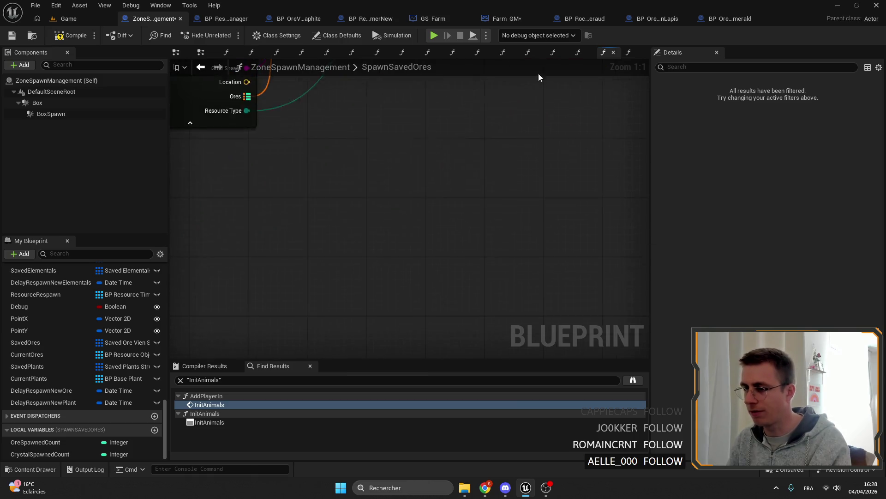
Remove the Sequence's Then 2 output and tidy the SET and Make DateTime nodes near Branch
drag(485, 104, 277, 208)
click(457, 198)
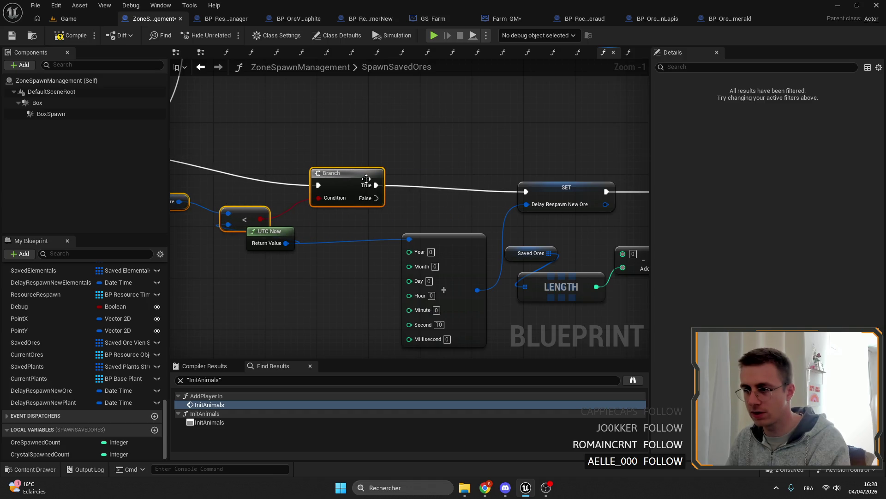
drag(385, 152, 526, 111)
click(407, 196)
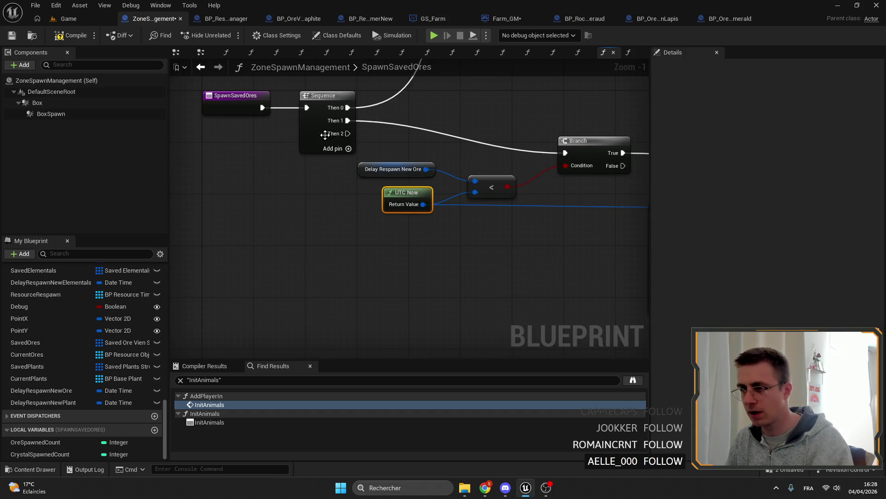
right_click(340, 133)
click(350, 195)
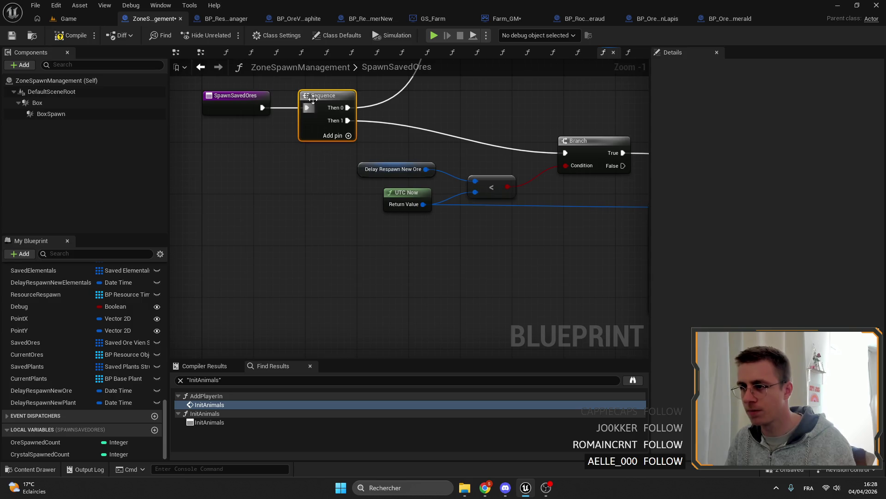
drag(589, 104, 236, 128)
drag(455, 181, 361, 174)
drag(335, 231, 227, 222)
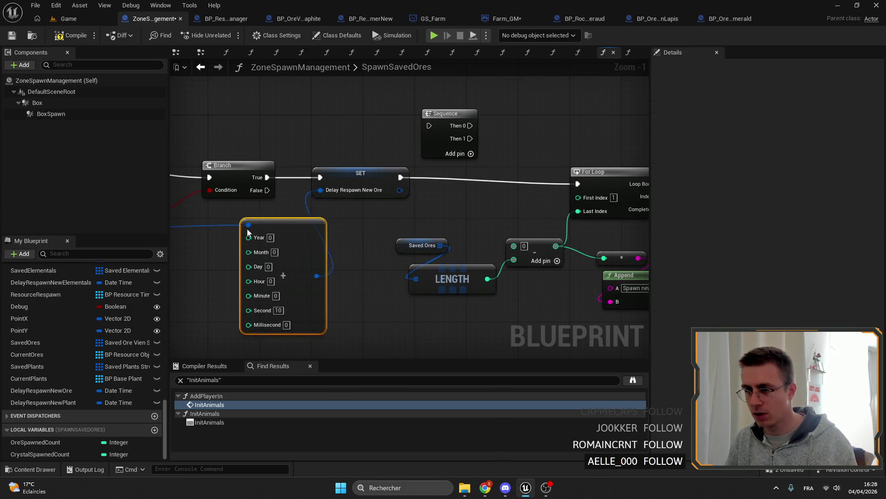
Chain the Sequence after the SET node and delete the Saved Ores and LENGTH inputs
mouse_move(400, 177)
mouse_down()
mouse_move(428, 126)
mouse_move(457, 166)
mouse_up()
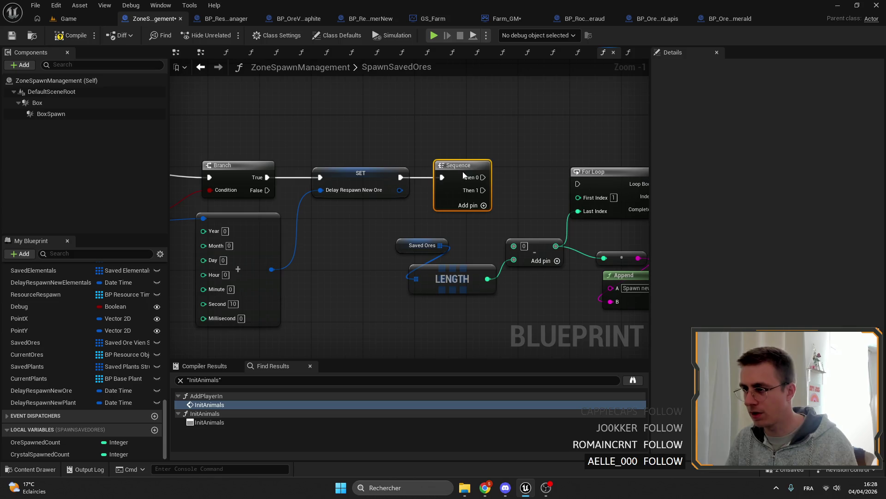
scroll(518, 182, down, 2)
drag(533, 218, 378, 131)
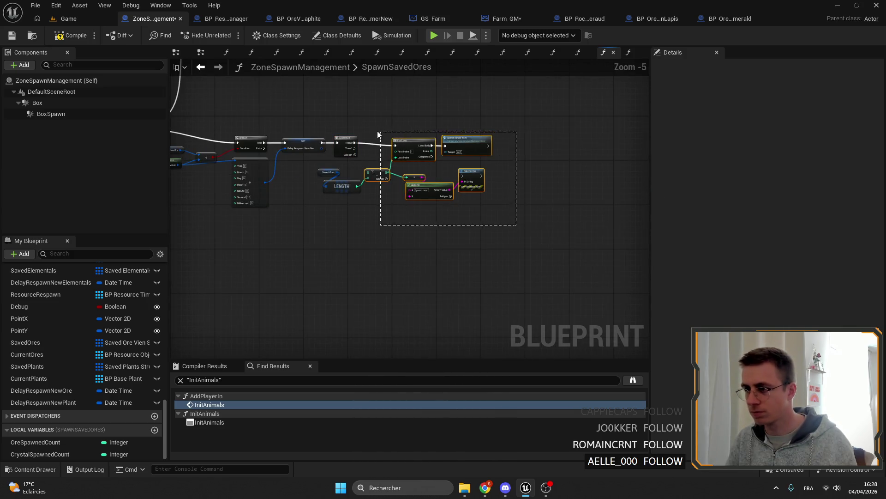
scroll(376, 130, up, 1)
scroll(335, 206, up, 1)
scroll(416, 235, up, 1)
mouse_move(417, 235)
mouse_down()
mouse_move(425, 152)
mouse_move(487, 200)
mouse_up()
scroll(426, 129, up, 1)
click(371, 156)
key(Delete)
drag(437, 185, 437, 185)
text(orecou)
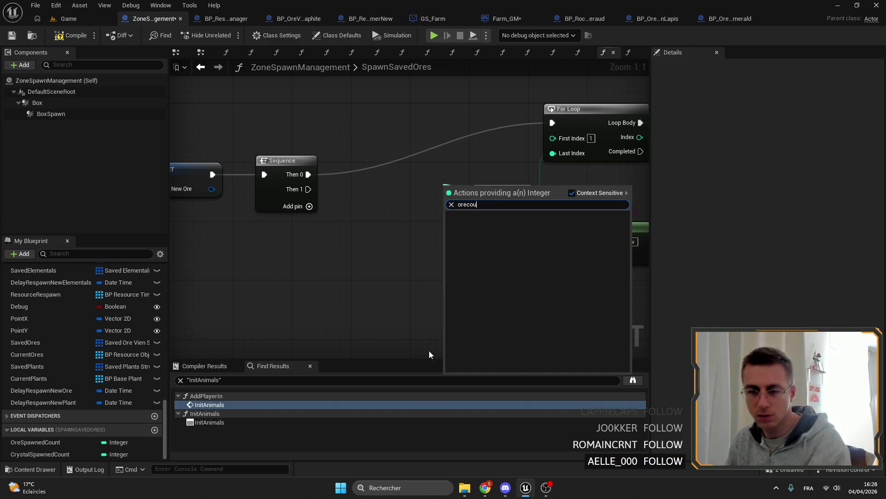
Make the loop's last index Ore Spawn Count minus Ore Spawned Count
click(96, 254)
text(e)
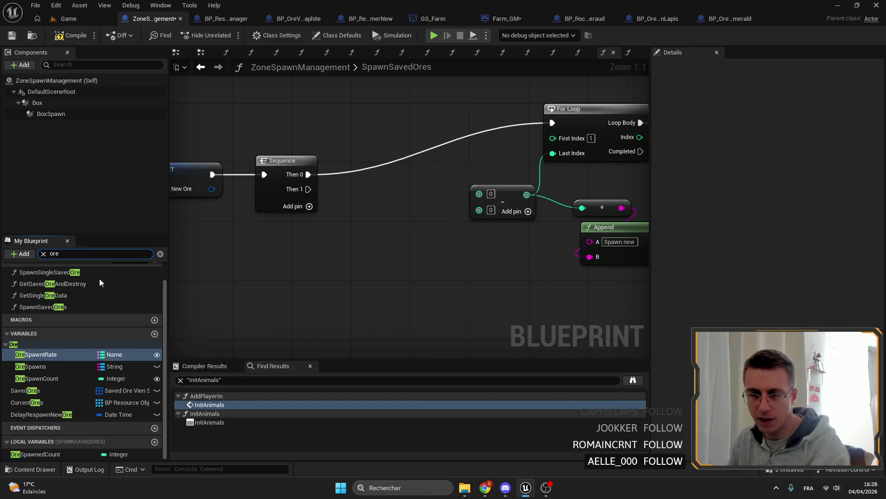
scroll(83, 358, down, 2)
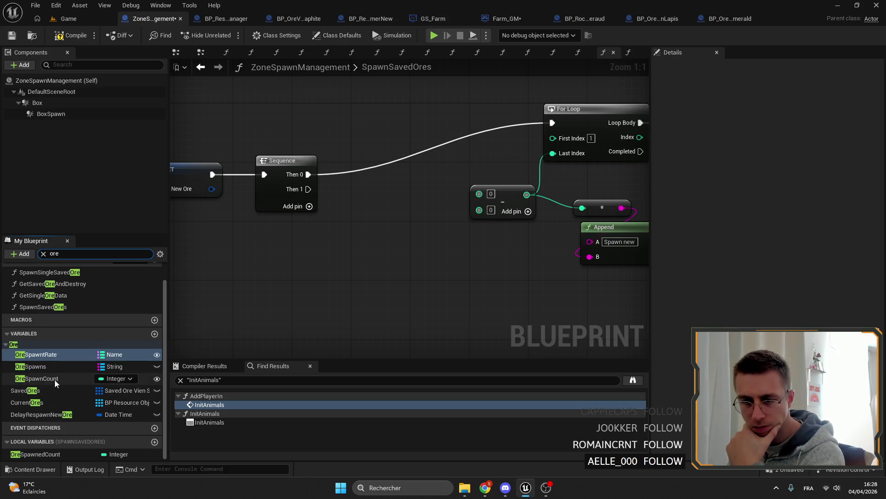
mouse_move(37, 379)
mouse_down()
mouse_move(527, 193)
mouse_move(459, 177)
mouse_up()
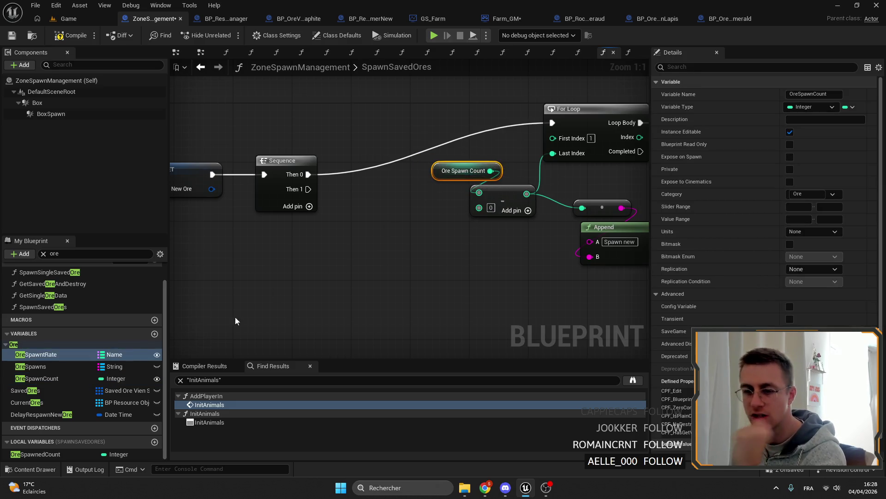
mouse_move(35, 454)
mouse_down()
mouse_move(487, 209)
mouse_move(423, 207)
mouse_up()
click(516, 234)
mouse_move(460, 178)
mouse_down()
mouse_move(412, 178)
mouse_move(533, 223)
mouse_up()
scroll(534, 229, down, 2)
scroll(504, 302, up, 2)
drag(505, 301, 374, 215)
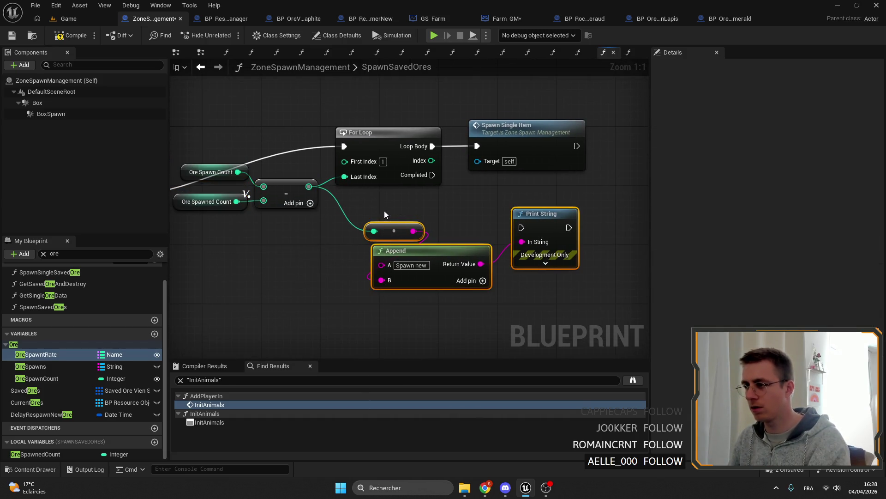
Delete the Append and Print String debug nodes so the loop only drives Spawn Single Item
key(Delete)
drag(388, 163, 376, 212)
click(513, 181)
mouse_move(455, 131)
mouse_down()
mouse_move(416, 151)
mouse_move(404, 171)
mouse_up()
scroll(45, 277, up, 2)
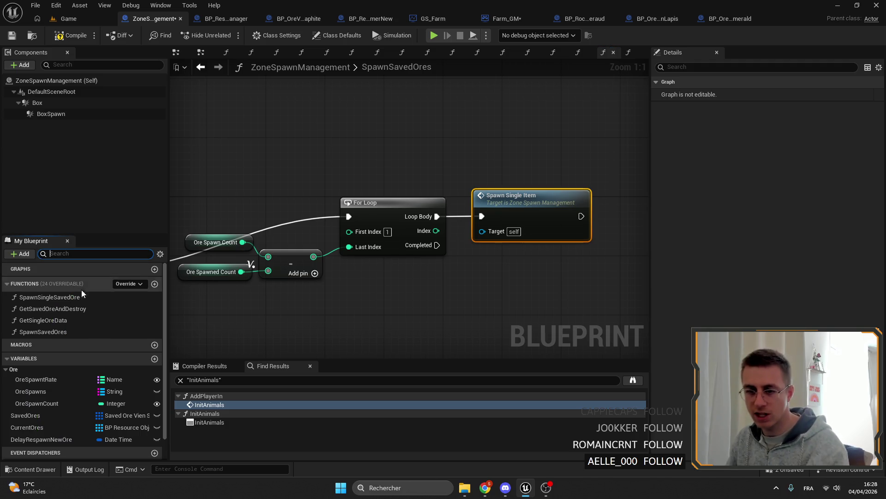
Browse the SpawnResources function and its crystal spawning row of nodes
key(BackSpace)
click(11, 283)
scroll(87, 353, down, 2)
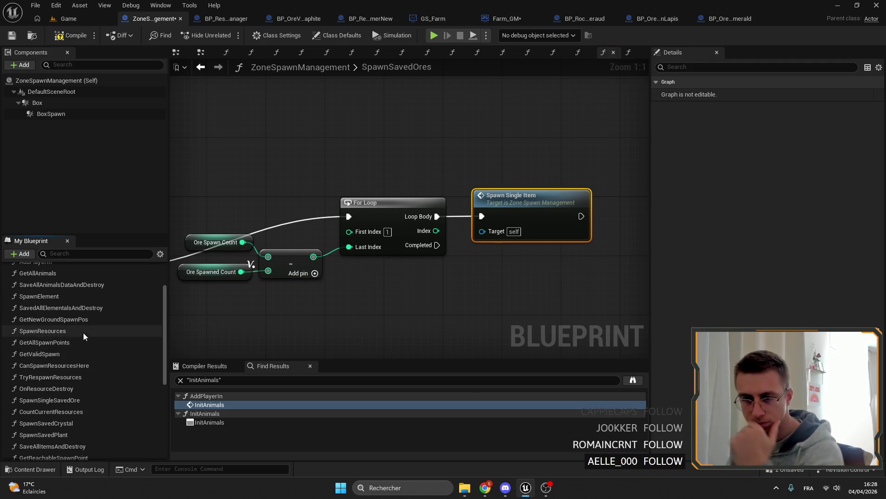
double_click(60, 330)
scroll(338, 200, down, 5)
scroll(338, 200, up, 3)
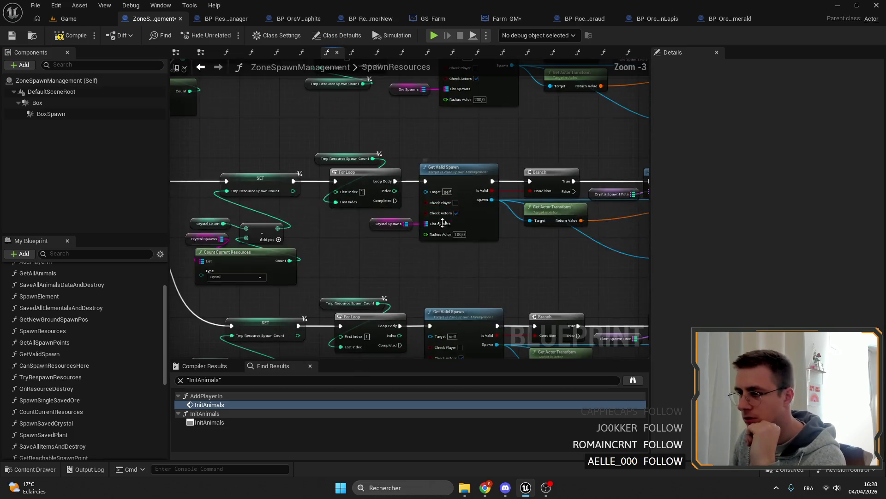
click(457, 208)
scroll(457, 208, down, 2)
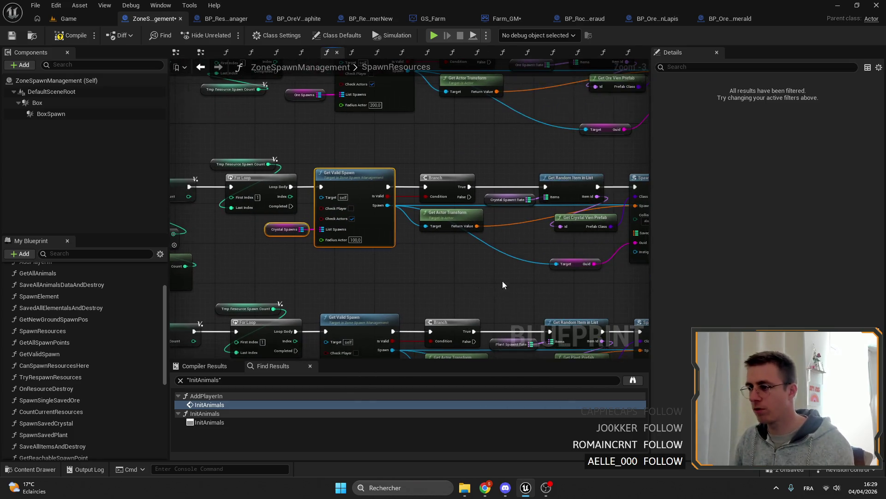
drag(485, 229, 416, 208)
drag(606, 243, 277, 183)
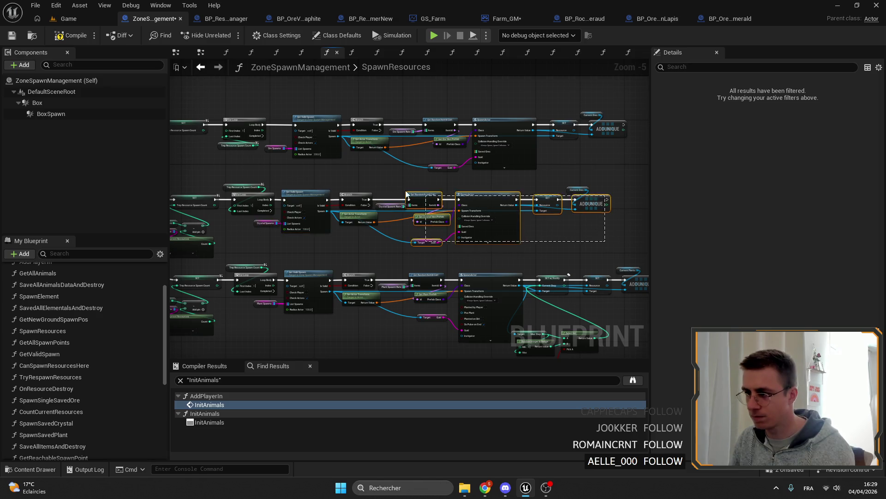
scroll(277, 184, up, 4)
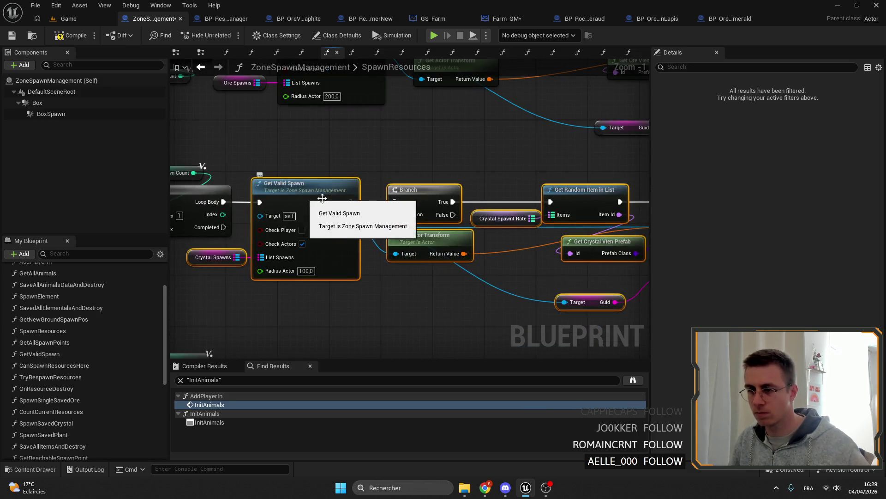
scroll(388, 207, down, 4)
scroll(393, 206, up, 4)
scroll(393, 206, down, 3)
drag(392, 206, 291, 216)
scroll(291, 216, down, 2)
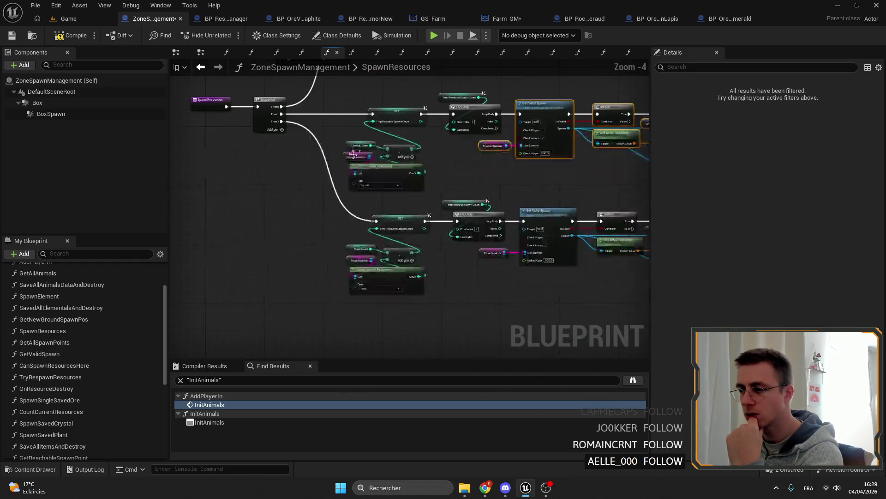
scroll(291, 217, up, 3)
right_click(284, 139)
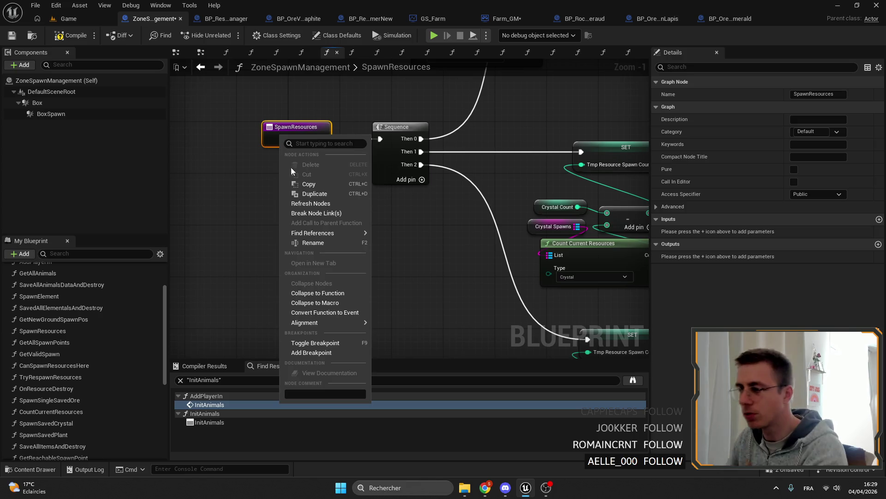
key(Escape)
drag(582, 111, 484, 120)
Glance at CountCurrentResources, then return to SpawnSavedOres and select Spawn Single Item
click(628, 52)
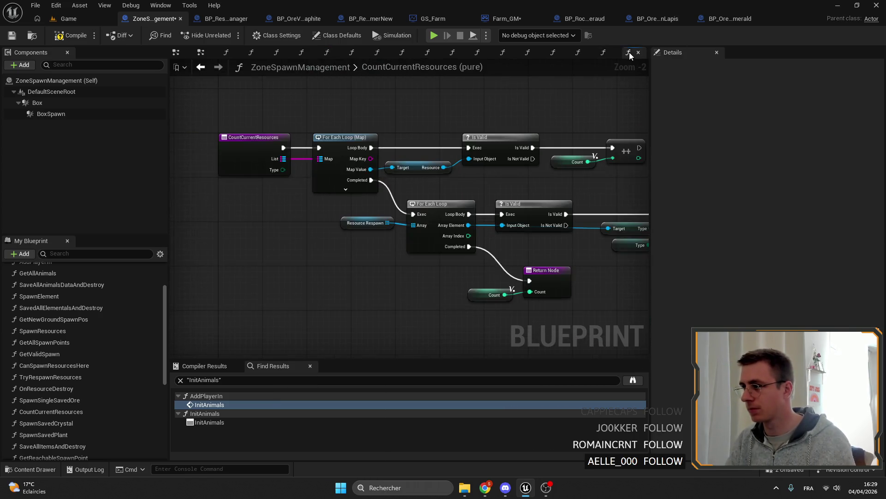
scroll(408, 173, down, 3)
drag(347, 160, 416, 194)
scroll(73, 396, down, 3)
scroll(72, 396, down, 3)
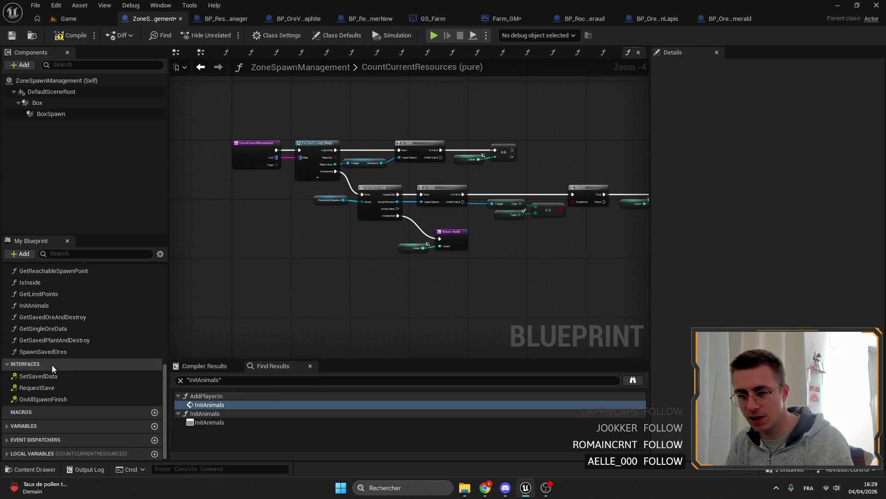
double_click(42, 351)
scroll(387, 243, up, 4)
click(428, 208)
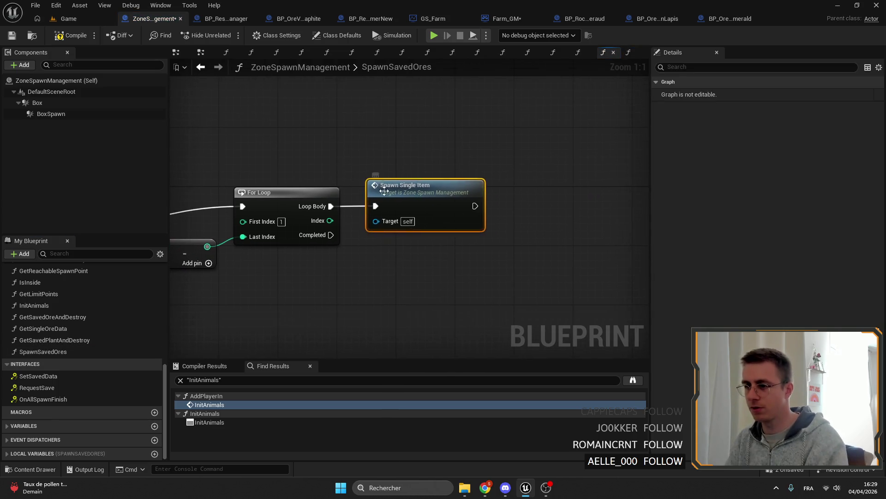
Paste a copy of the spawning node chain after the loop and peek at SpawnSingleSavedOre
key(ctrl+v)
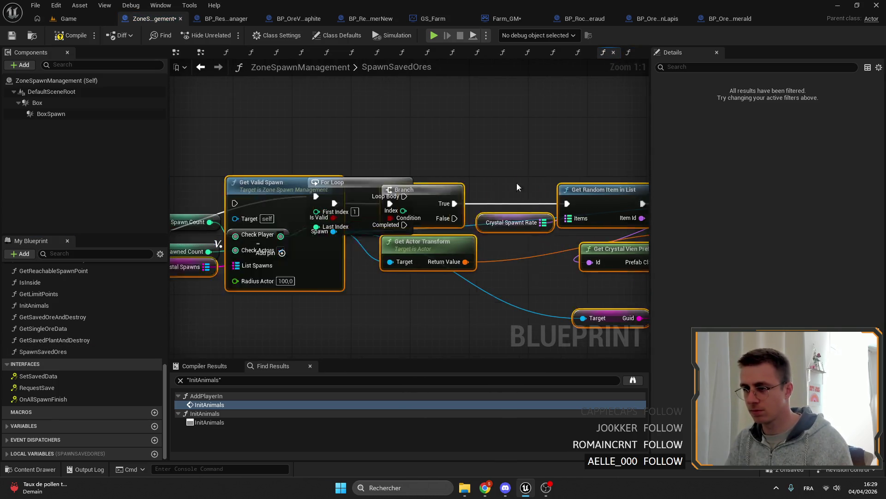
drag(221, 177, 518, 183)
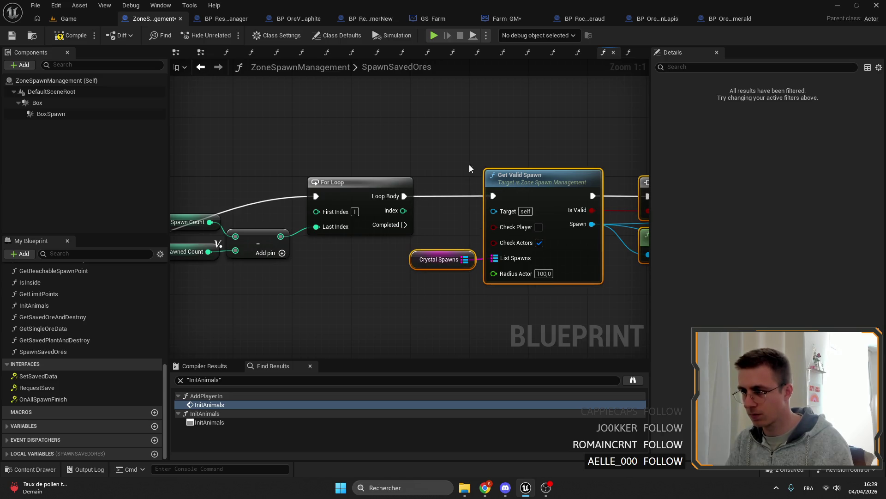
scroll(475, 168, down, 3)
drag(416, 208, 321, 258)
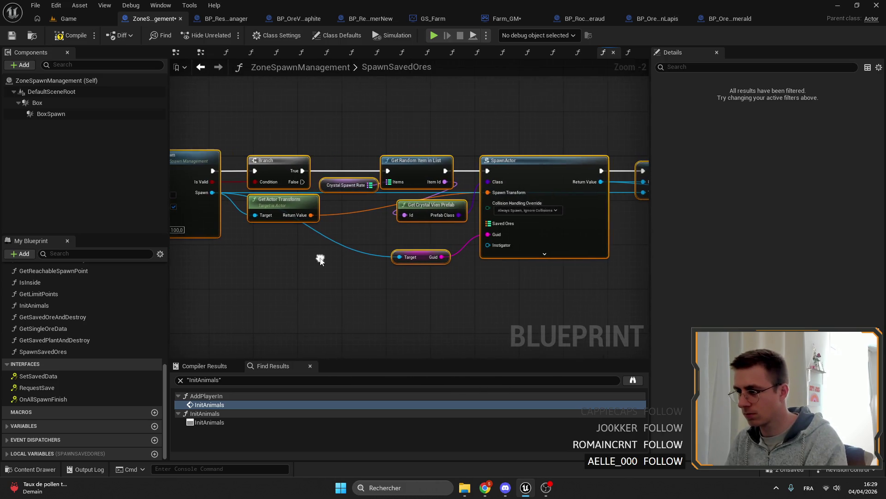
drag(535, 272, 388, 240)
drag(526, 236, 368, 236)
drag(416, 200, 359, 191)
scroll(406, 225, down, 3)
scroll(444, 229, up, 2)
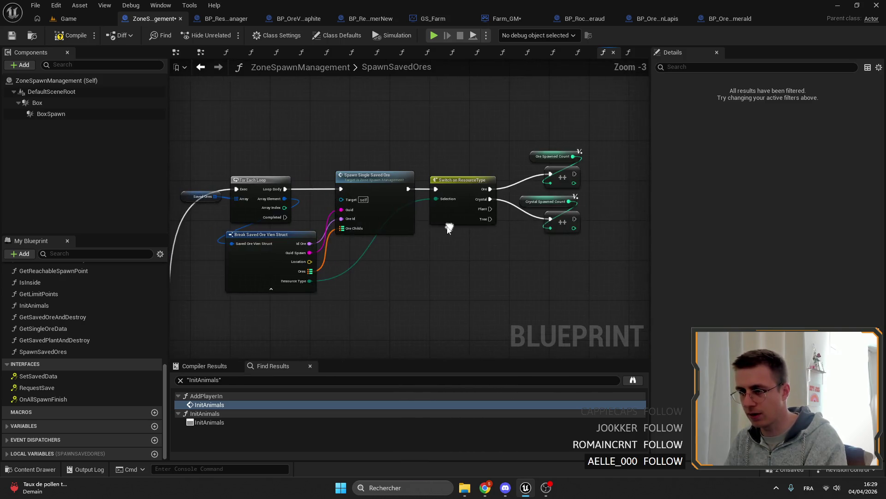
double_click(443, 229)
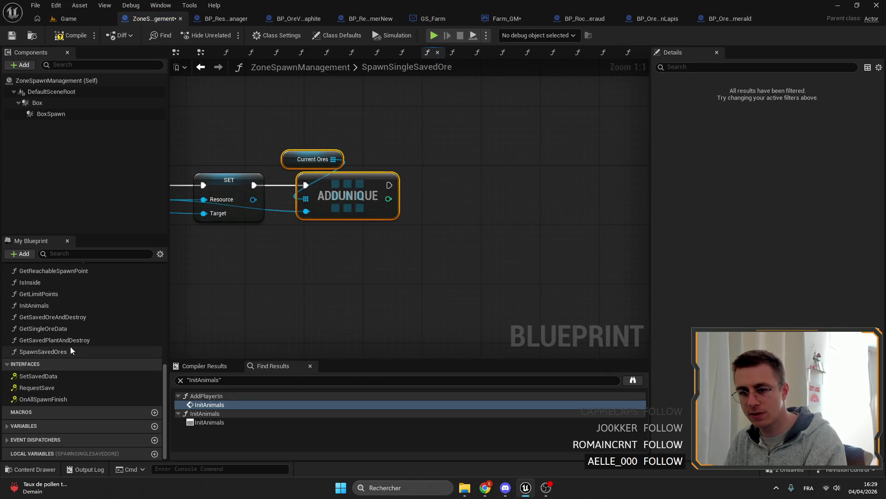
Back in SpawnSavedOres, run the duplicated For Loop from the Sequence's second output
double_click(44, 351)
scroll(547, 235, down, 5)
scroll(547, 234, up, 2)
scroll(485, 208, up, 2)
drag(485, 207, 415, 173)
scroll(481, 213, up, 1)
scroll(482, 212, down, 4)
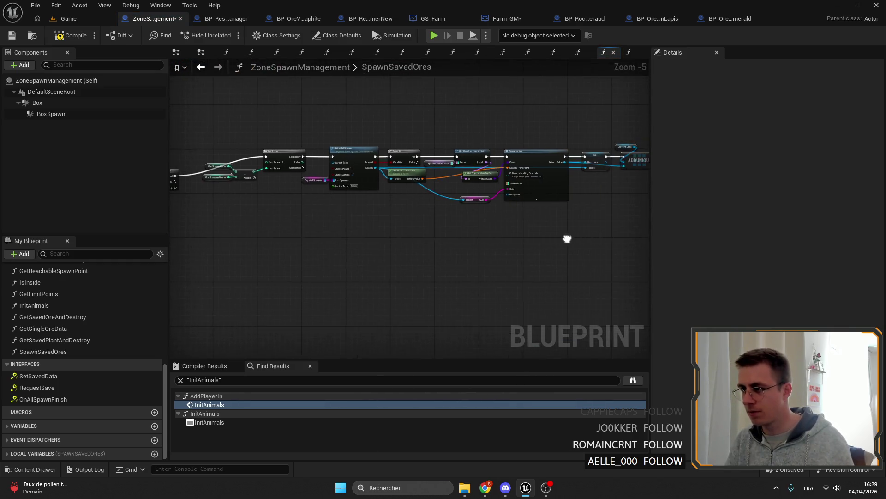
drag(626, 222, 385, 153)
scroll(372, 158, up, 3)
scroll(391, 149, up, 2)
mouse_move(418, 183)
mouse_down()
mouse_move(391, 149)
mouse_move(368, 205)
mouse_up()
right_click(415, 208)
mouse_move(248, 138)
mouse_down()
mouse_move(468, 182)
mouse_move(484, 242)
mouse_up()
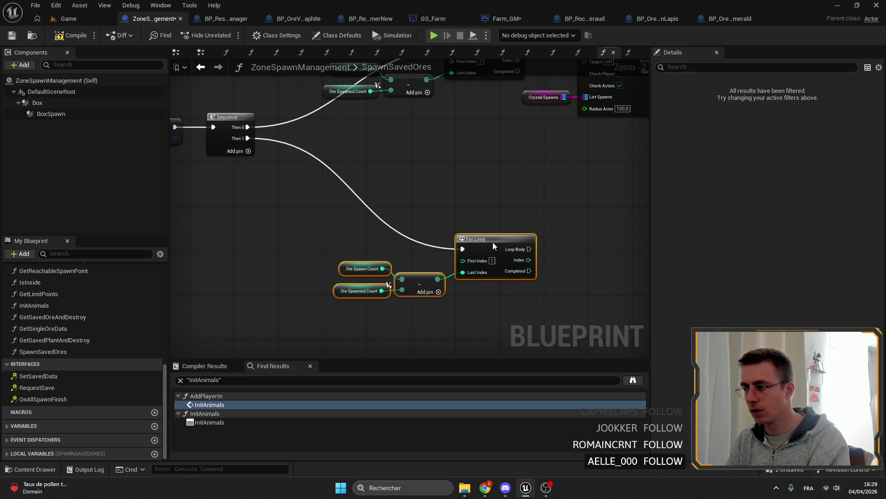
scroll(484, 241, up, 2)
Replace the ore count getters with Crystal Count and CrystalSpawnedCount beside the subtract node
drag(319, 257, 346, 298)
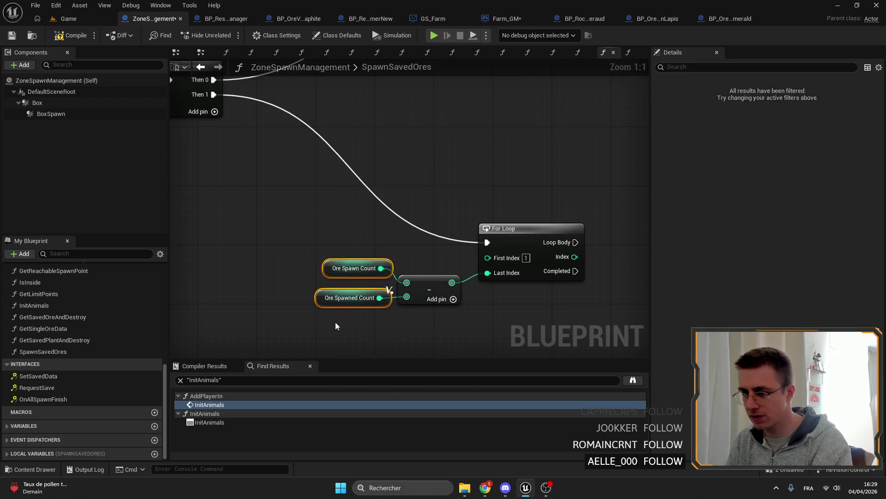
key(Delete)
click(41, 453)
mouse_move(39, 454)
mouse_down()
mouse_move(350, 312)
mouse_move(382, 306)
mouse_move(366, 264)
mouse_up()
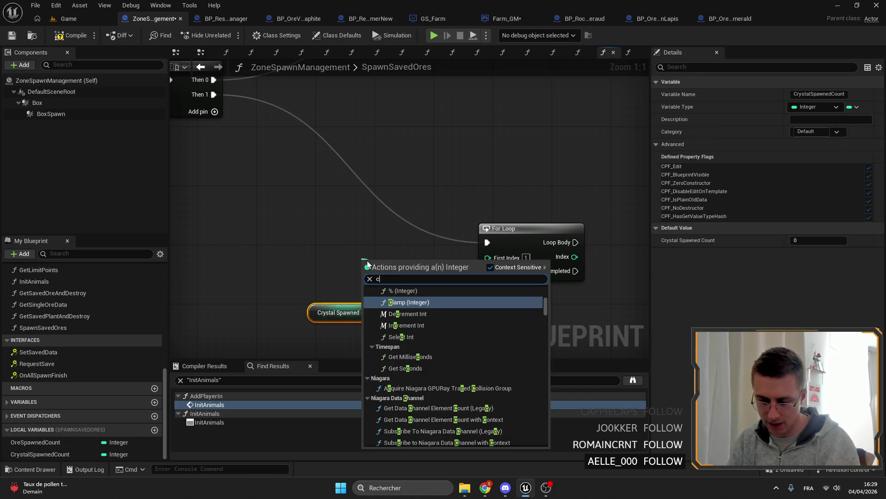
text(crysta)
key(Return)
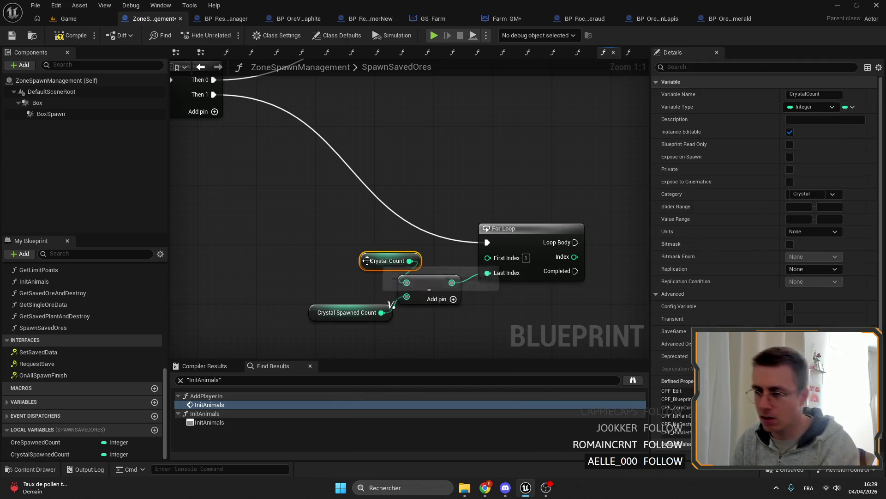
drag(391, 265, 374, 268)
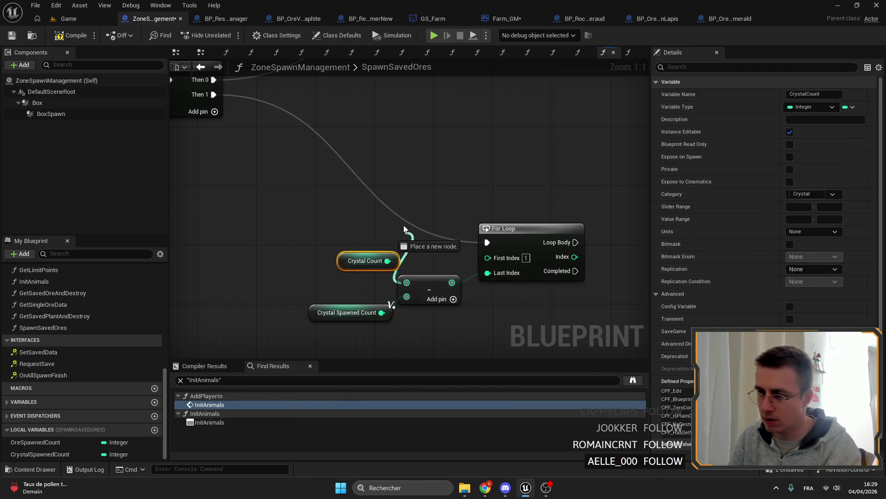
Cancel an extra integer node search, select the crystal count nodes and switch graphs
drag(406, 299, 405, 231)
text(crus)
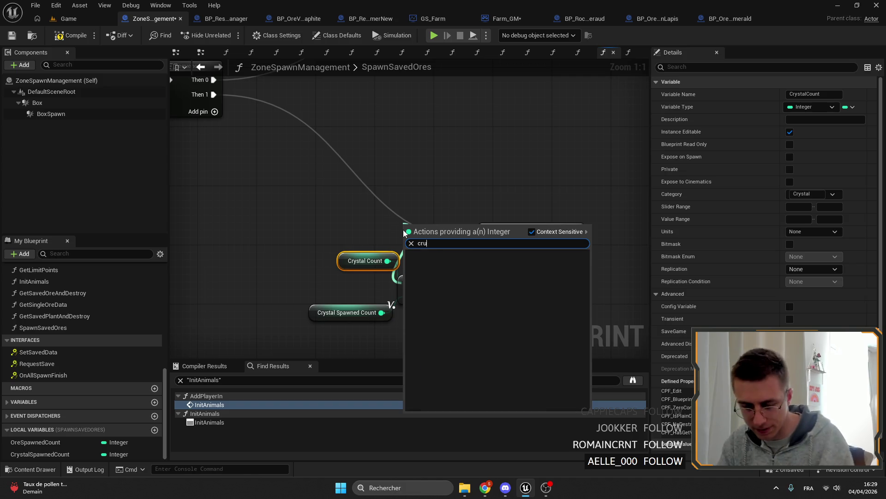
key(BackSpace)
text(ysta)
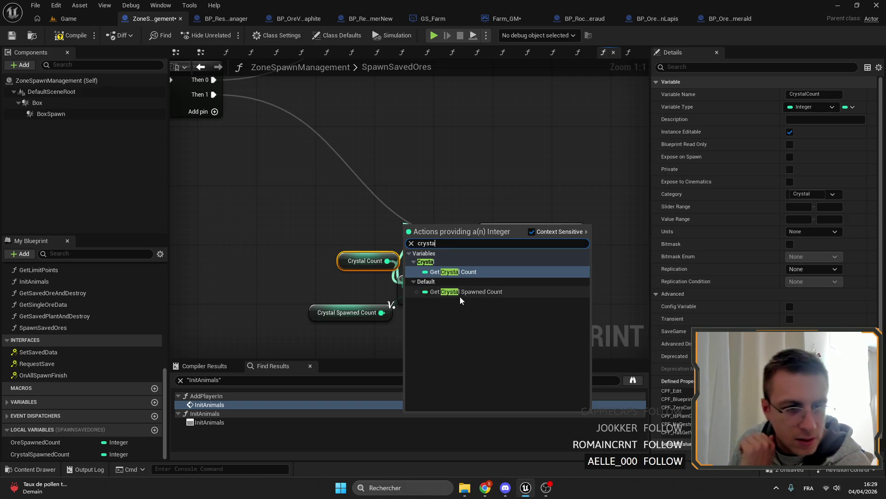
key(Escape)
click(368, 225)
click(365, 261)
click(347, 312)
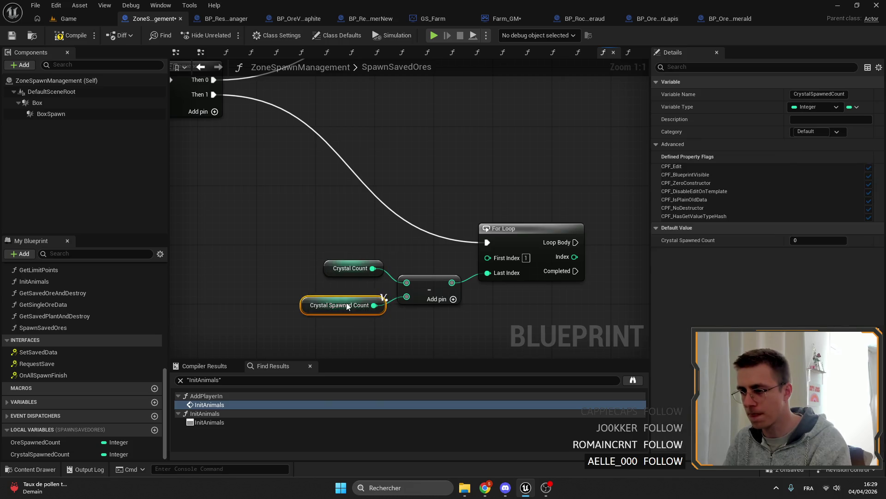
scroll(416, 229, down, 4)
scroll(515, 195, down, 2)
click(603, 52)
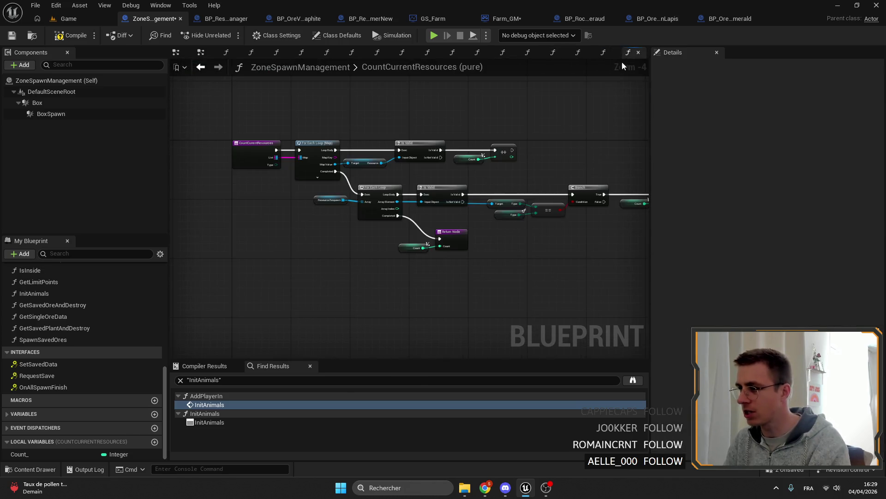
Via InitSpawnItems, open SpawnResources and select its crystal spawning nodes
click(579, 52)
scroll(514, 116, down, 4)
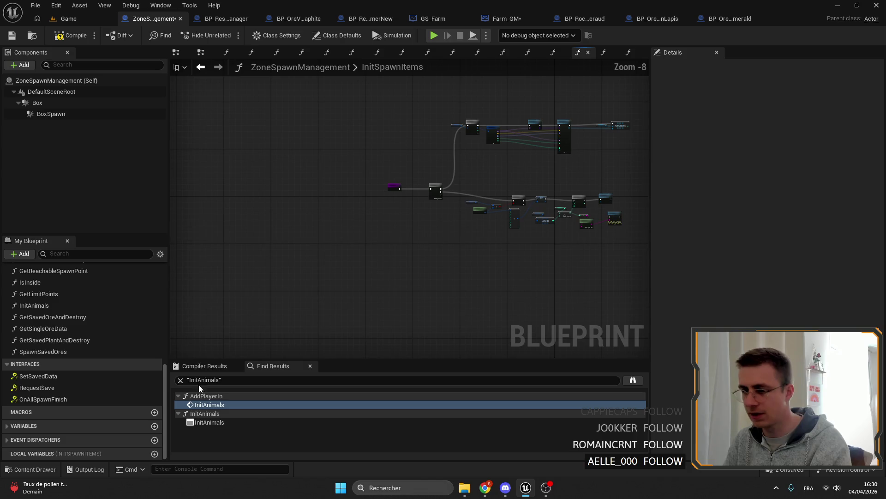
scroll(70, 332, up, 5)
double_click(55, 389)
scroll(400, 215, down, 4)
drag(430, 229, 372, 214)
scroll(346, 221, up, 3)
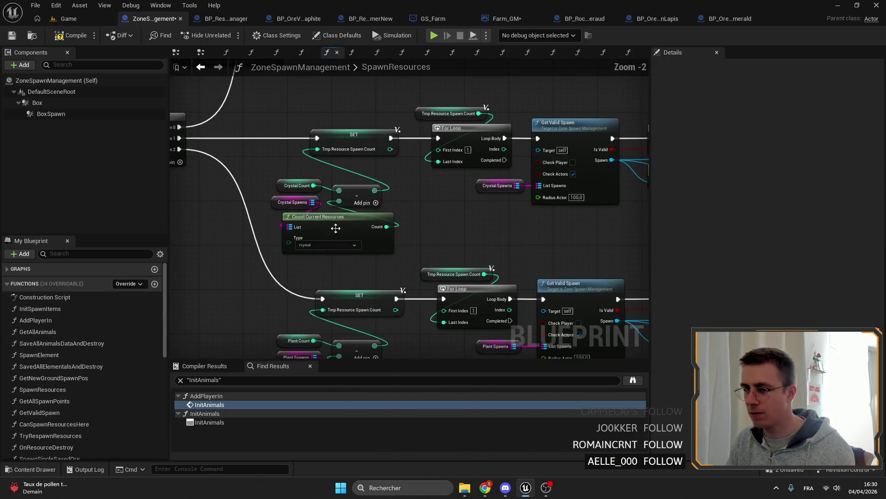
scroll(425, 241, down, 3)
scroll(450, 228, up, 3)
mouse_move(451, 228)
mouse_down()
mouse_move(582, 256)
mouse_move(350, 261)
mouse_up()
scroll(351, 262, up, 1)
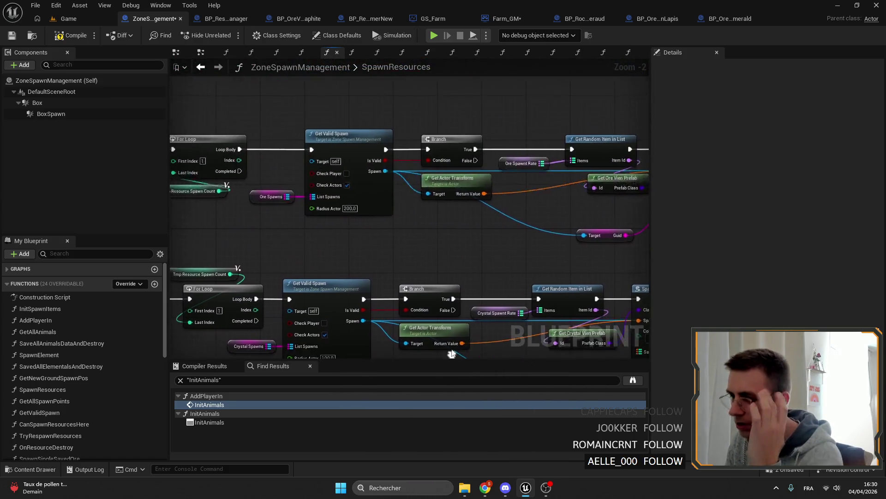
scroll(486, 252, down, 3)
drag(485, 249, 361, 229)
mouse_move(616, 269)
mouse_down()
mouse_move(327, 178)
mouse_move(274, 178)
mouse_up()
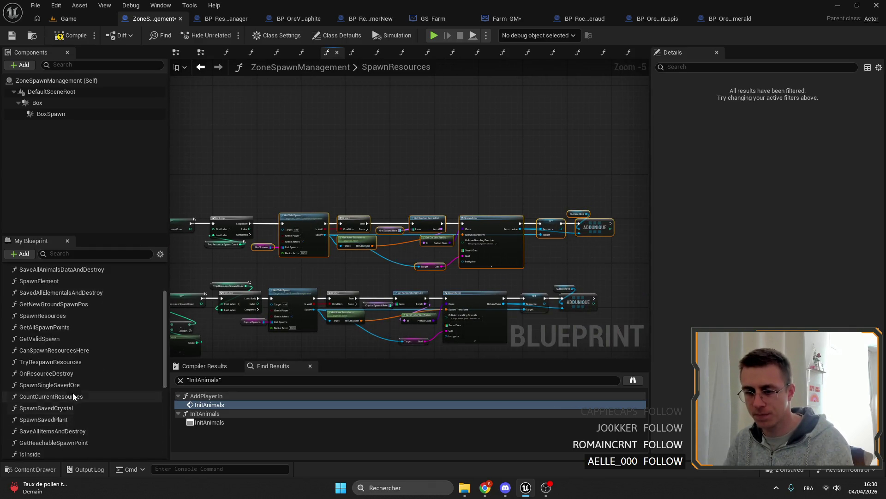
scroll(42, 346, down, 5)
In SpawnSavedOres, wire the second loop's body into Get Valid Spawn with Crystal Spawn Rate feeding the random picker, then save
double_click(44, 346)
scroll(440, 153, down, 1)
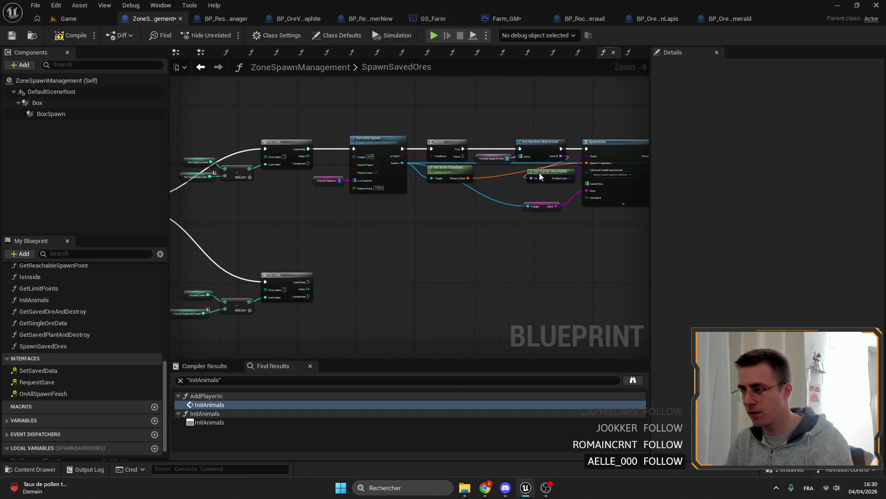
scroll(485, 166, up, 3)
scroll(577, 177, down, 4)
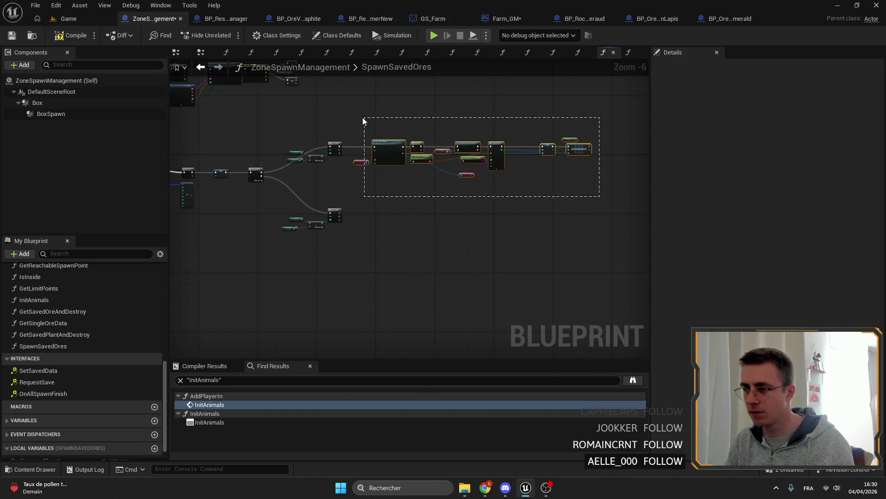
scroll(578, 177, up, 3)
scroll(443, 180, up, 3)
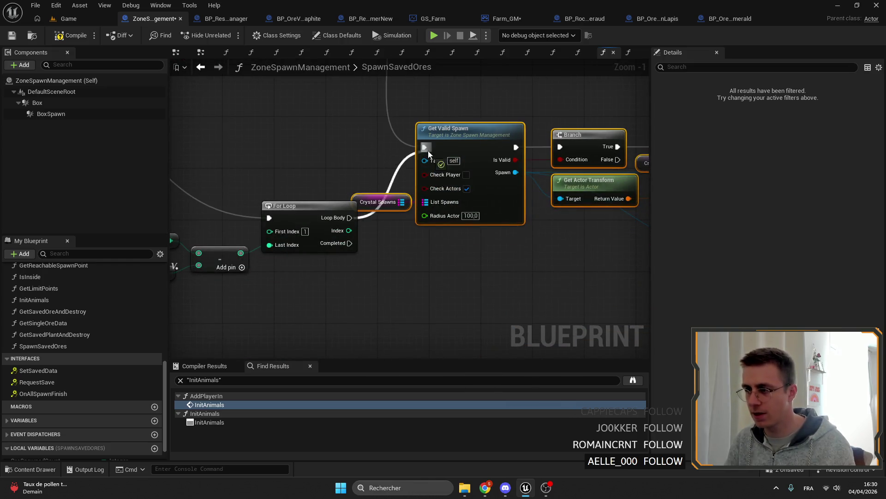
drag(402, 202, 429, 263)
scroll(438, 225, down, 4)
scroll(438, 226, up, 4)
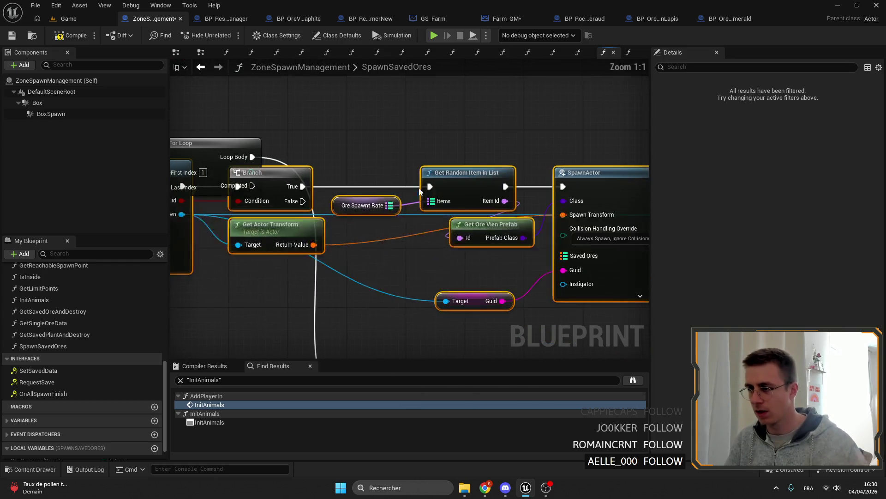
mouse_move(253, 157)
mouse_down()
mouse_move(337, 171)
mouse_move(378, 146)
mouse_up()
scroll(379, 147, down, 5)
scroll(409, 184, up, 1)
drag(414, 190, 582, 189)
click(419, 183)
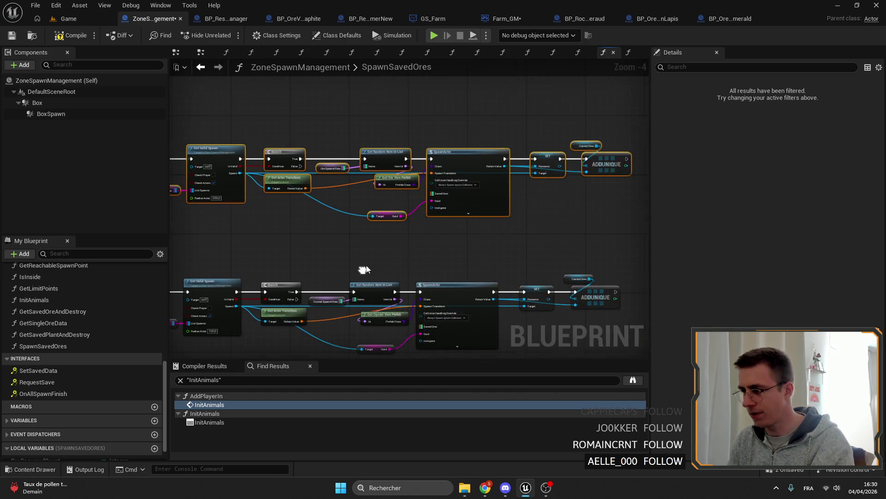
scroll(485, 181, up, 5)
click(388, 158)
drag(388, 158, 404, 227)
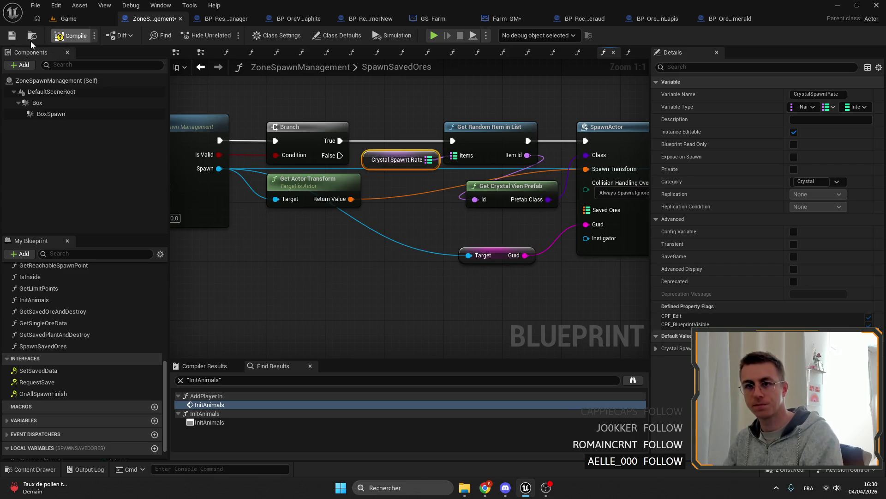
key(ctrl+s)
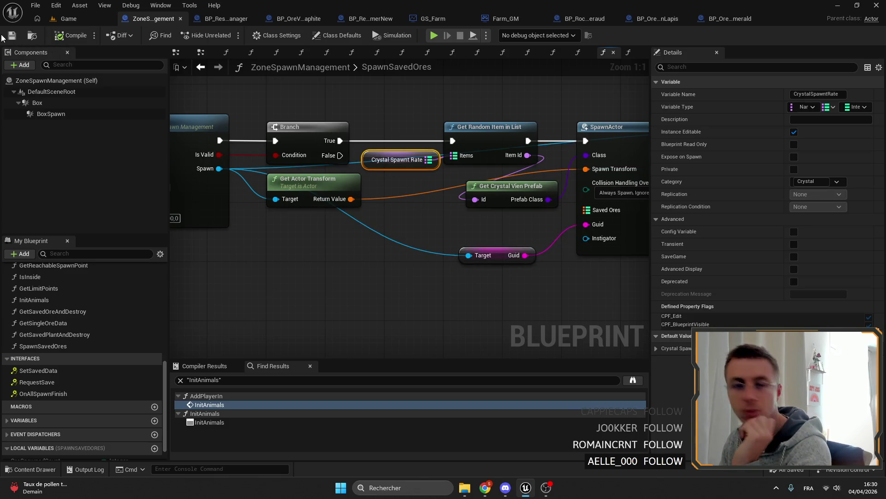
scroll(443, 187, down, 5)
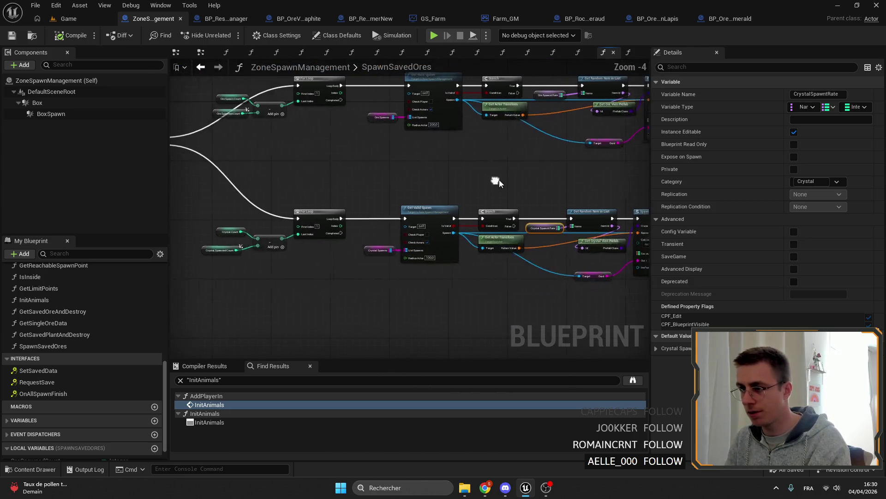
scroll(444, 186, up, 3)
Find references to SpawnResources by name and jump to its call in the EventGraph
drag(443, 186, 388, 208)
scroll(374, 217, down, 5)
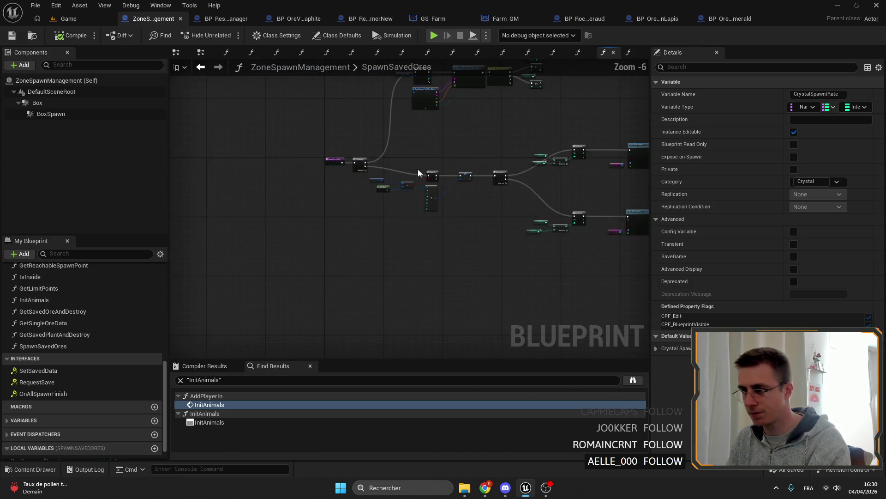
scroll(47, 346, up, 8)
scroll(46, 356, up, 3)
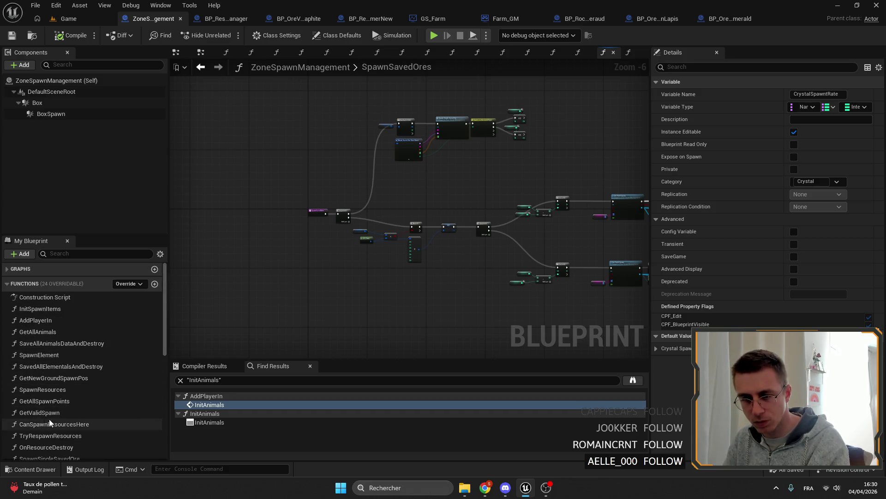
right_click(32, 390)
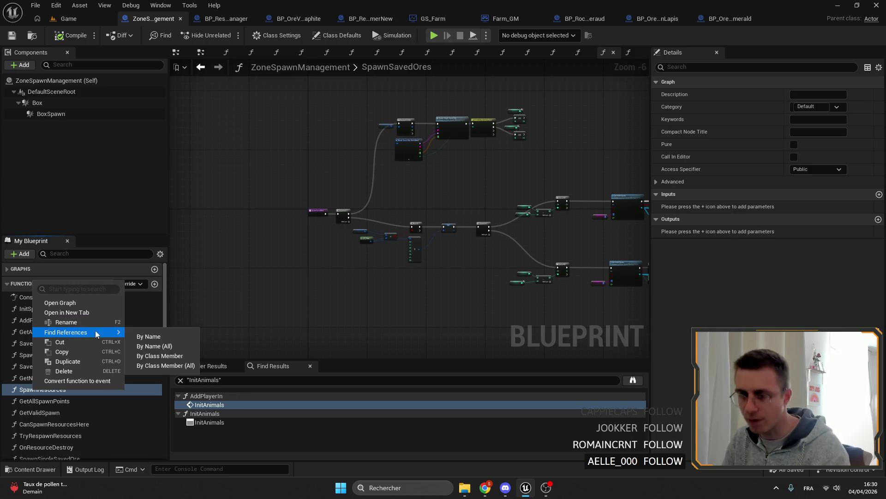
click(146, 337)
double_click(238, 404)
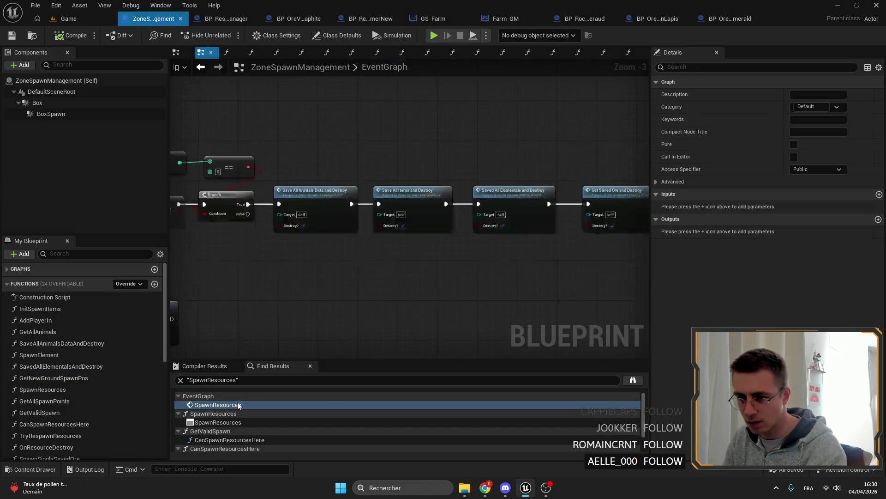
Disconnect Spawn Resources and wire OnAllSpawnFinish straight into Box Overlap Actors
alt+click(358, 208)
drag(389, 216, 303, 286)
mouse_move(624, 277)
mouse_down()
mouse_move(399, 239)
mouse_move(257, 180)
mouse_move(208, 256)
mouse_up()
scroll(530, 217, down, 1)
drag(530, 217, 623, 229)
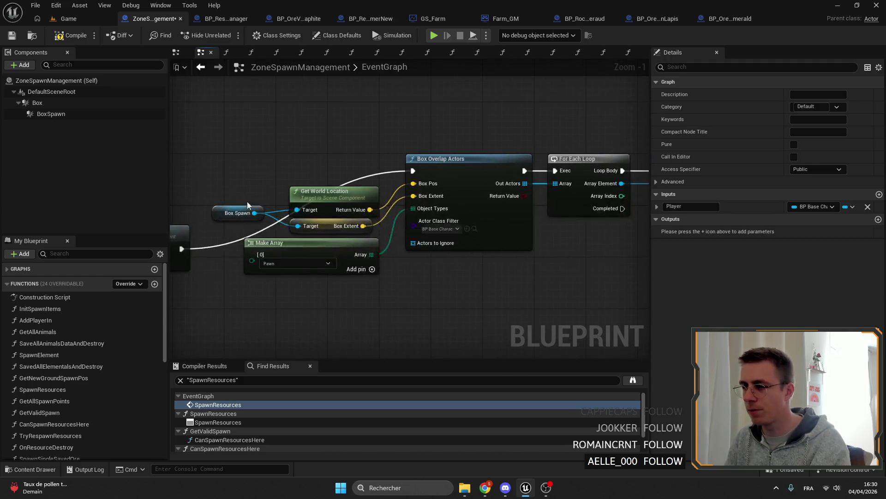
drag(485, 207, 596, 222)
drag(284, 173, 563, 173)
mouse_move(303, 219)
mouse_down()
mouse_move(421, 182)
mouse_move(443, 263)
mouse_up()
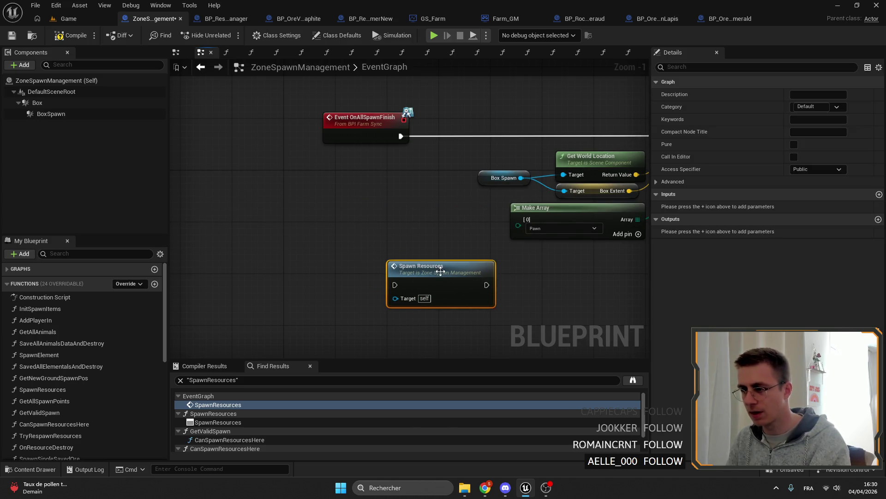
scroll(341, 215, down, 4)
Shift the overlap and loop nodes up-left and inspect Add Player In's node actions
drag(341, 216, 485, 149)
scroll(416, 180, up, 2)
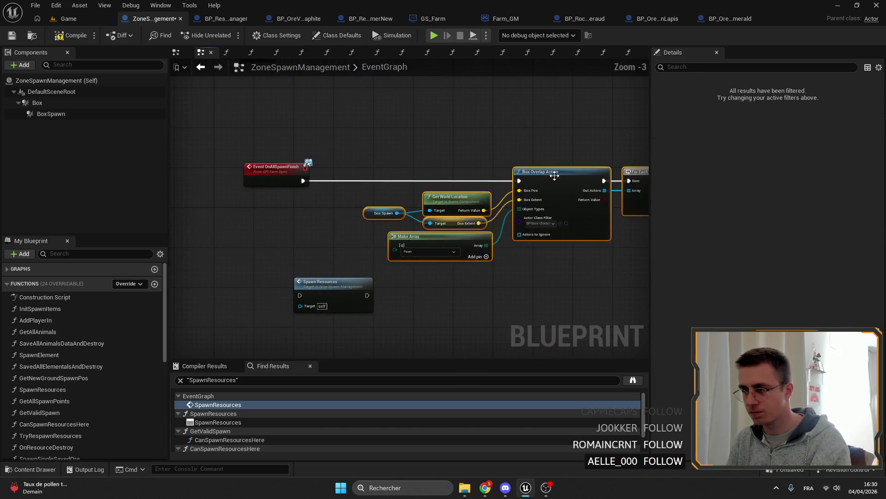
mouse_move(416, 180)
mouse_down()
mouse_move(370, 172)
mouse_move(348, 112)
mouse_up()
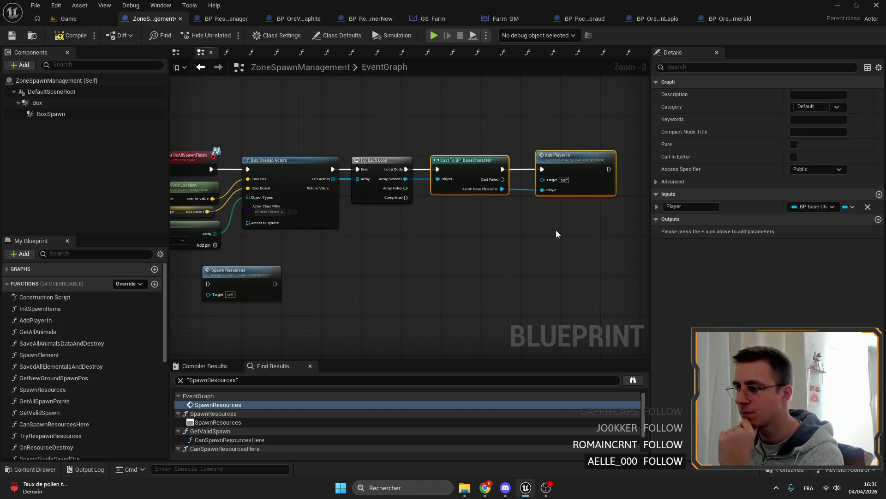
right_click(569, 162)
key(Escape)
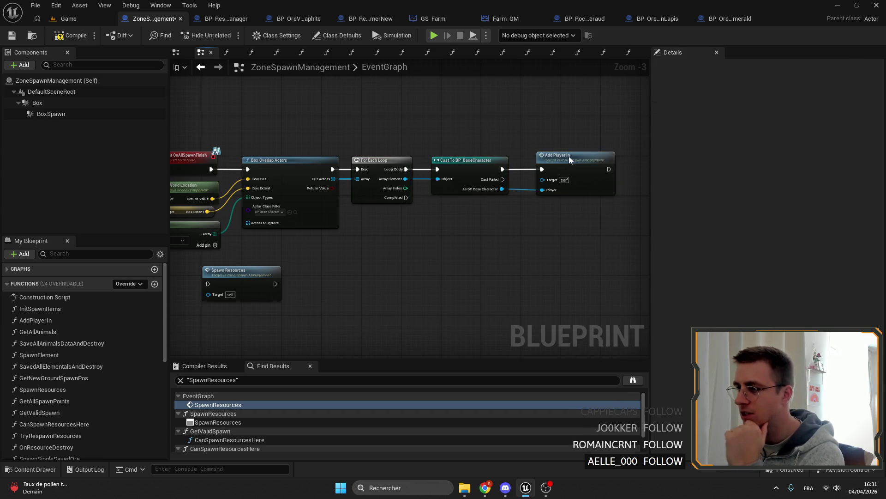
right_click(570, 161)
right_click(569, 164)
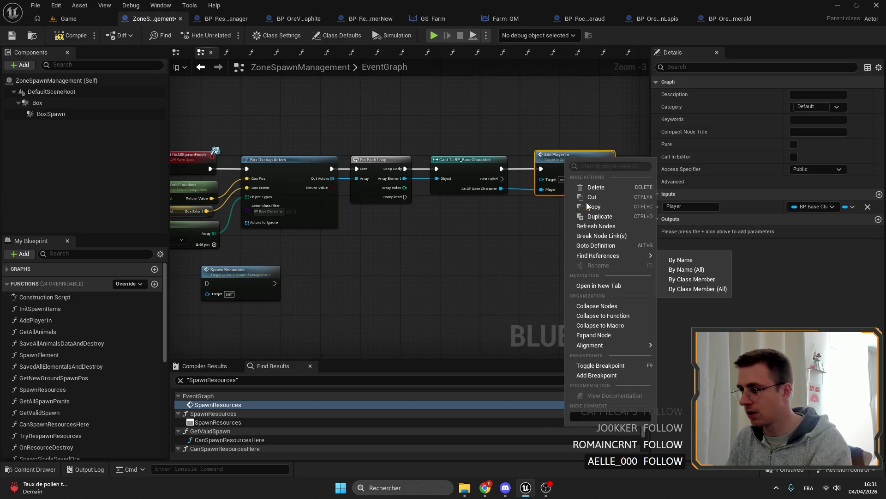
Compile and save ZoneSpawnManagement, then bring up File Explorer
click(539, 164)
click(75, 35)
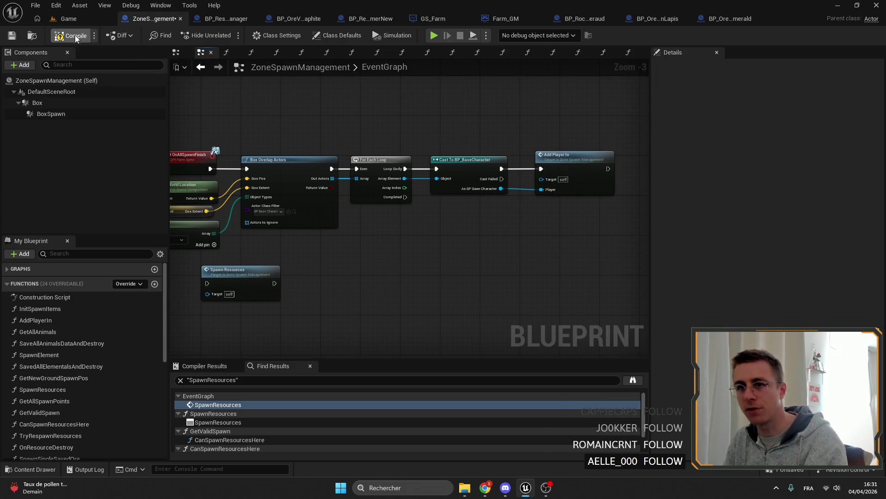
key(ctrl+s)
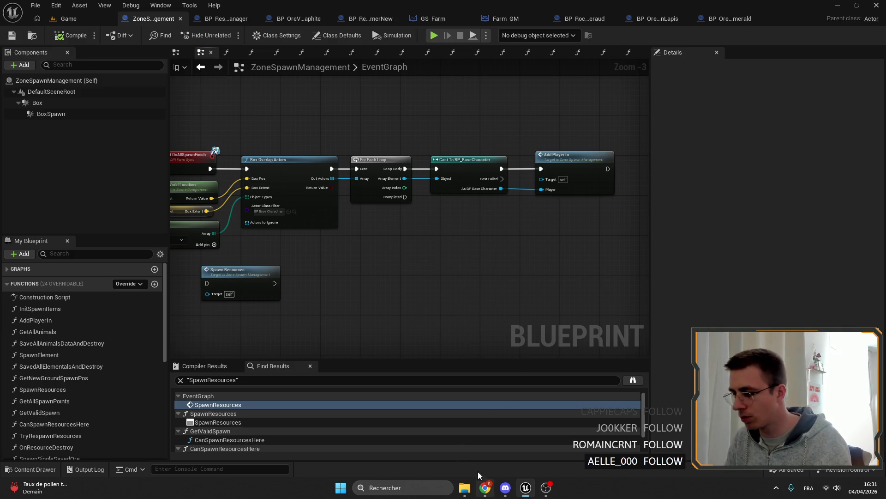
click(465, 488)
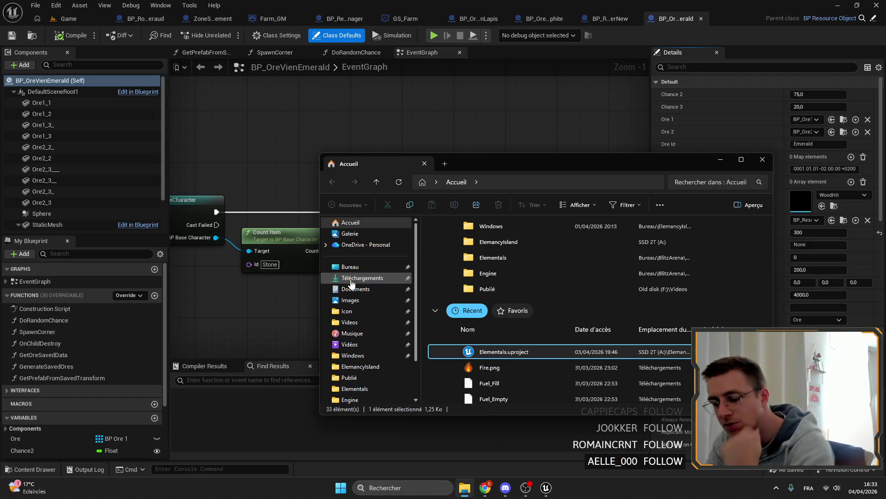
Close File Explorer, return to ZoneSpawnManagement and delete the Spawn Resources node
click(763, 159)
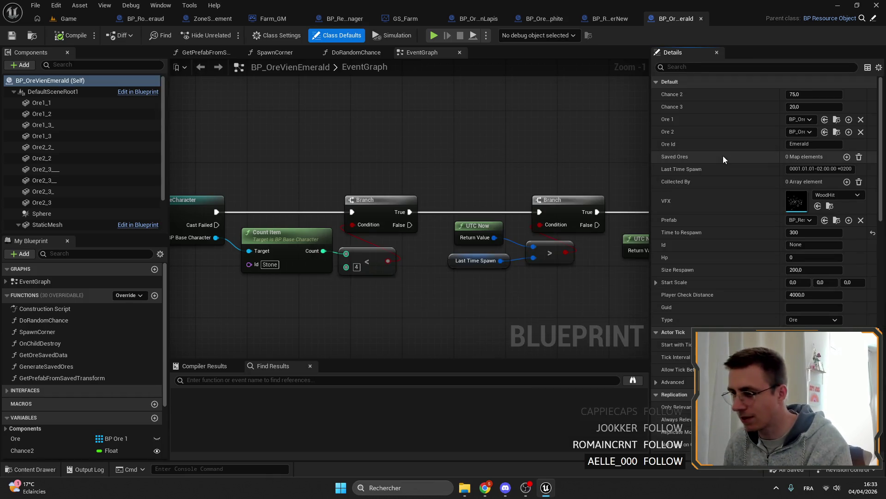
scroll(415, 163, down, 1)
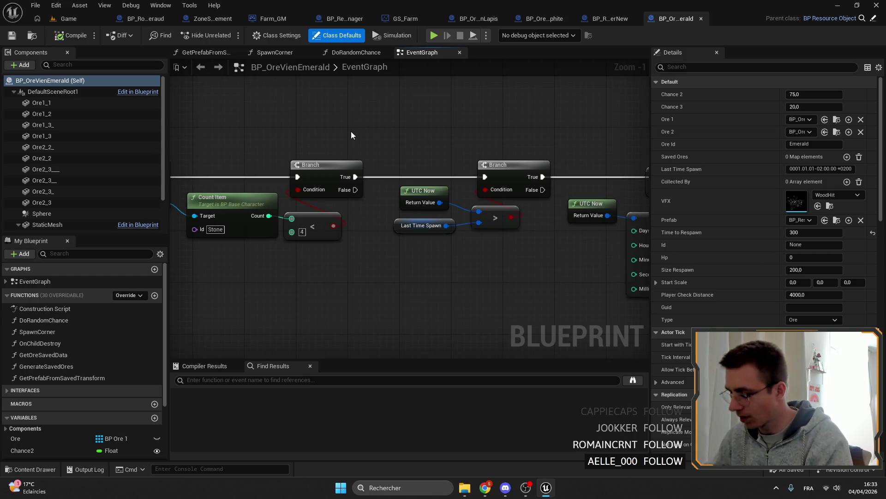
scroll(351, 132, down, 2)
scroll(430, 149, down, 2)
mouse_move(443, 156)
mouse_down()
mouse_move(549, 184)
mouse_move(392, 208)
mouse_up()
scroll(393, 248, up, 3)
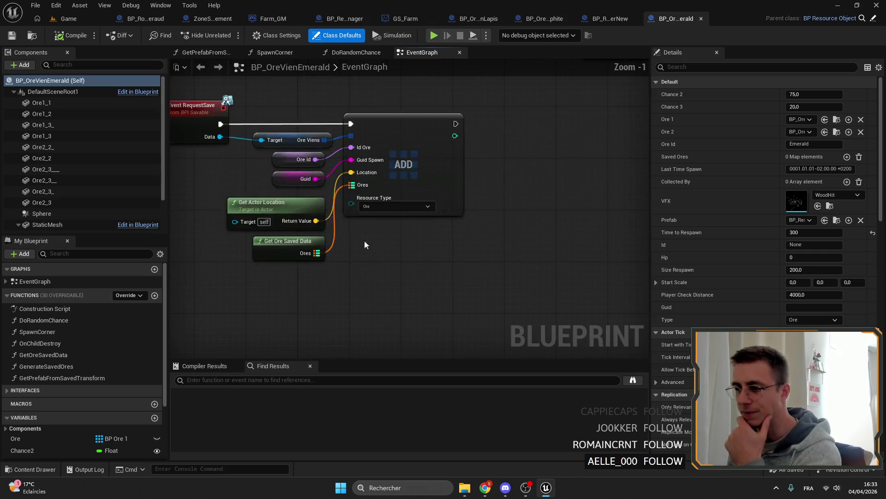
scroll(374, 243, down, 3)
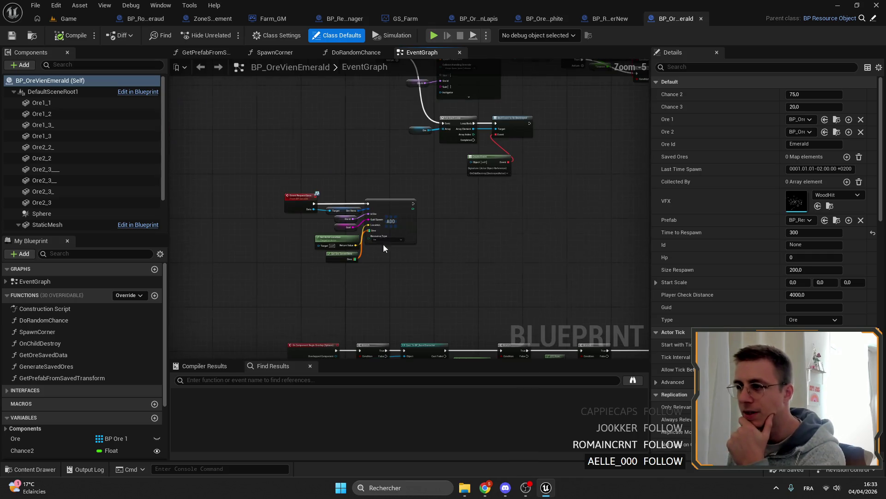
click(156, 18)
click(228, 18)
scroll(416, 208, up, 2)
click(430, 229)
key(Delete)
drag(430, 223, 281, 225)
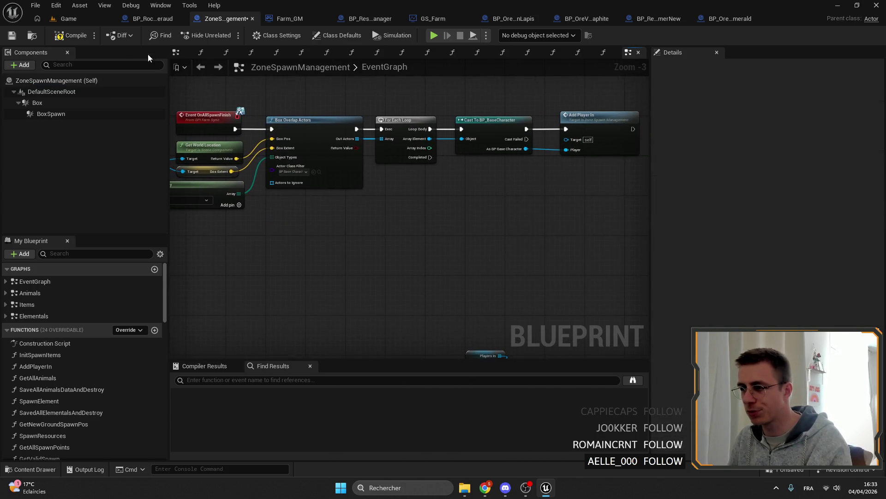
Review Add Player In's node actions and pan to the spawn-finish loop chain
right_click(578, 121)
click(626, 342)
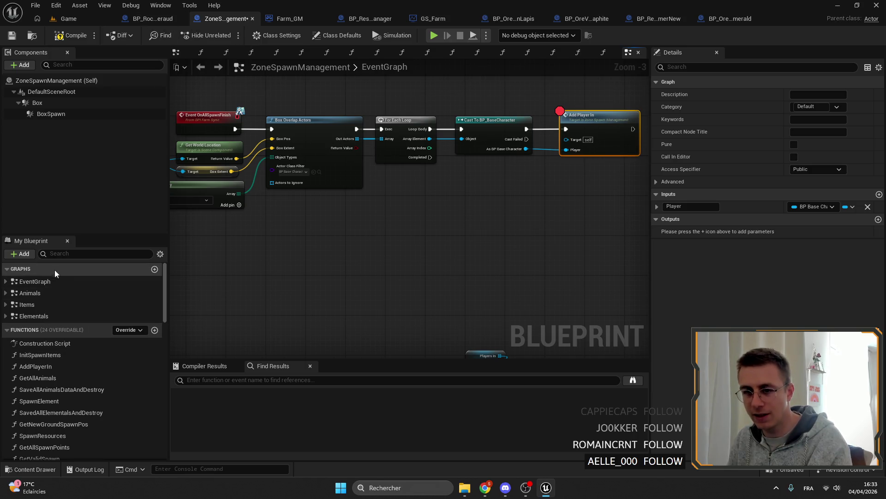
click(35, 281)
scroll(242, 277, down, 3)
scroll(319, 229, up, 4)
mouse_move(397, 207)
mouse_down()
mouse_move(474, 119)
mouse_move(387, 264)
mouse_up()
scroll(381, 221, down, 4)
scroll(388, 167, up, 4)
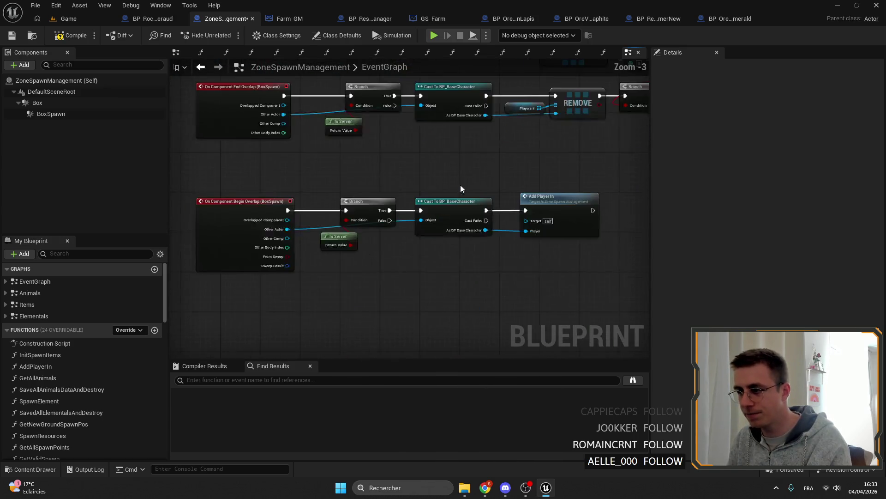
scroll(381, 169, down, 2)
drag(381, 208, 448, 163)
scroll(448, 163, up, 1)
mouse_move(415, 232)
mouse_down()
mouse_move(378, 277)
mouse_move(471, 201)
mouse_up()
scroll(377, 277, up, 1)
click(359, 284)
scroll(437, 180, down, 1)
scroll(416, 160, up, 1)
Insert a Players In REMOVE before Add Player In and feed it the cast character
click(502, 144)
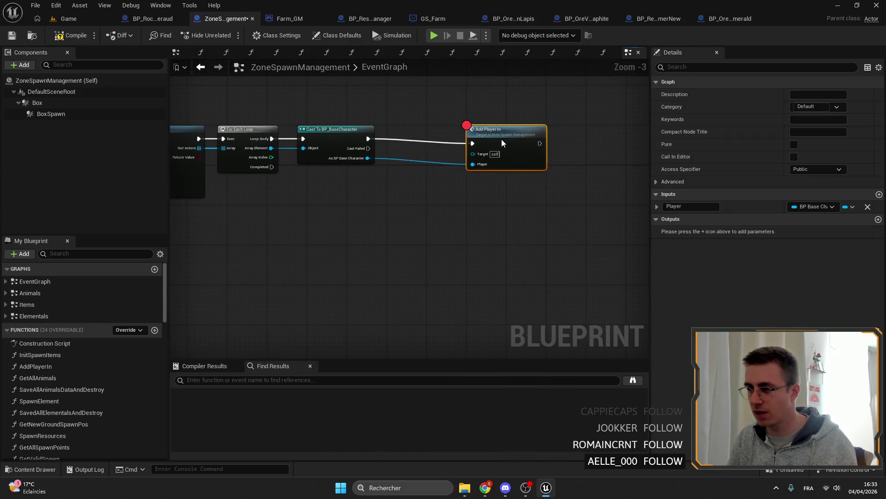
scroll(501, 144, up, 3)
click(464, 124)
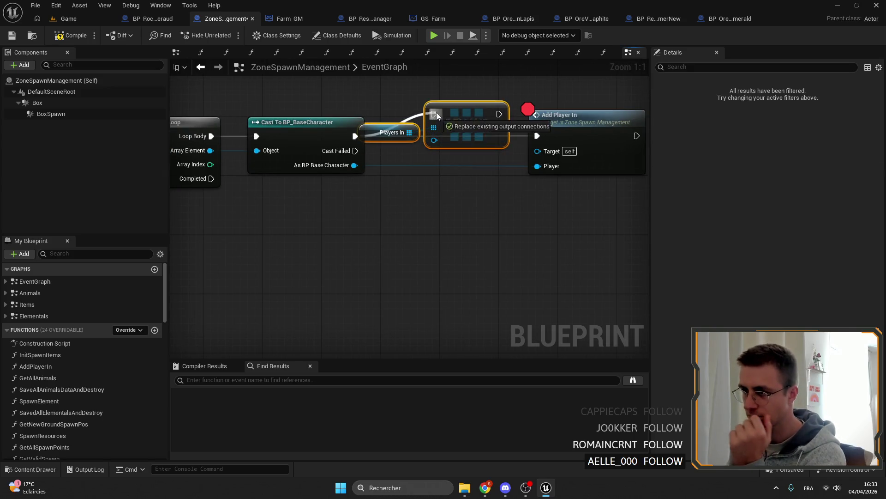
drag(436, 116, 444, 137)
drag(355, 165, 444, 165)
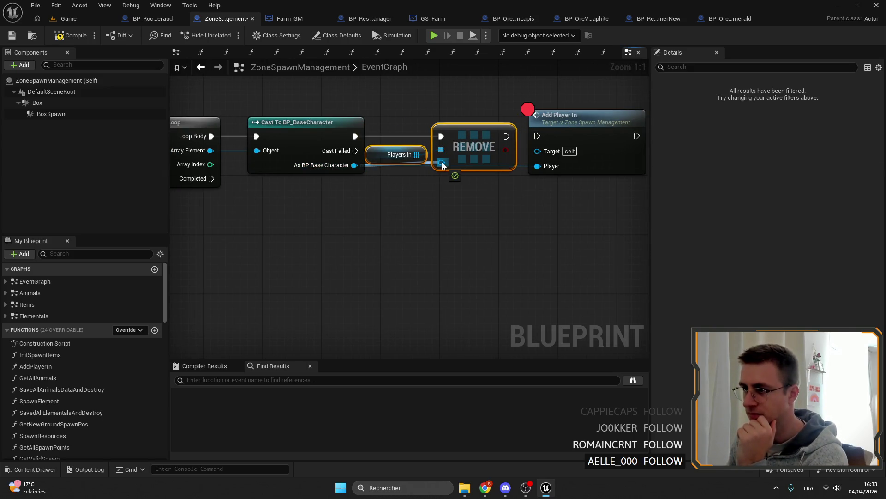
scroll(527, 131, down, 3)
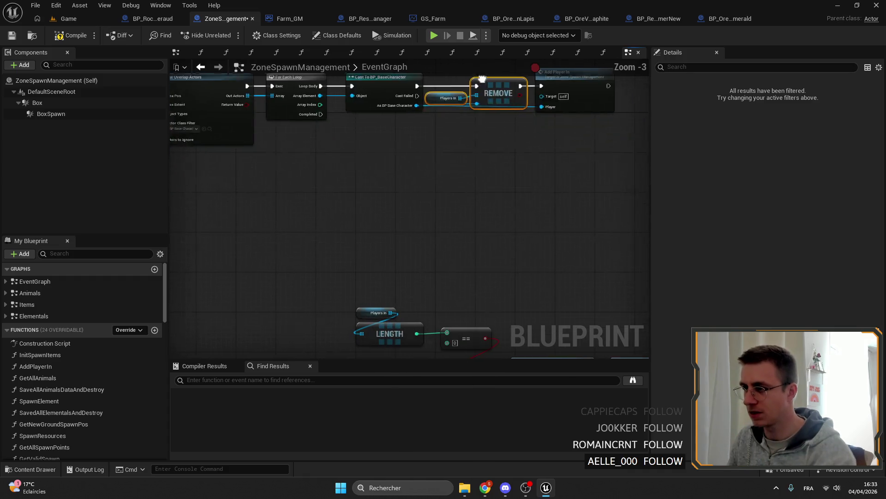
Check AddPlayerIn's ADD, Branch and LENGTH nodes, then wire the cast's exec directly into Add Player In
double_click(563, 84)
scroll(432, 169, up, 3)
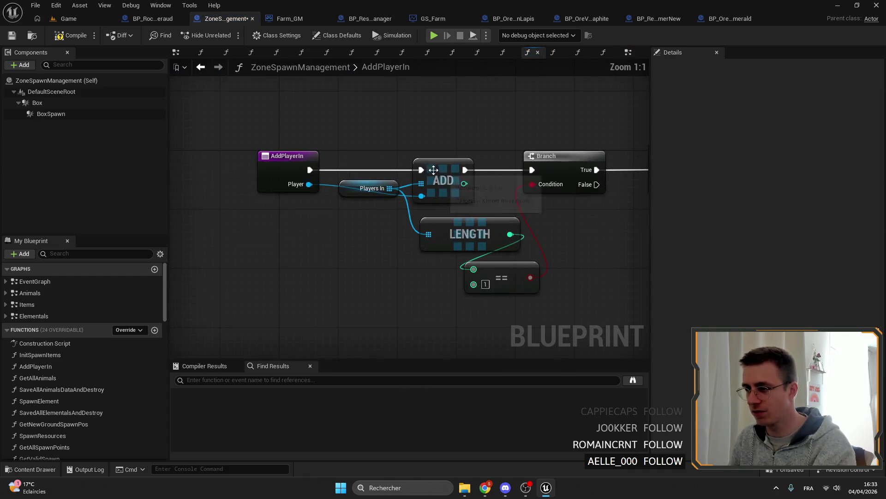
drag(433, 168, 447, 210)
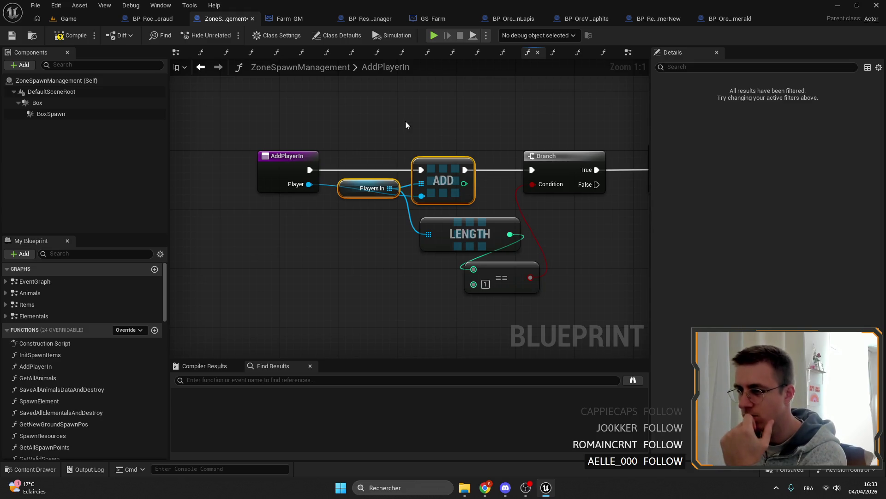
drag(568, 305, 388, 118)
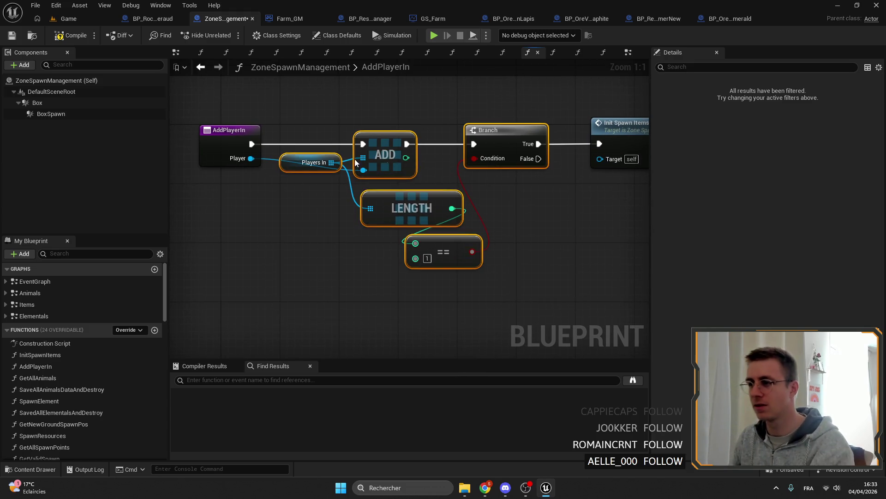
double_click(38, 281)
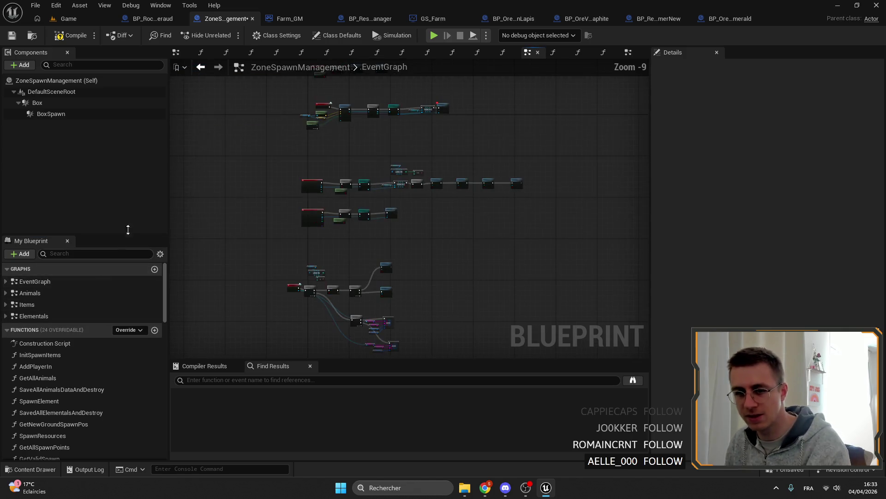
scroll(388, 139, up, 3)
scroll(416, 160, up, 3)
mouse_move(547, 164)
mouse_down()
mouse_move(552, 178)
mouse_move(443, 177)
mouse_move(566, 150)
mouse_move(526, 138)
mouse_up()
mouse_move(489, 209)
mouse_down()
mouse_move(489, 116)
mouse_move(473, 148)
mouse_move(414, 167)
mouse_move(561, 271)
mouse_move(596, 208)
mouse_up()
scroll(623, 222, up, 1)
Add a breakpoint on Init Spawn Items in AddPlayerIn, then compile and save
mouse_move(419, 248)
mouse_down()
mouse_move(487, 171)
mouse_move(476, 231)
mouse_up()
double_click(484, 260)
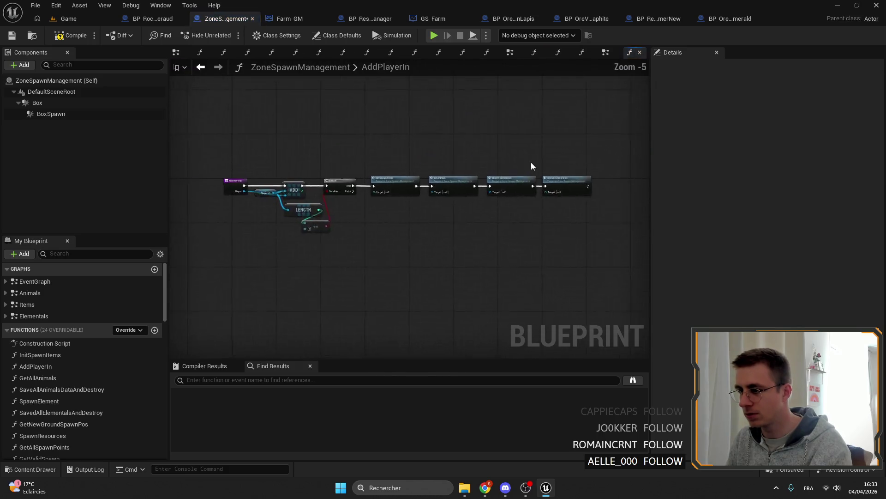
scroll(531, 169, up, 3)
scroll(501, 193, up, 2)
drag(623, 200, 409, 194)
right_click(513, 190)
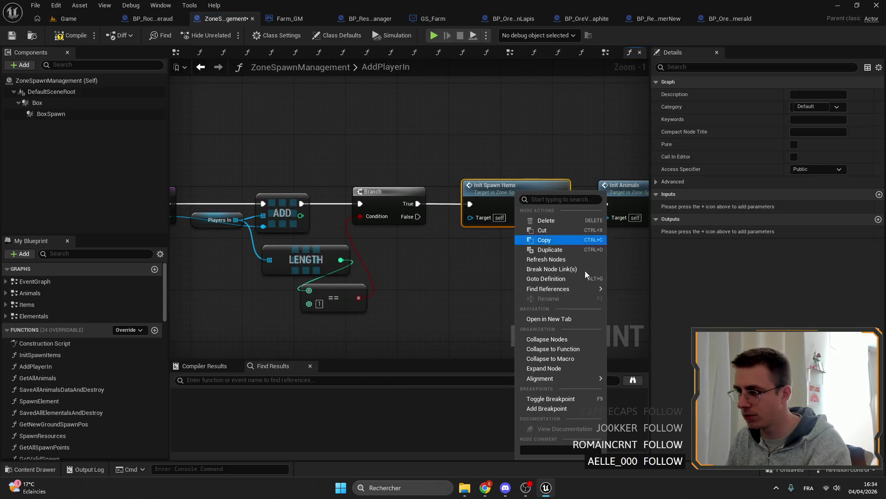
click(541, 399)
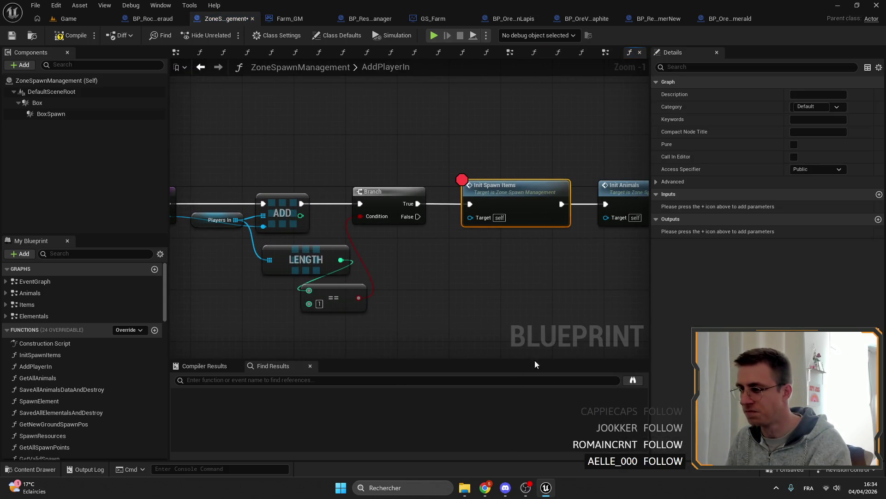
click(77, 35)
click(12, 35)
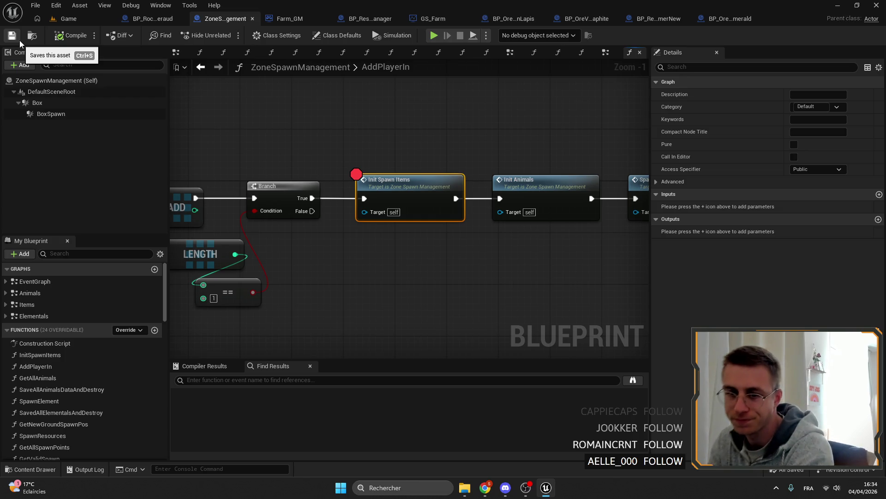
Remove the Init Spawn Items breakpoint and select the Players In and ADD nodes
drag(418, 188, 404, 181)
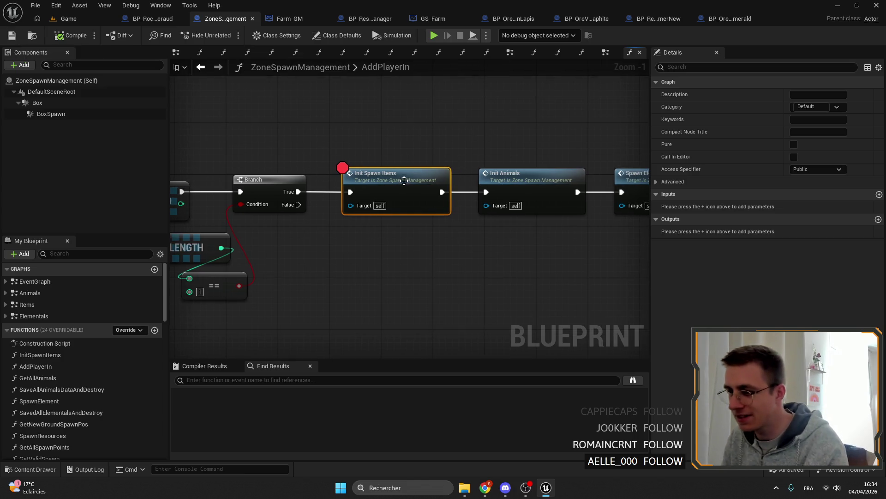
right_click(403, 182)
click(443, 399)
scroll(443, 208, down, 2)
scroll(537, 185, down, 2)
scroll(369, 166, up, 3)
scroll(371, 165, up, 2)
drag(366, 150, 444, 222)
drag(426, 110, 396, 100)
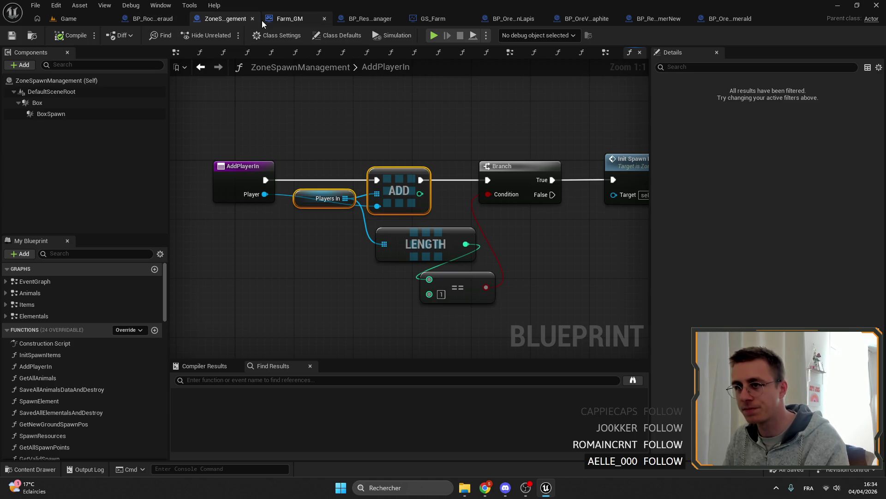
Toggle breakpoints on Init Spawn Items and Add Player In, then save
right_click(460, 140)
drag(497, 163, 419, 160)
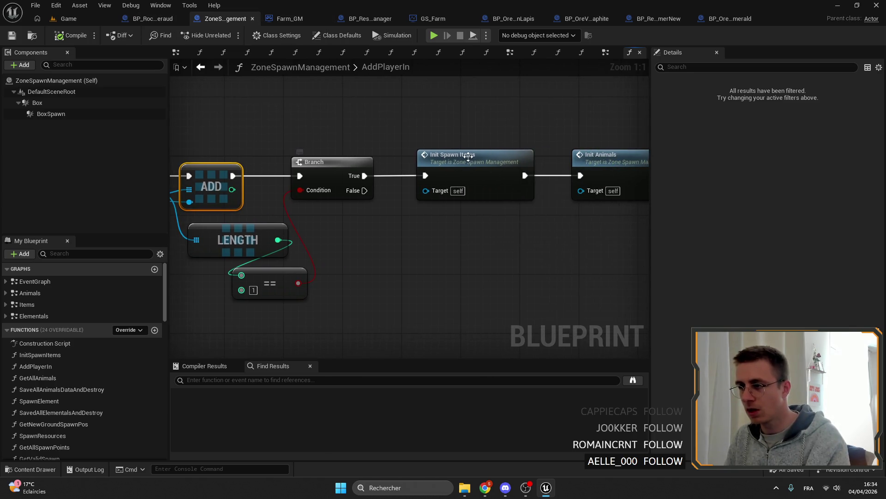
right_click(469, 156)
click(513, 376)
scroll(443, 208, down, 3)
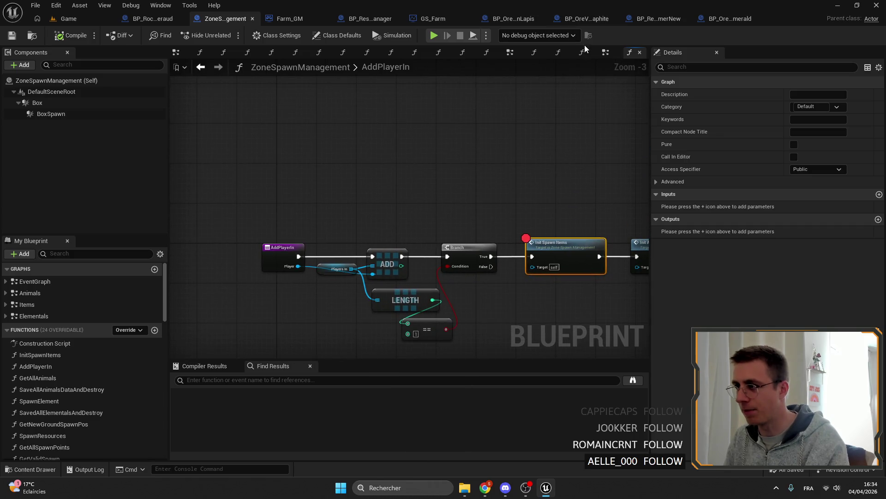
click(605, 52)
scroll(485, 159, up, 2)
drag(485, 180, 576, 118)
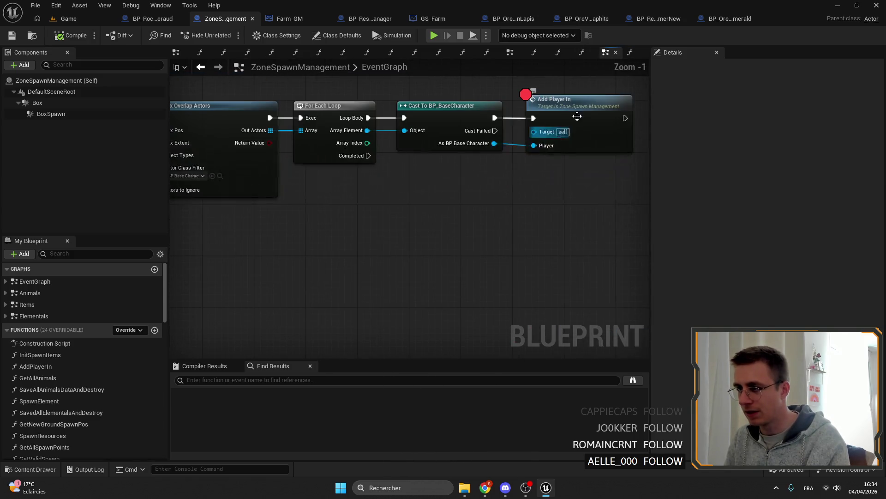
right_click(576, 117)
click(609, 332)
mouse_move(346, 208)
mouse_down()
mouse_move(554, 221)
mouse_move(312, 194)
mouse_up()
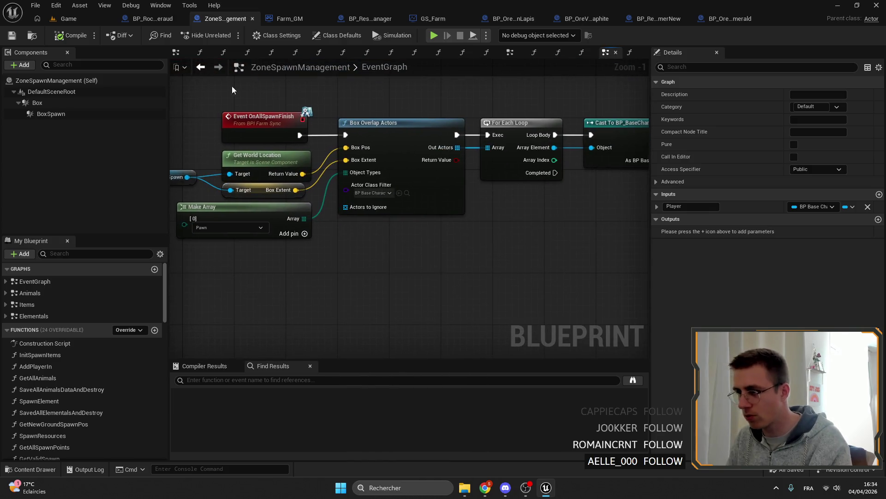
click(10, 36)
Place a Get Saved Plant and Destroy call and chain it after Get Saved Ore and Destroy
drag(416, 243, 416, 104)
scroll(333, 195, down, 1)
mouse_move(471, 277)
mouse_down()
mouse_move(471, 192)
mouse_move(416, 104)
mouse_up()
scroll(452, 161, down, 1)
scroll(427, 178, down, 1)
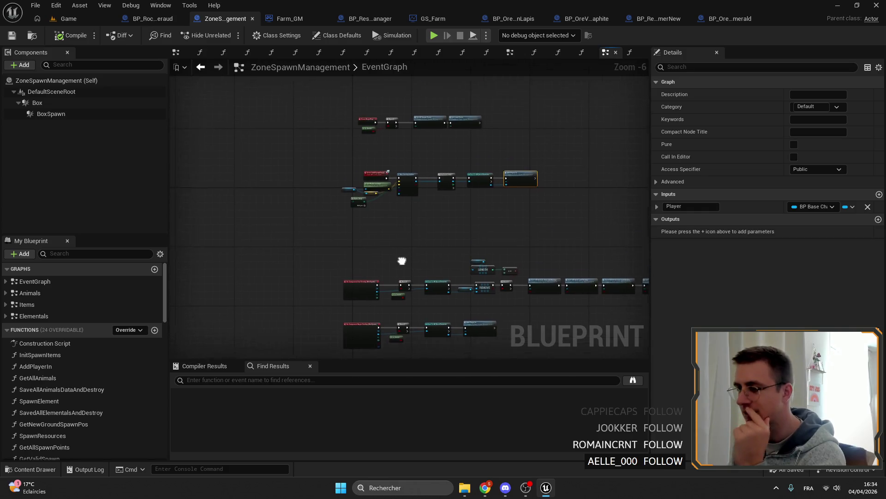
drag(402, 264, 478, 222)
scroll(477, 223, up, 3)
click(554, 229)
drag(484, 297, 205, 313)
scroll(90, 360, down, 5)
scroll(76, 363, down, 3)
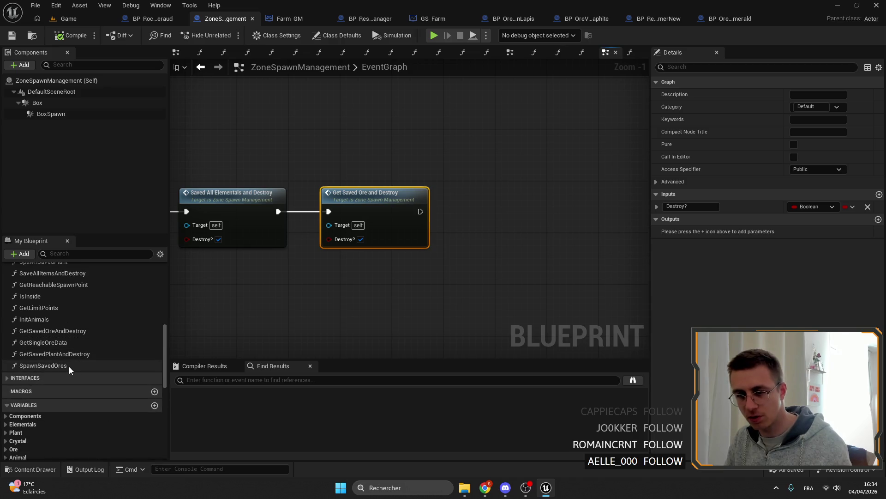
click(67, 365)
click(374, 194)
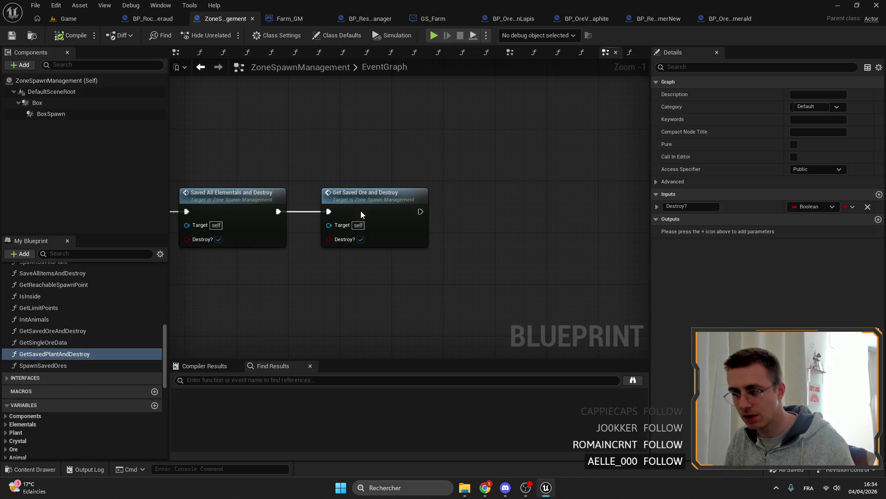
mouse_move(345, 203)
mouse_down()
mouse_move(380, 219)
mouse_move(371, 221)
mouse_up()
drag(54, 353, 520, 206)
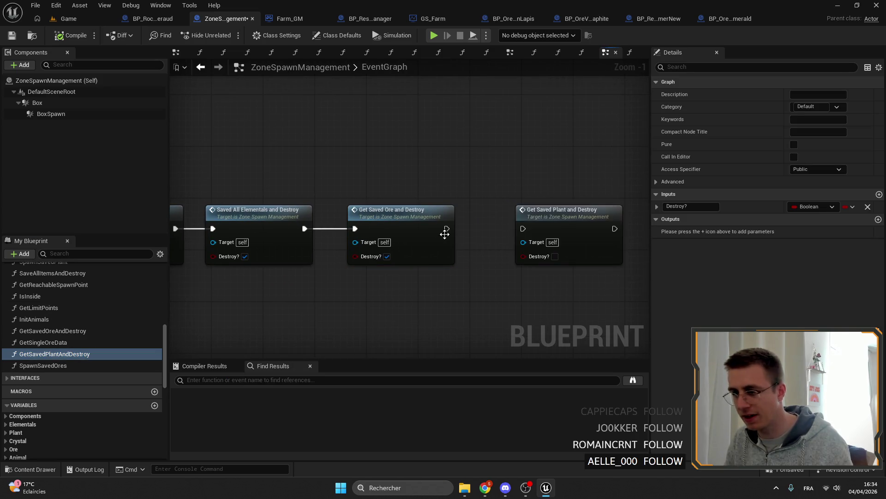
mouse_move(446, 228)
mouse_down()
mouse_move(523, 229)
mouse_move(523, 212)
mouse_up()
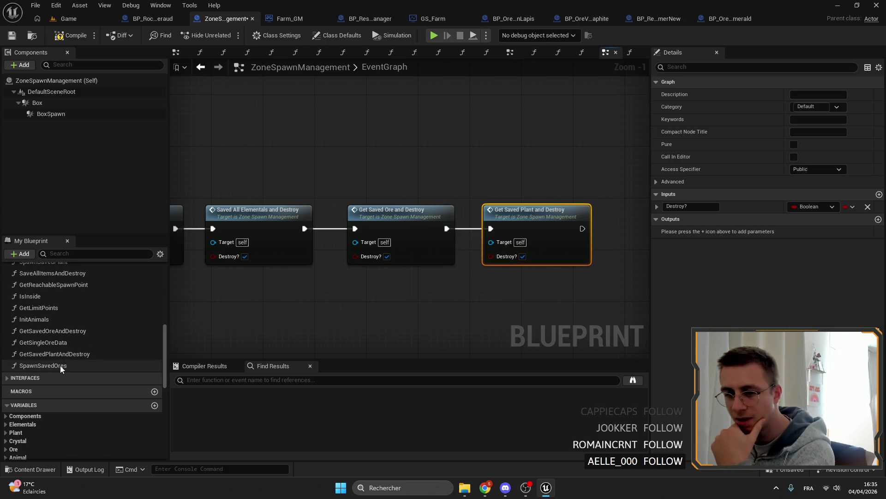
click(43, 365)
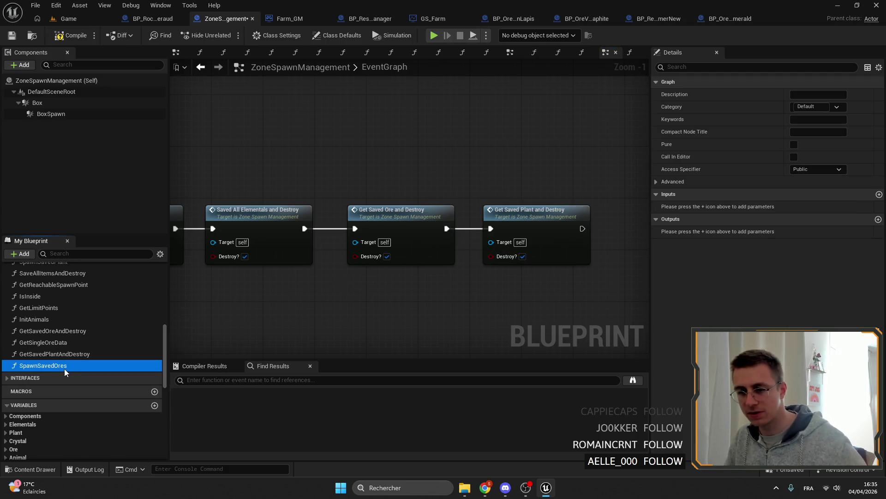
Duplicate SpawnSavedOres as a new SpawnSavedPlants function
key(ctrl+d)
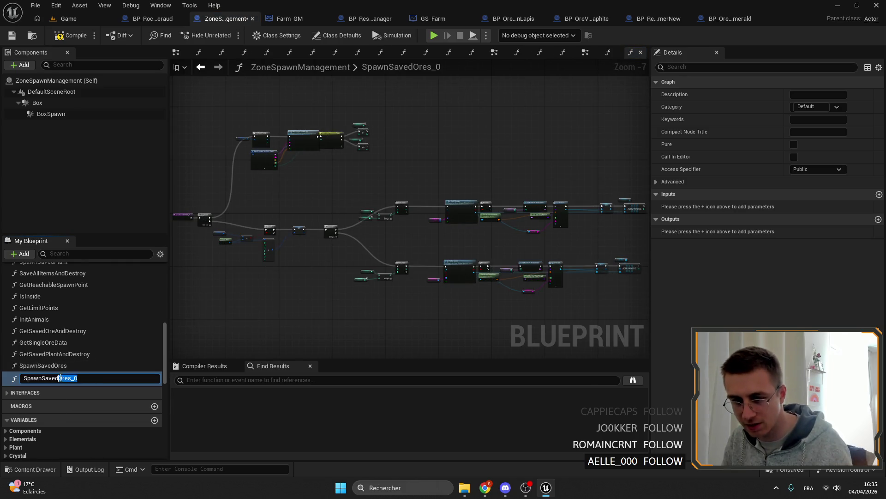
text(Plants)
key(Return)
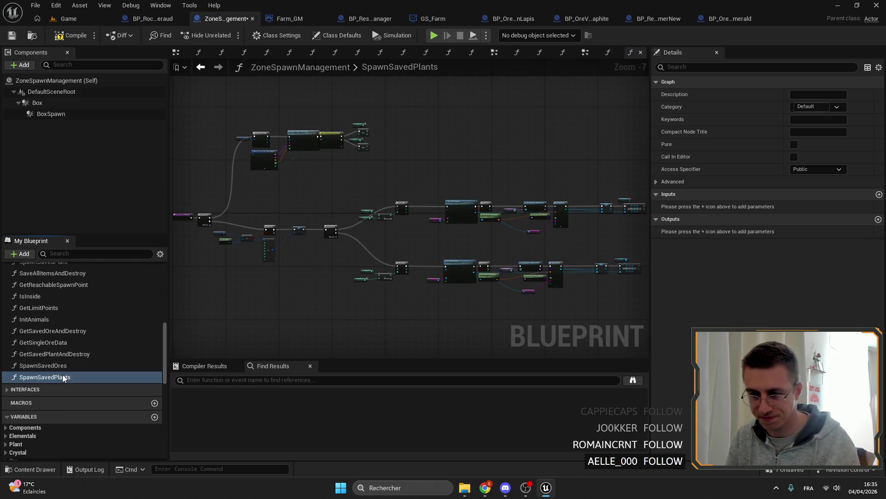
click(360, 187)
scroll(388, 228, up, 6)
Delete the ore loop nodes, the Switch on ResourceType branch and the Saved Ores getter
click(416, 203)
key(Delete)
drag(388, 242, 486, 312)
key(Delete)
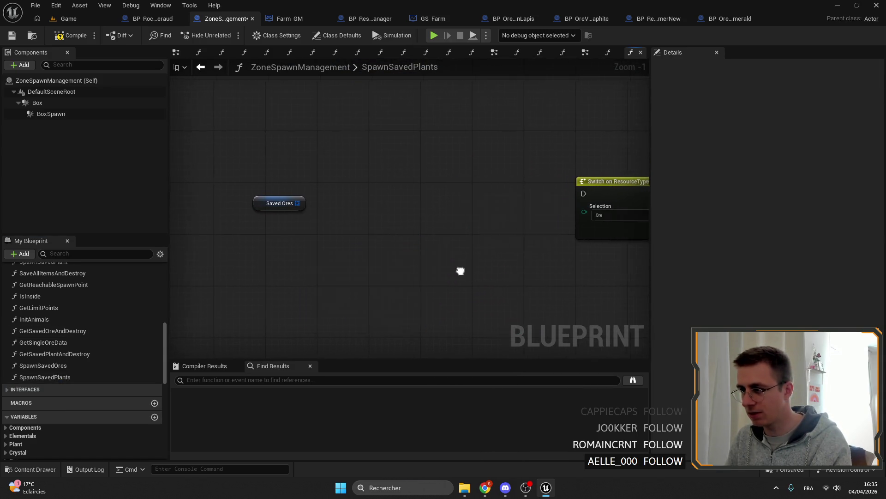
right_click(533, 267)
drag(291, 139, 533, 263)
key(Delete)
drag(305, 160, 202, 269)
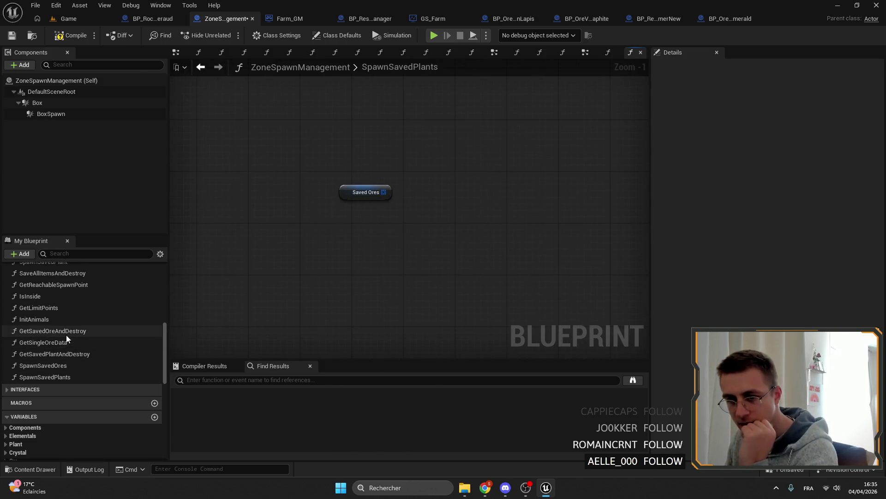
click(67, 254)
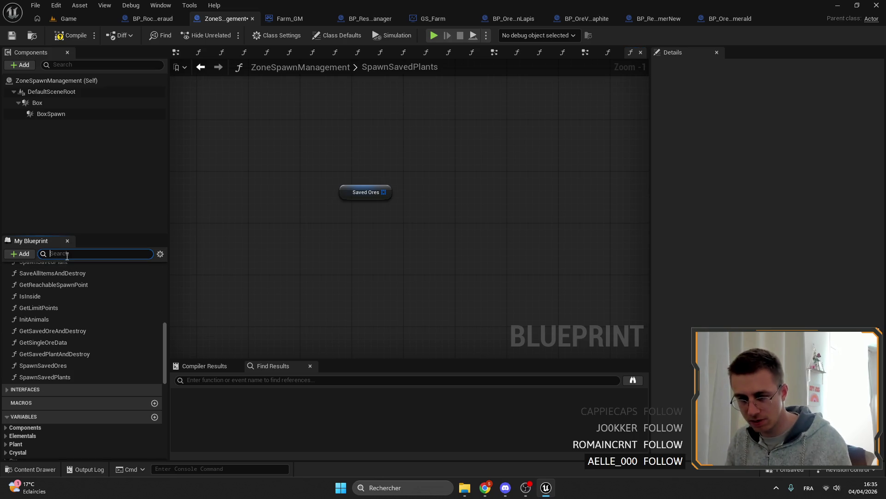
scroll(129, 340, up, 5)
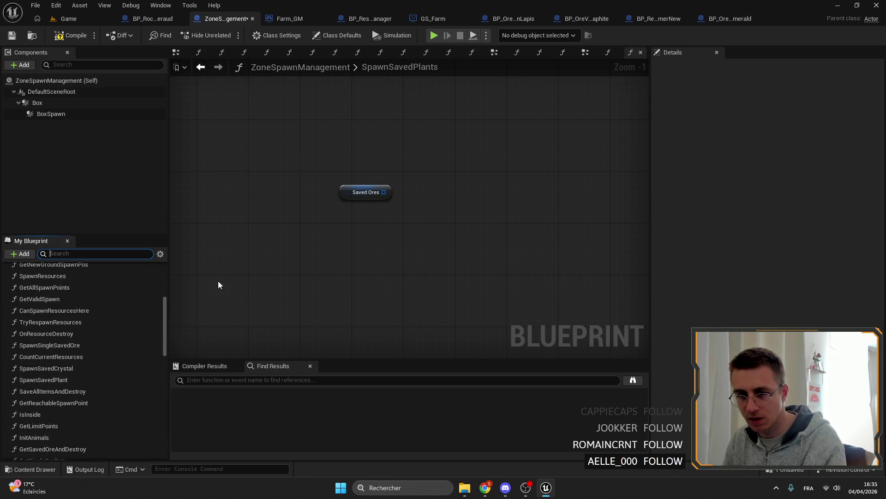
click(371, 190)
key(Delete)
scroll(84, 333, down, 8)
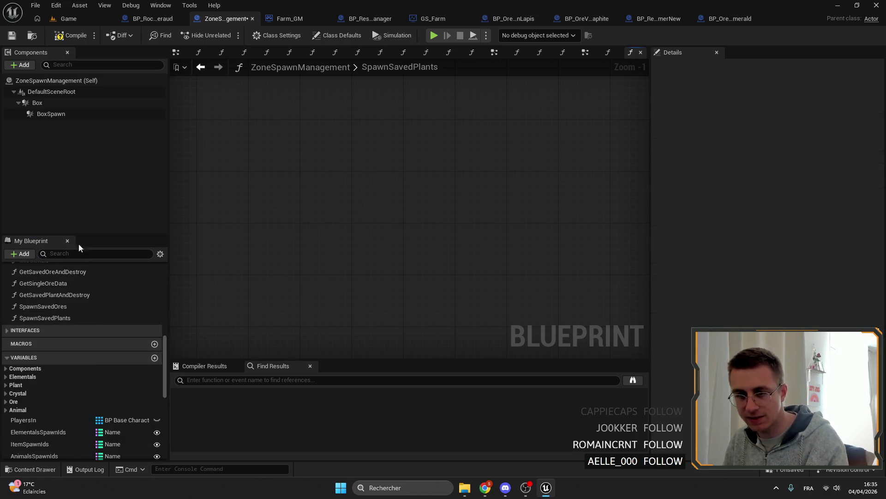
scroll(70, 374, down, 4)
mouse_move(28, 382)
mouse_down()
mouse_move(299, 221)
mouse_move(375, 239)
mouse_up()
Add a Saved Plants getter feeding a For Each Loop
click(323, 236)
key(Escape)
click(376, 239)
scroll(415, 208, down, 2)
drag(415, 173, 347, 277)
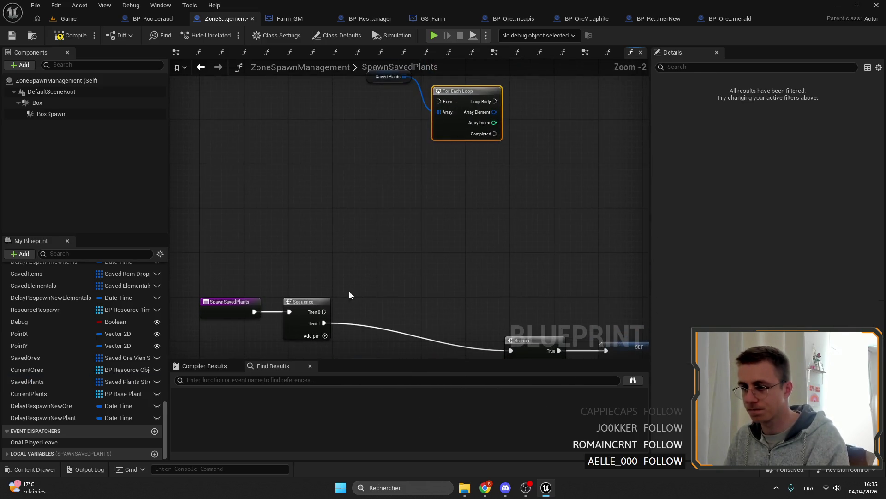
Wire Sequence Then 0 into the For Each Loop and arrange the entry, Sequence and Saved Plants nodes
drag(327, 313, 438, 101)
drag(215, 253, 339, 346)
drag(305, 305, 298, 194)
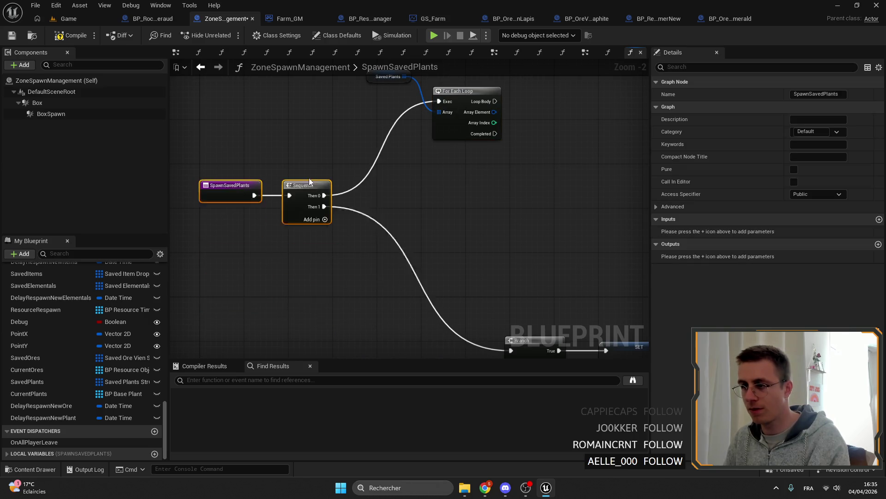
right_click(383, 195)
drag(383, 196, 379, 198)
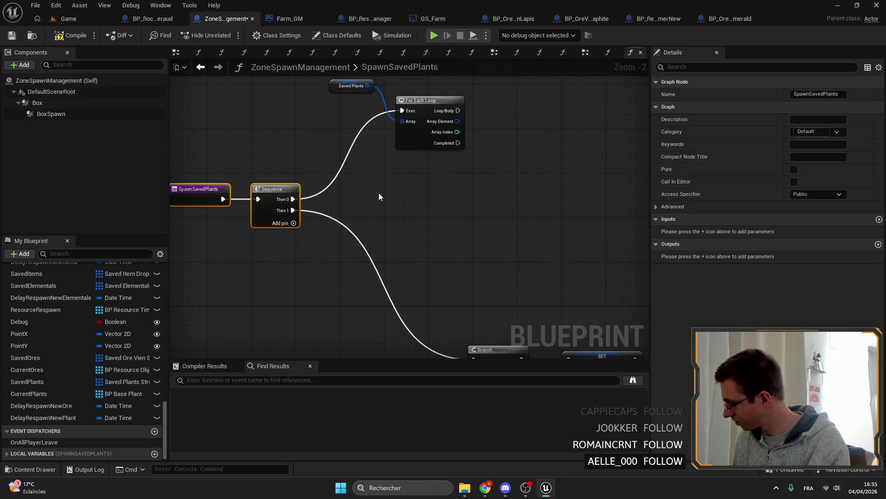
scroll(316, 104, up, 2)
drag(333, 139, 361, 208)
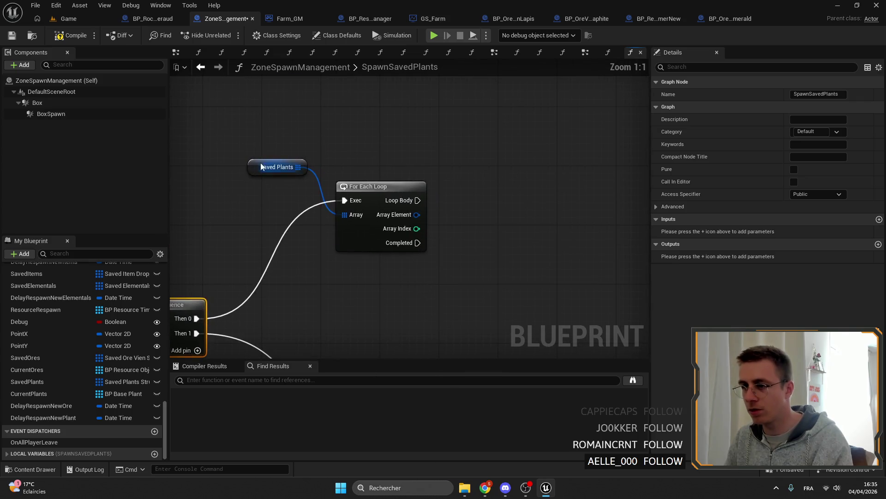
click(282, 170)
drag(282, 170, 345, 168)
scroll(83, 361, down, 5)
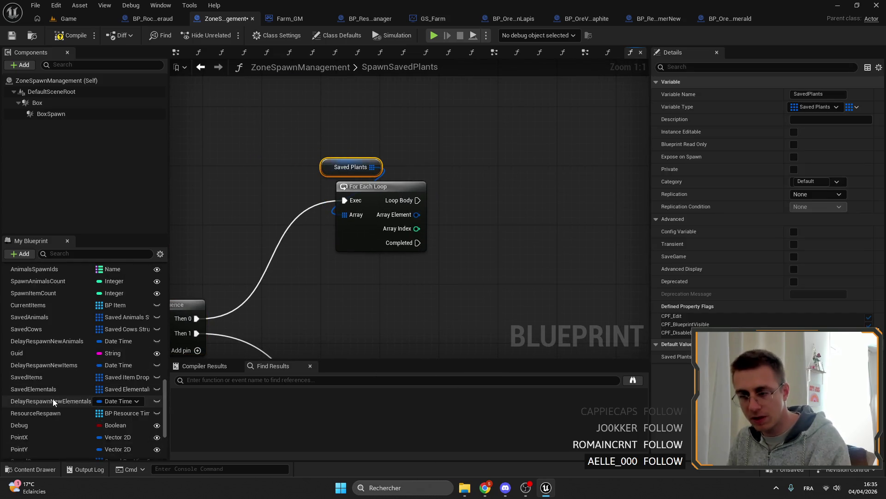
scroll(104, 360, up, 5)
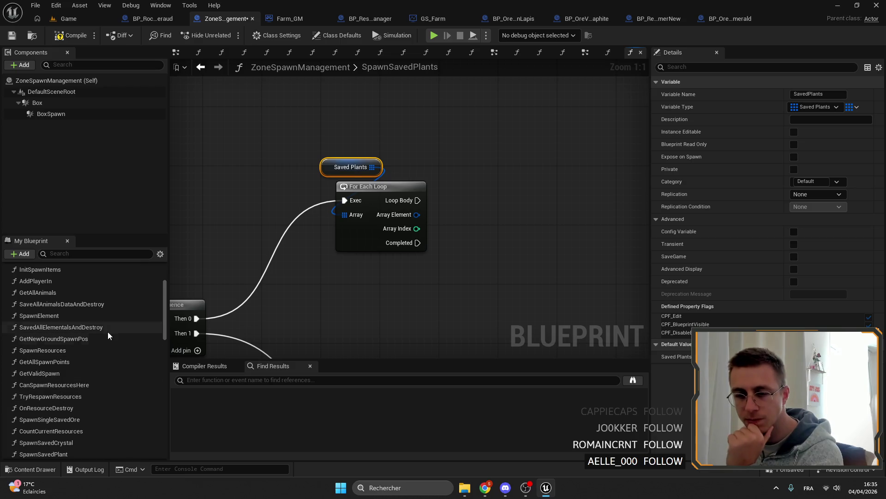
text(planbt)
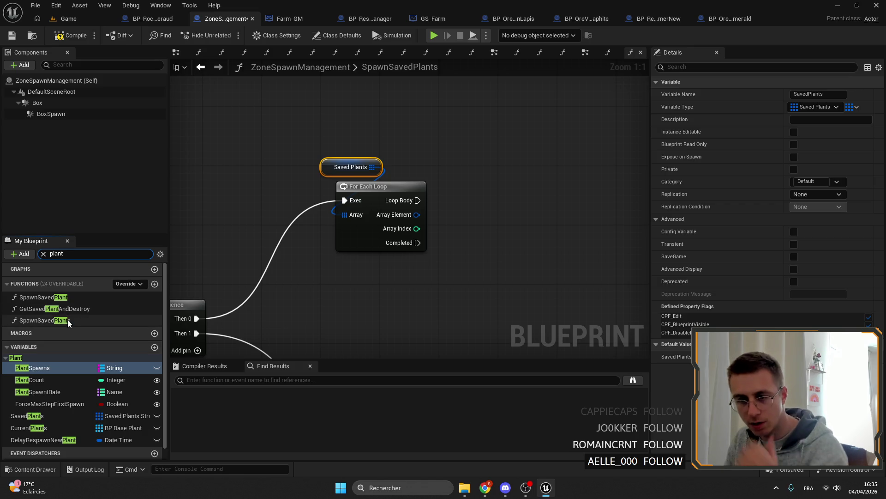
Call Spawn Saved Plant from the Loop Body, then enter the SpawnSavedPlant graph
click(38, 297)
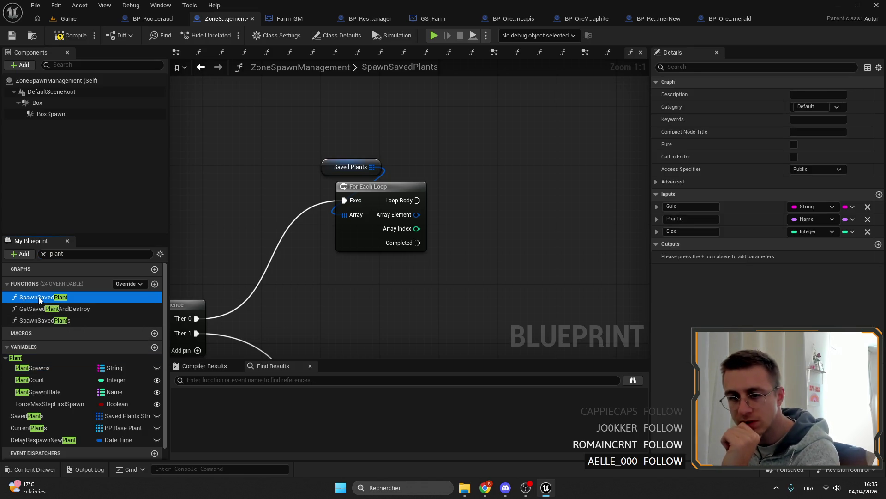
drag(39, 298, 520, 173)
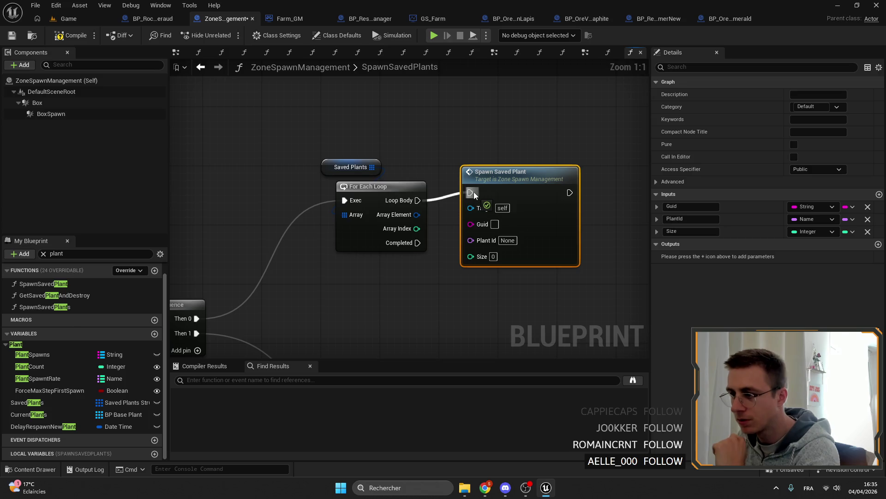
drag(417, 200, 474, 192)
drag(493, 186, 501, 193)
double_click(506, 188)
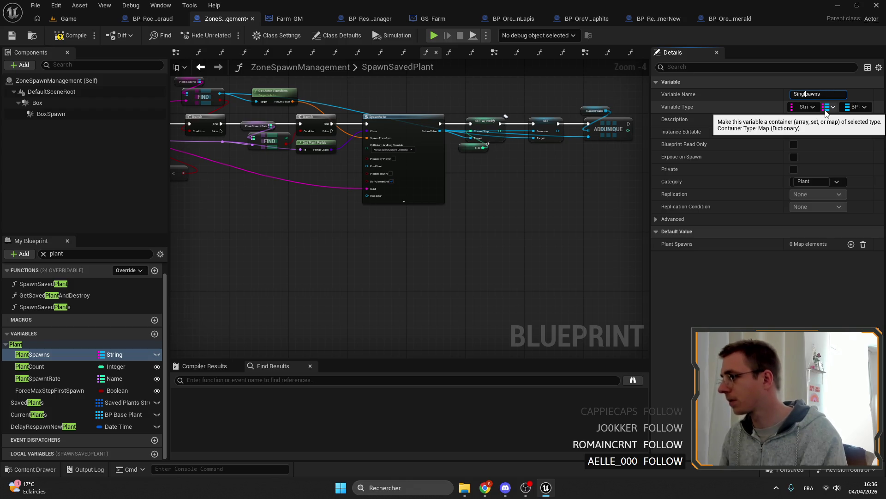
text(S)
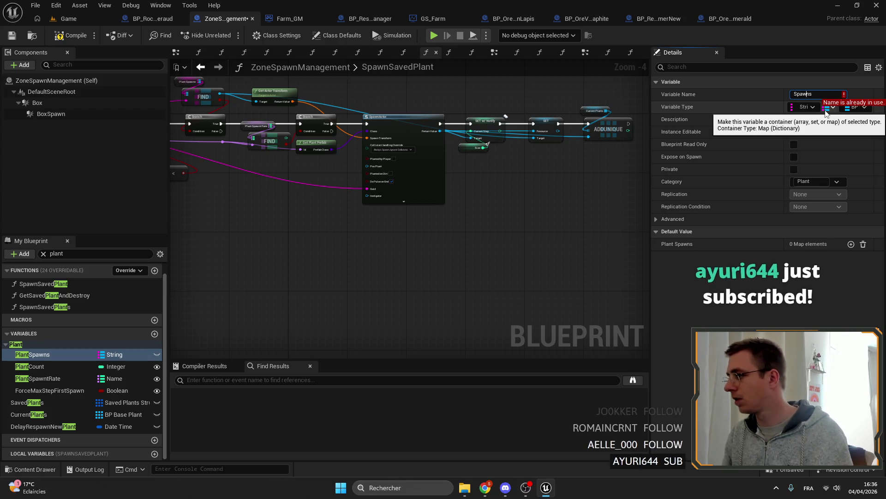
text(Single)
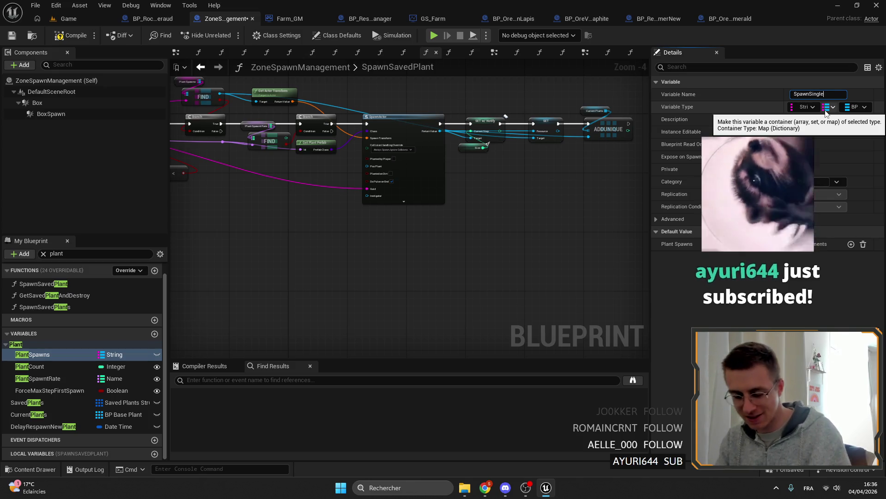
text(Plant)
Confirm renaming the PlantSpawns variable to SpawnSinglePlant
key(Return)
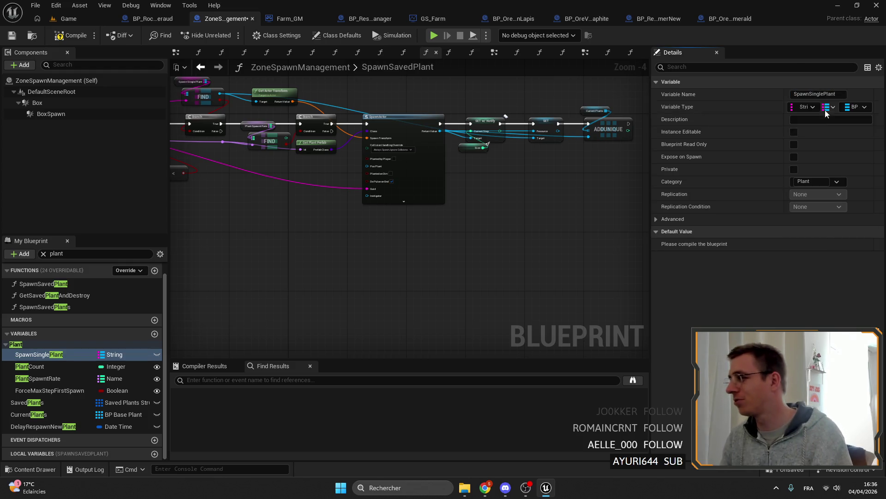